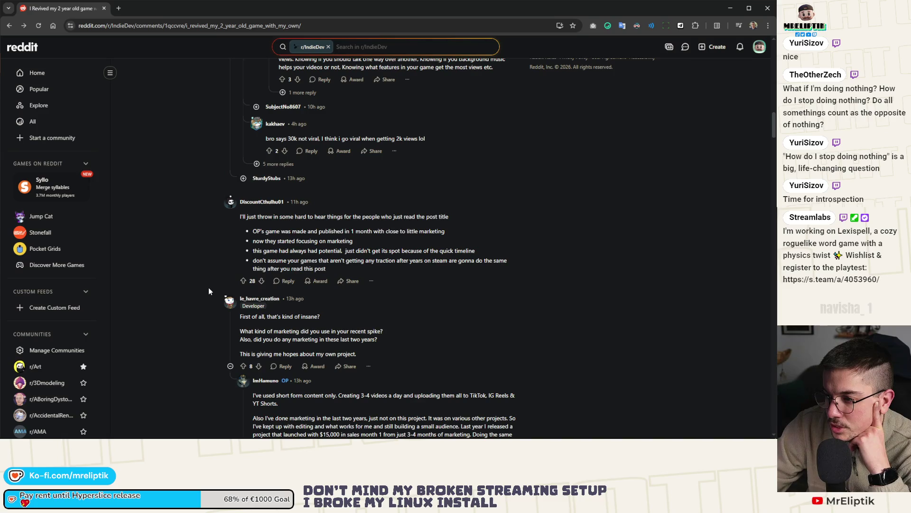
# Step: Scroll through the r/IndieDev AMA comment thread to find the poster's YouTube channel link
pyautogui.scroll(-2, 209, 288)
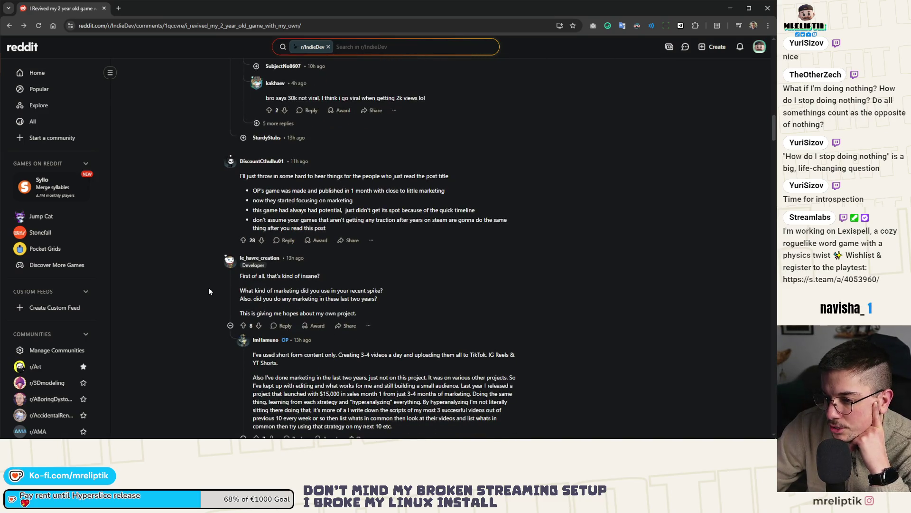
pyautogui.scroll(-4, 209, 290)
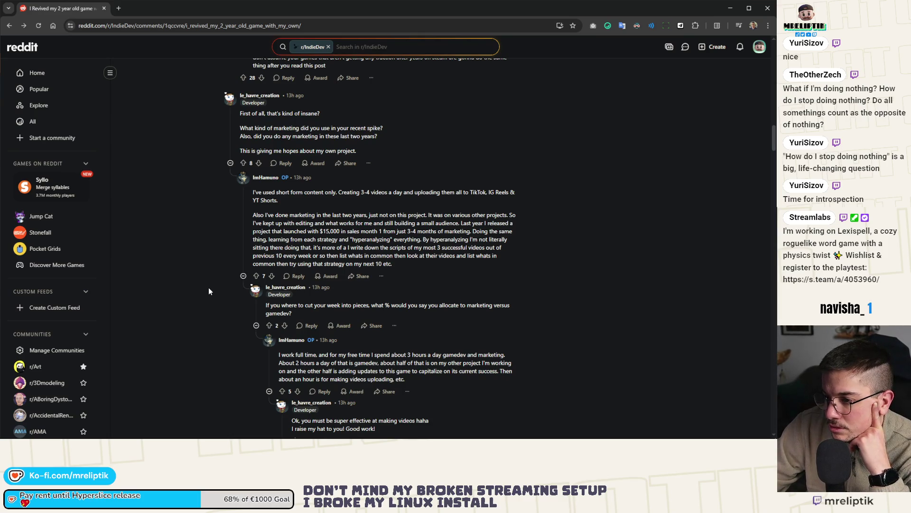
pyautogui.scroll(-6, 209, 290)
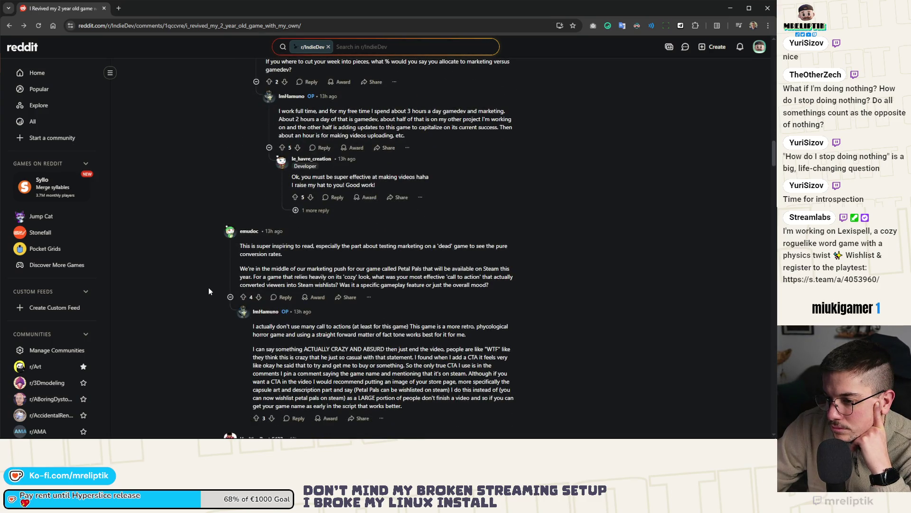
pyautogui.scroll(-3, 209, 291)
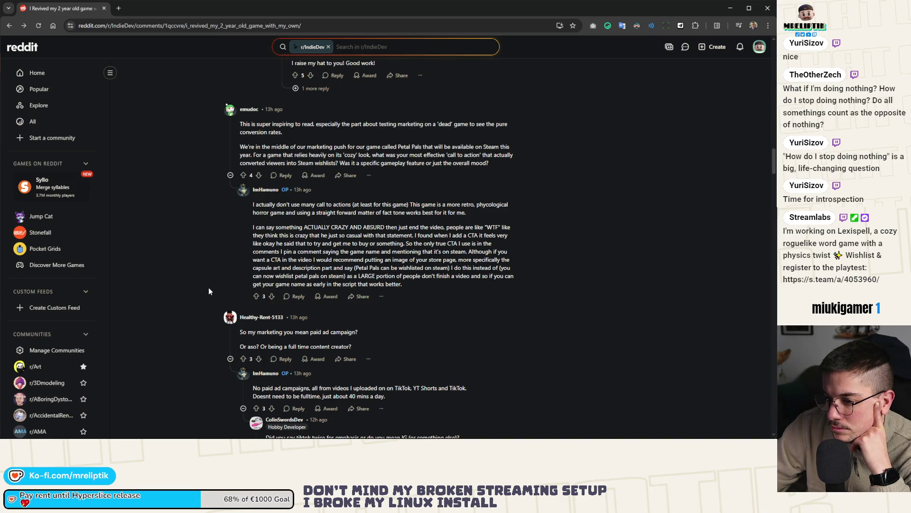
pyautogui.scroll(-15, 209, 291)
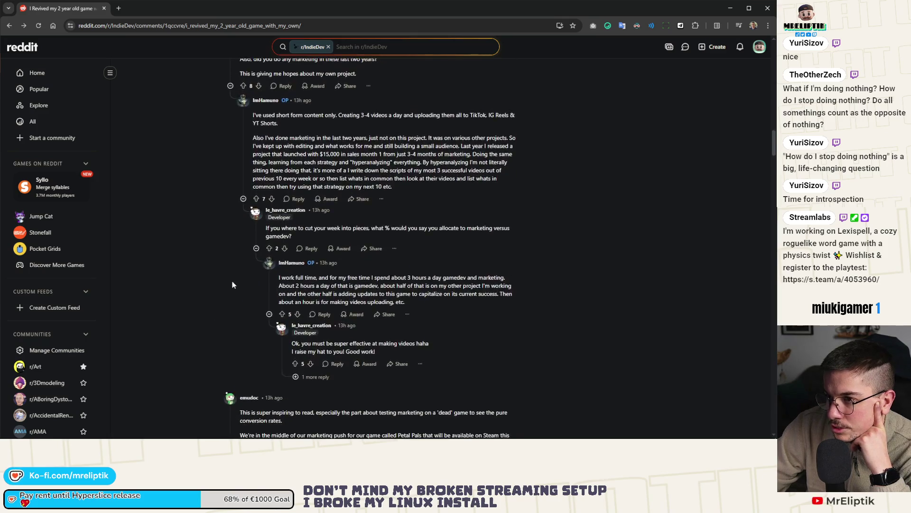
pyautogui.scroll(15, 203, 324)
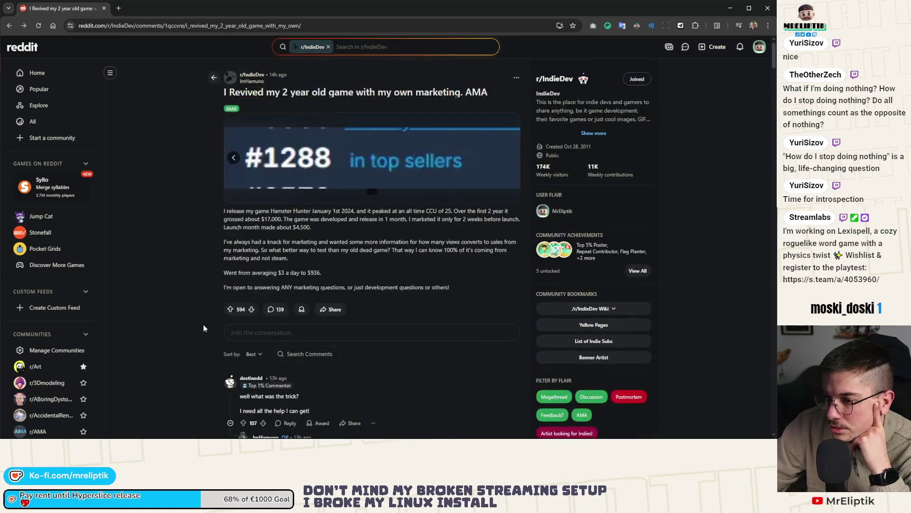
pyautogui.scroll(-10, 204, 328)
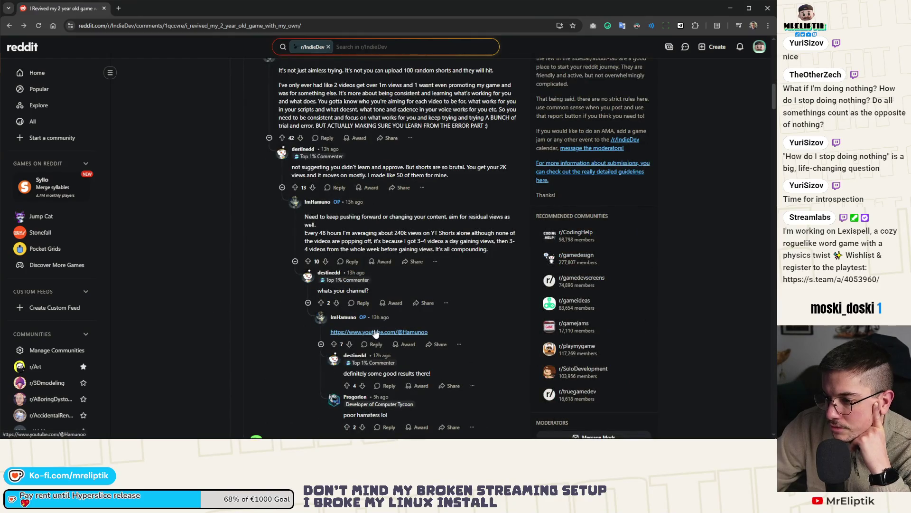
pyautogui.scroll(10, 217, 317)
# Step: Return to the AMA post from the poster's profile and close the profile tab
pyautogui.click(594, 133)
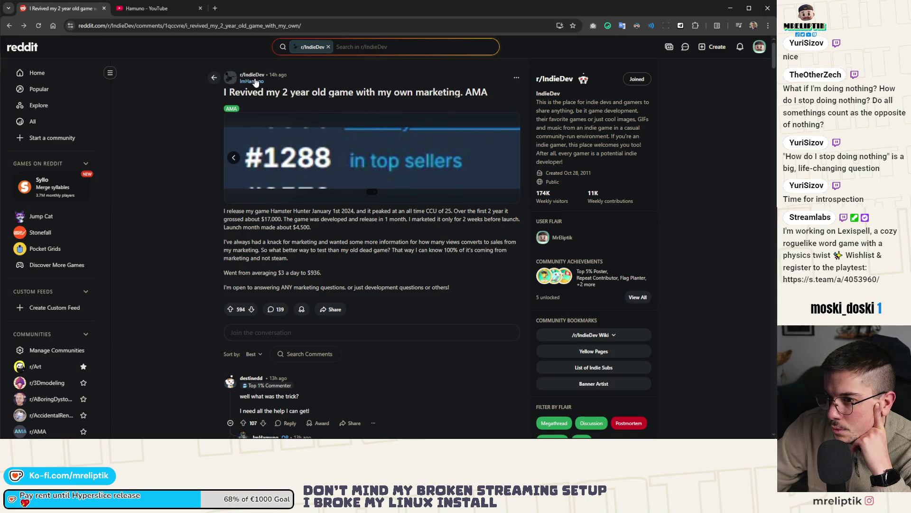
pyautogui.moveTo(253, 84)
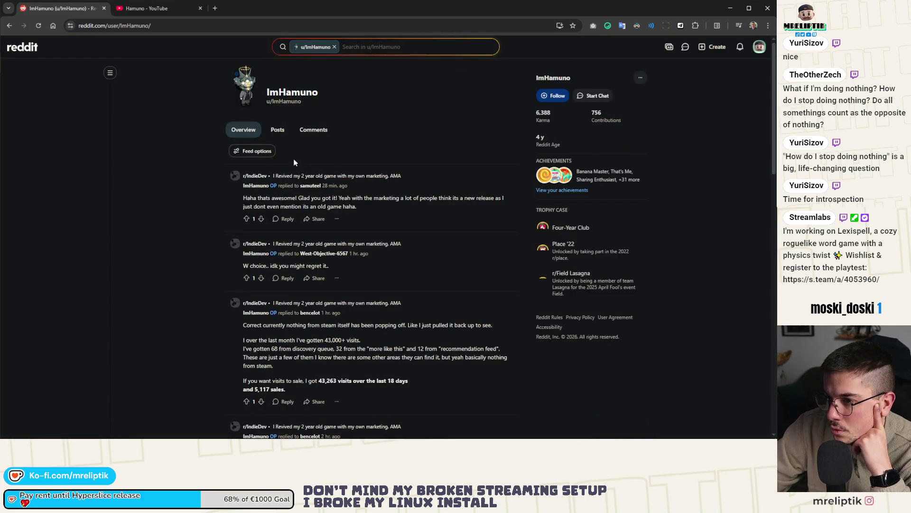
pyautogui.click(319, 177)
pyautogui.middleClick(70, 15)
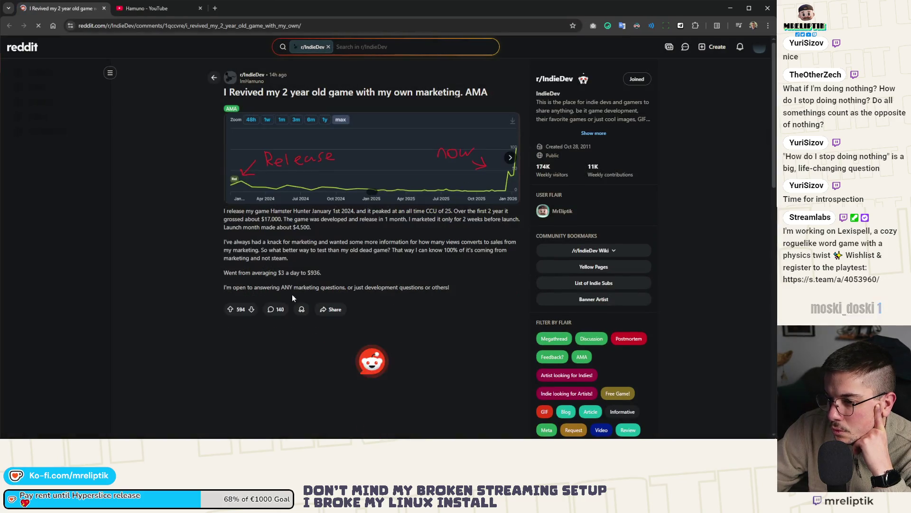
# Step: Search Google for 'Hamster Hunter' from the game name in the post
pyautogui.moveTo(271, 212); pyautogui.dragTo(311, 212)
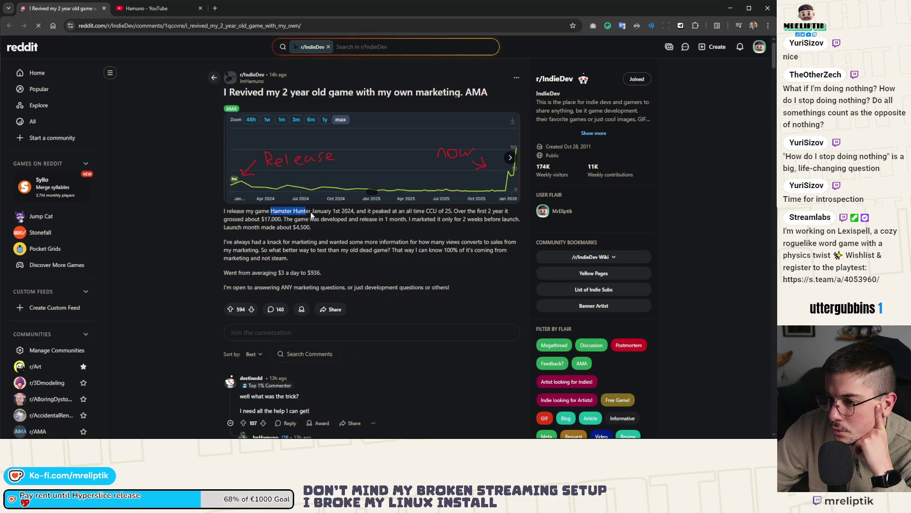
pyautogui.rightClick(307, 211)
pyautogui.click(328, 219)
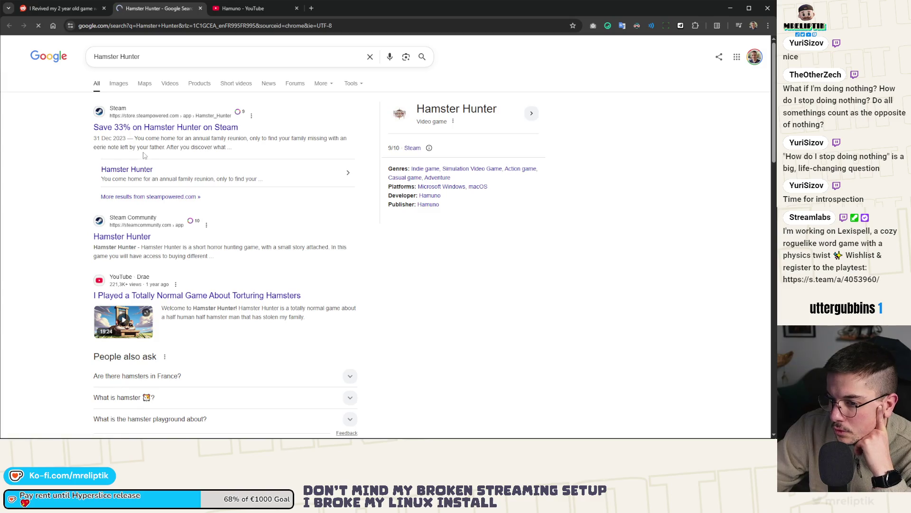
# Step: Open Hamster Hunter's Steam page, unmute the trailer and view the screenshots through the sixth
pyautogui.click(141, 132)
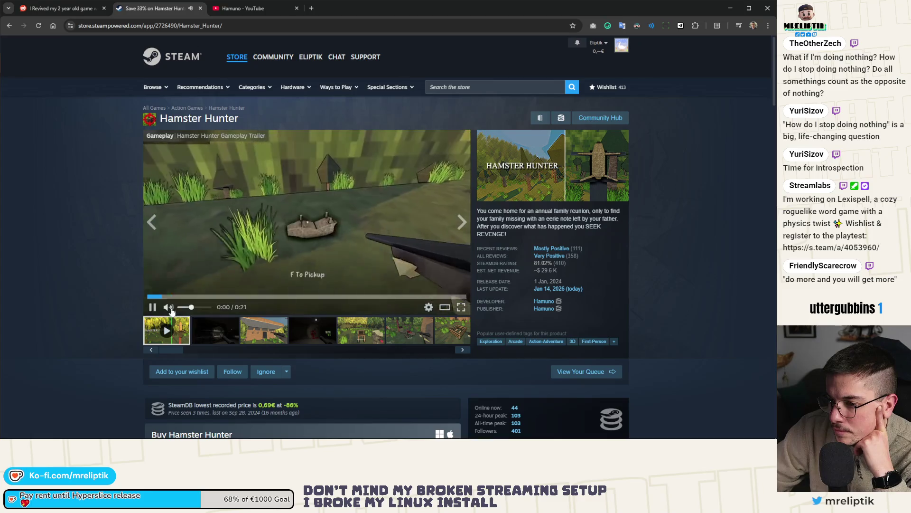
pyautogui.click(167, 308)
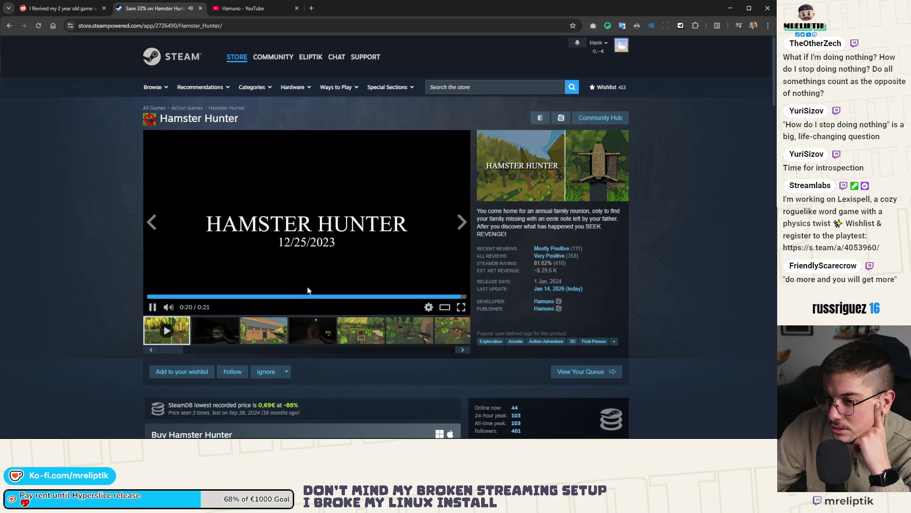
pyautogui.click(263, 330)
pyautogui.click(320, 329)
pyautogui.click(368, 331)
pyautogui.click(424, 332)
# Step: Scroll through the store page details, then return to the developer's YouTube channel
pyautogui.scroll(-4, 158, 273)
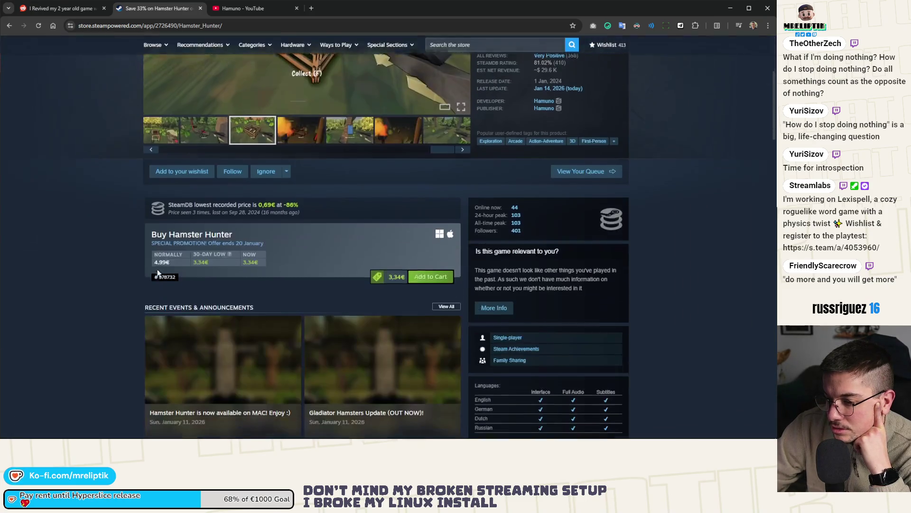
pyautogui.scroll(-1, 158, 273)
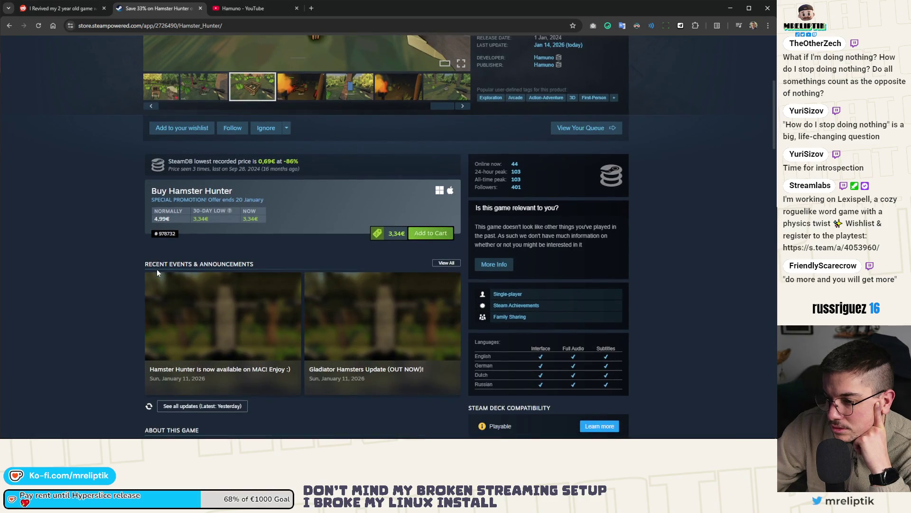
pyautogui.scroll(-3, 158, 272)
pyautogui.scroll(-5, 161, 271)
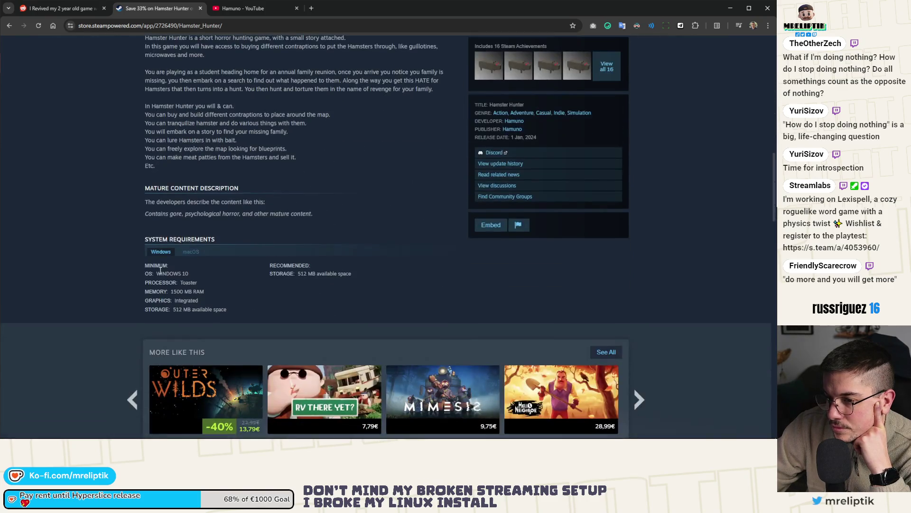
pyautogui.scroll(-5, 160, 273)
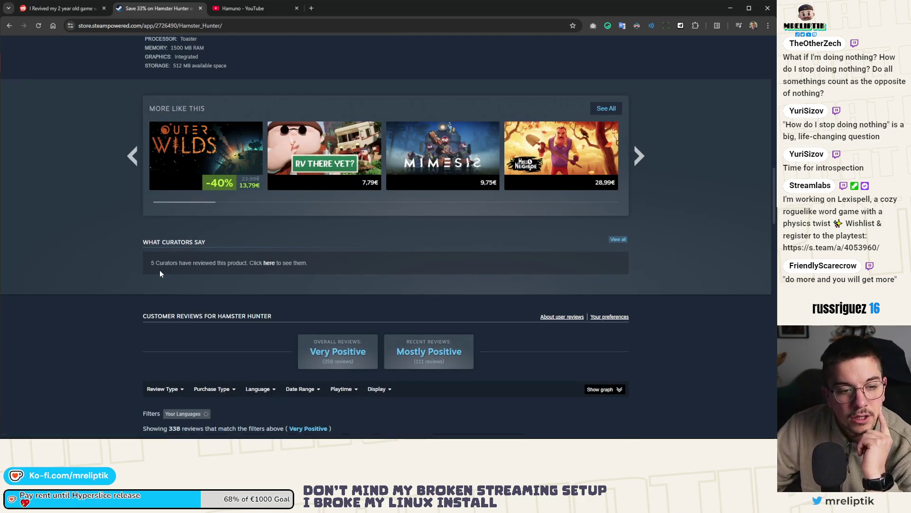
pyautogui.scroll(15, 159, 270)
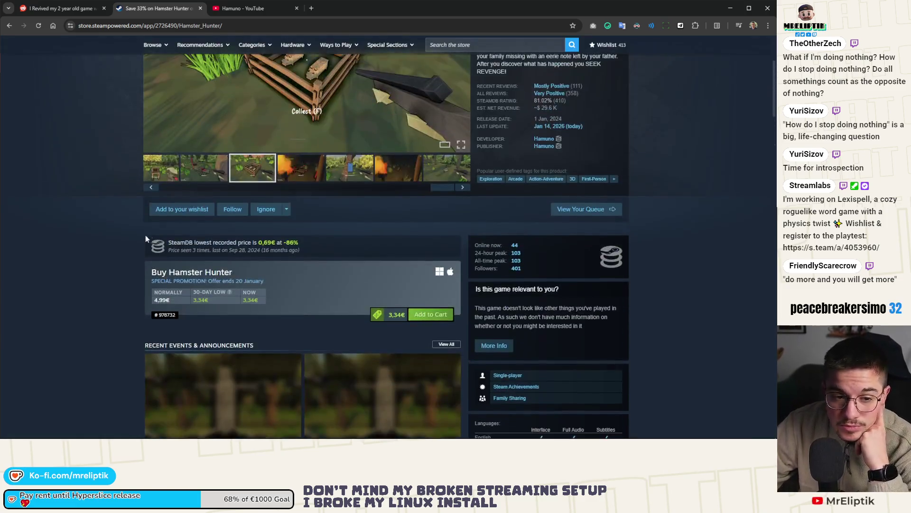
pyautogui.scroll(5, 145, 238)
pyautogui.click(242, 8)
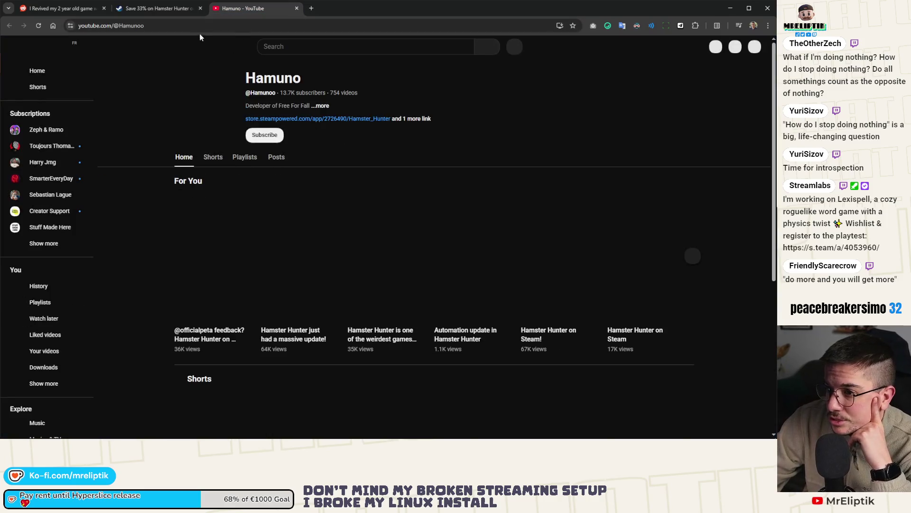
# Step: Close the Steam page and browse the YouTube channel's Shorts grid
pyautogui.middleClick(178, 9)
pyautogui.click(218, 164)
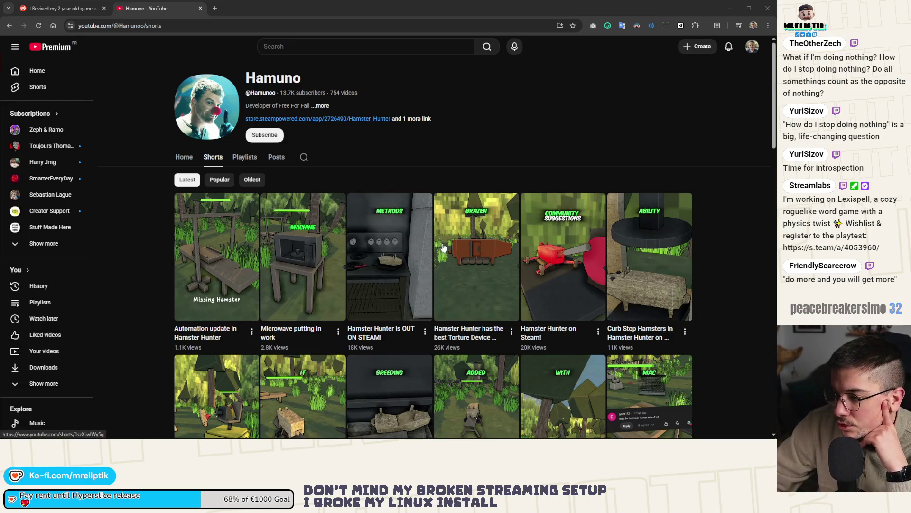
pyautogui.scroll(-3, 484, 249)
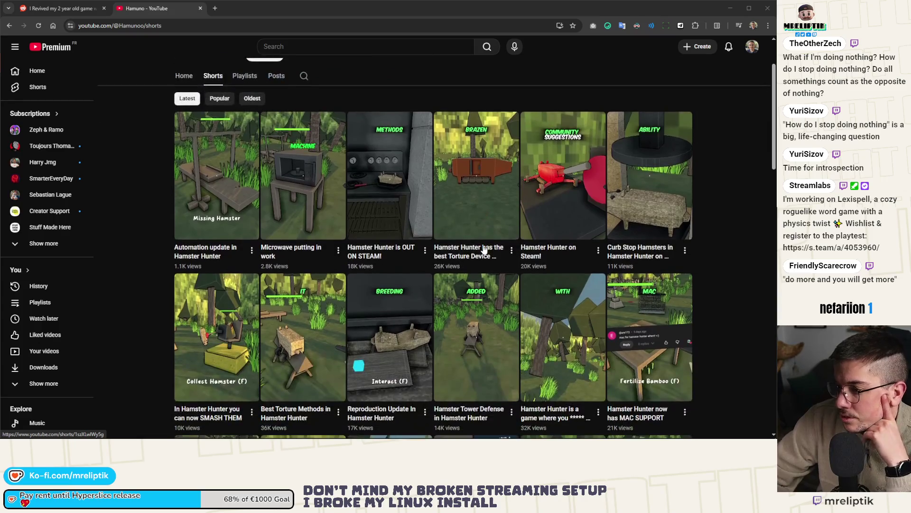
pyautogui.scroll(-1, 333, 294)
pyautogui.scroll(1, 499, 225)
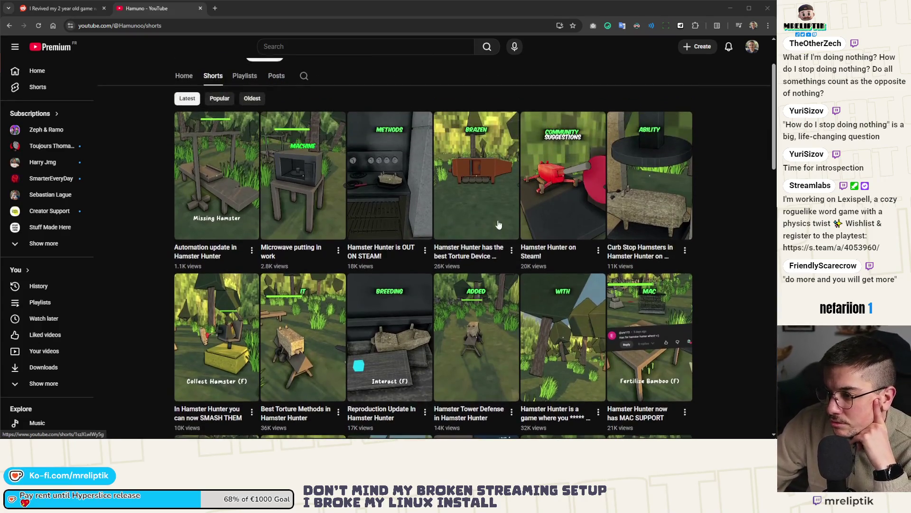
# Step: Watch the 'Hamster Hunter on Steam!' short and the next ones, then return to the Shorts grid
pyautogui.click(546, 190)
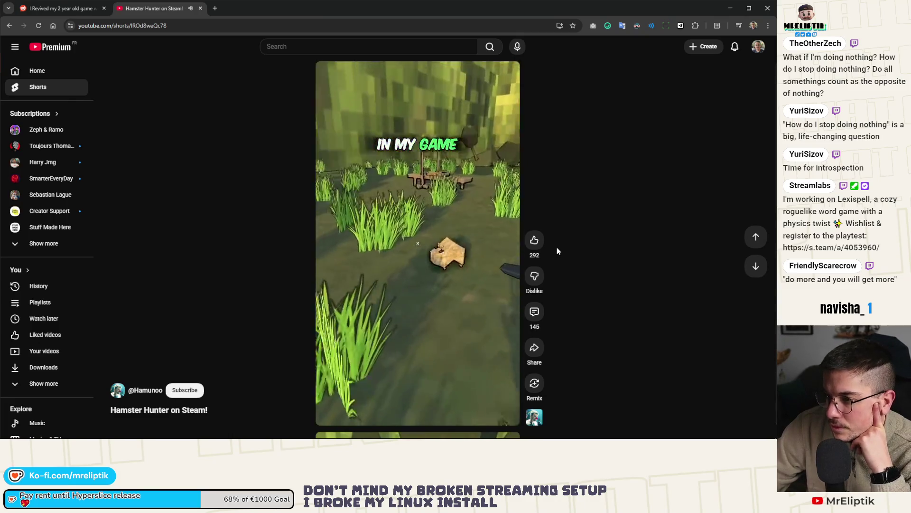
pyautogui.scroll(-1, 557, 247)
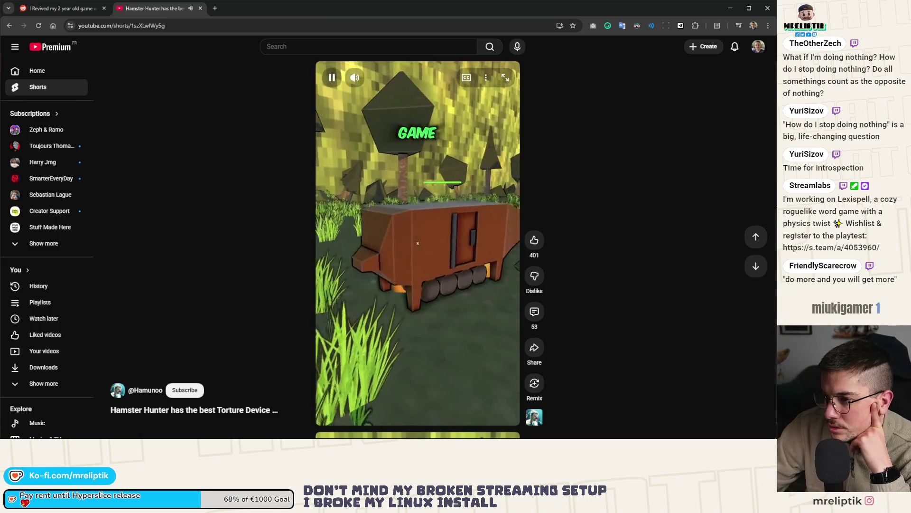
pyautogui.scroll(-2, 470, 260)
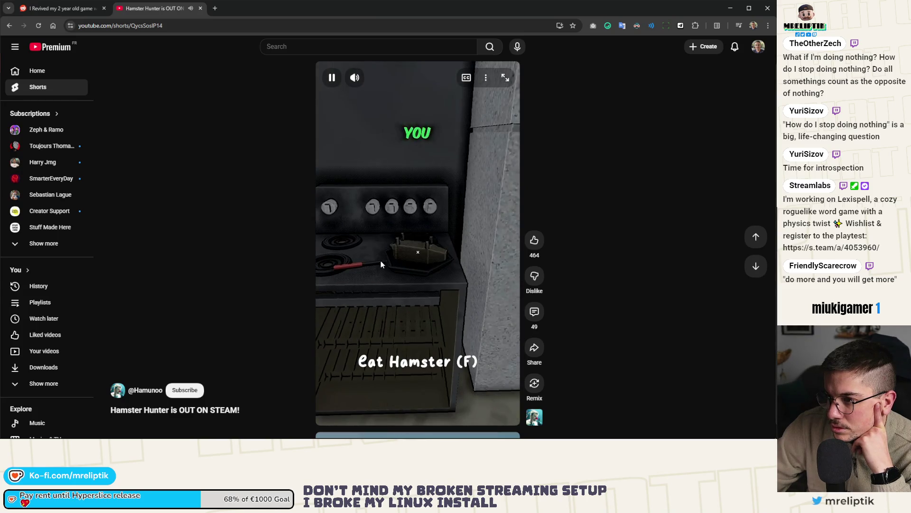
pyautogui.click(9, 26)
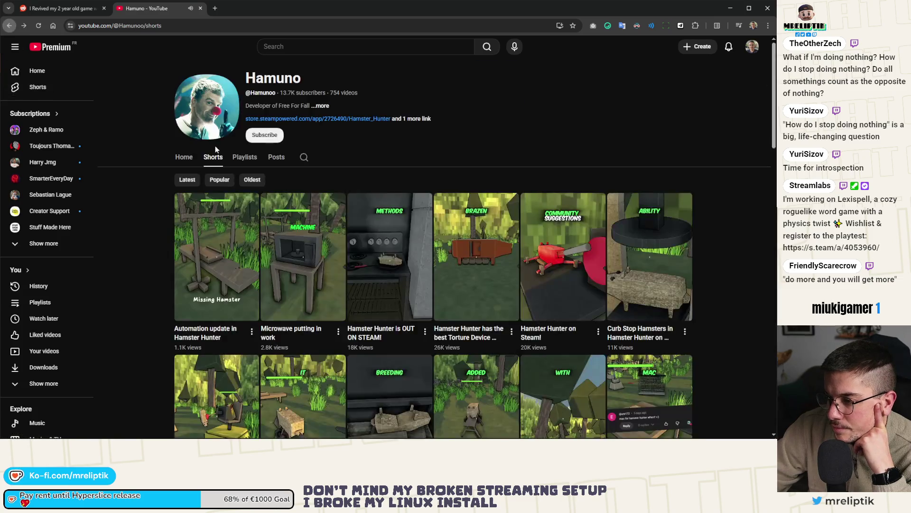
pyautogui.scroll(-3, 216, 149)
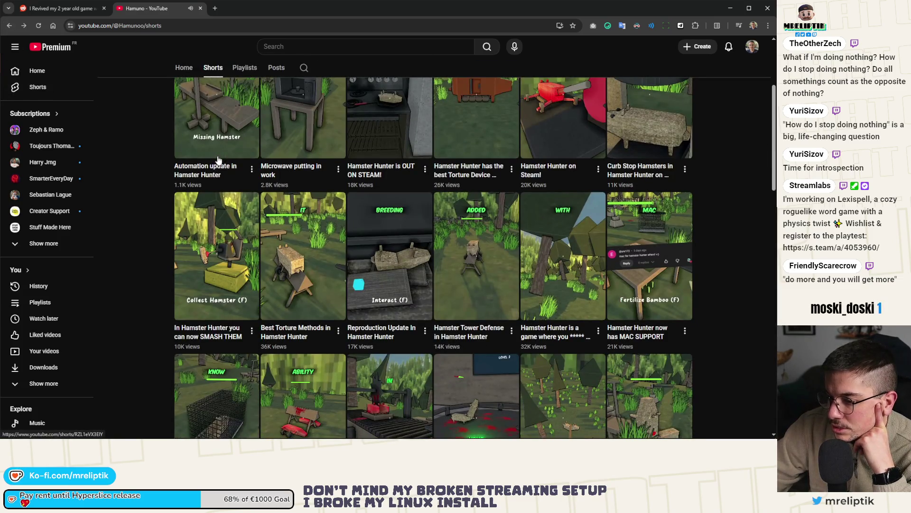
pyautogui.scroll(-5, 218, 159)
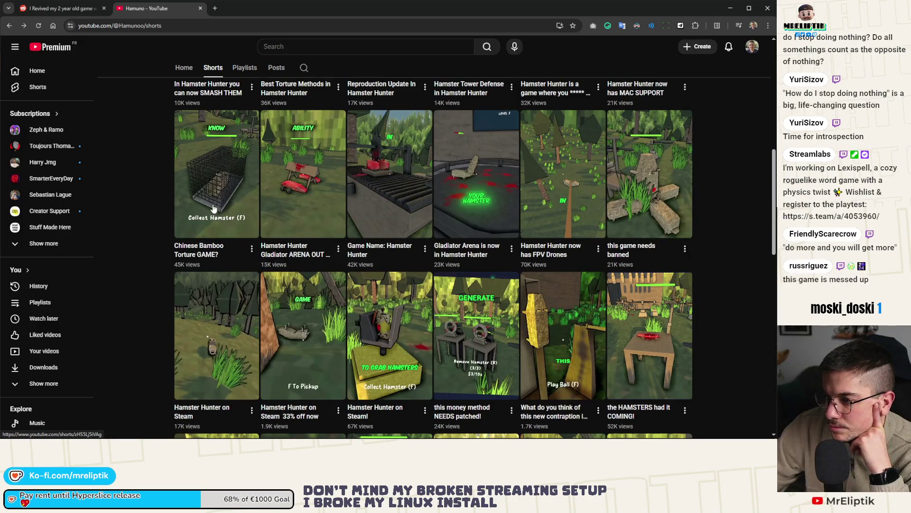
pyautogui.click(380, 180)
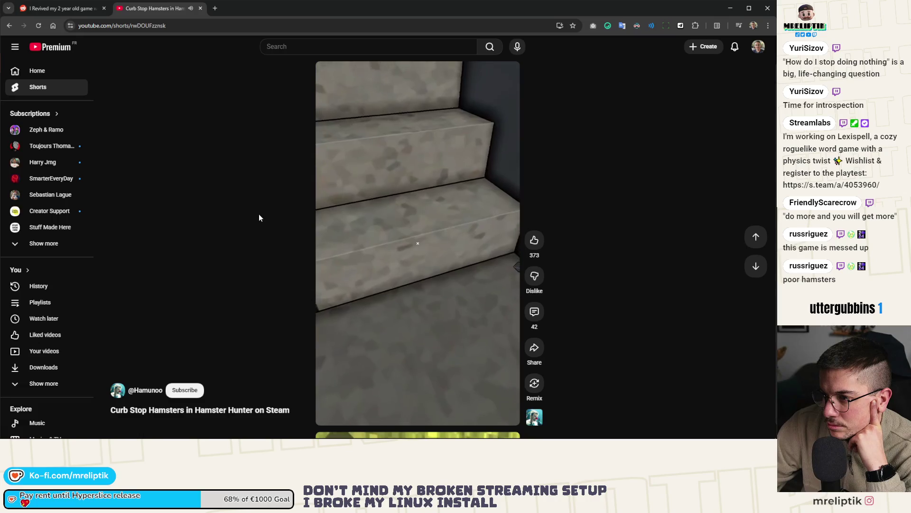
pyautogui.click(145, 390)
pyautogui.scroll(-5, 285, 164)
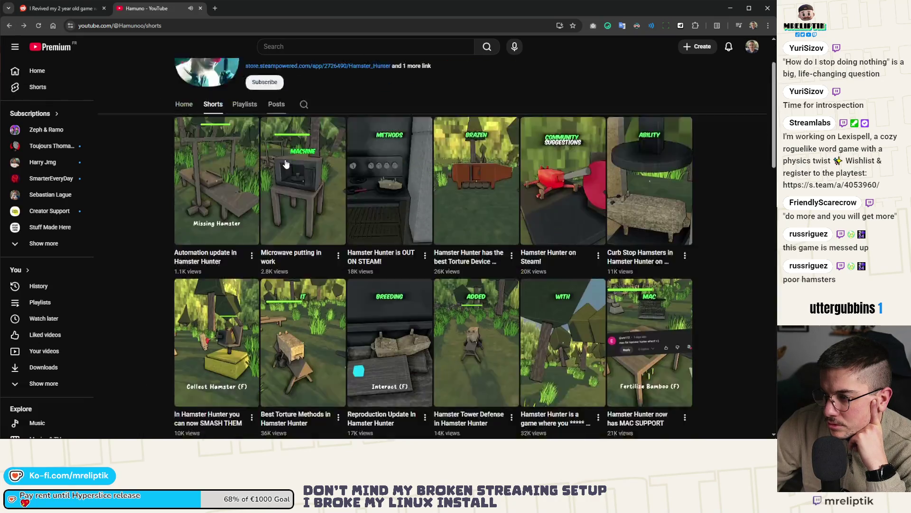
pyautogui.scroll(-3, 285, 164)
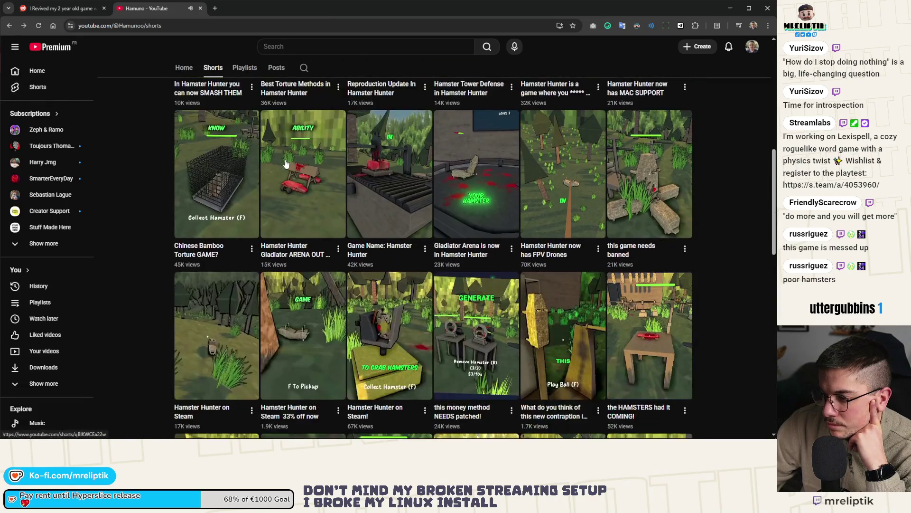
pyautogui.click(563, 178)
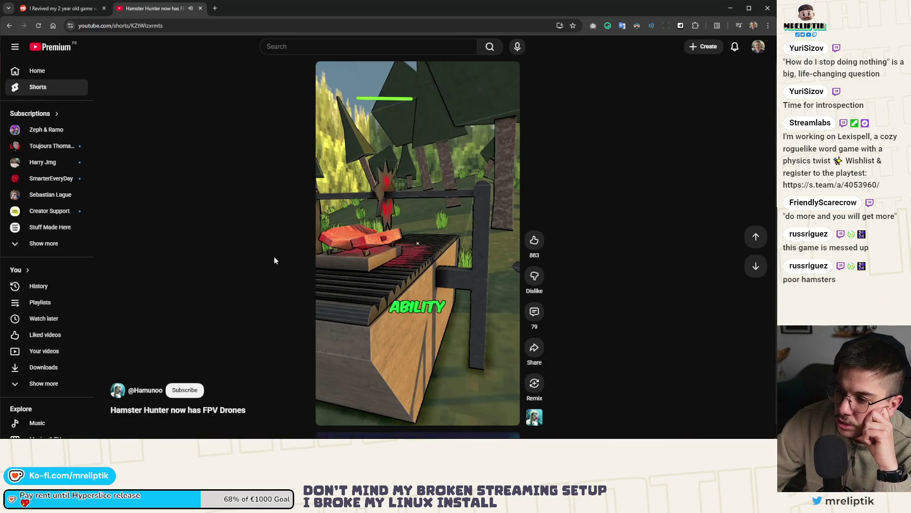
pyautogui.click(10, 26)
pyautogui.scroll(-5, 171, 188)
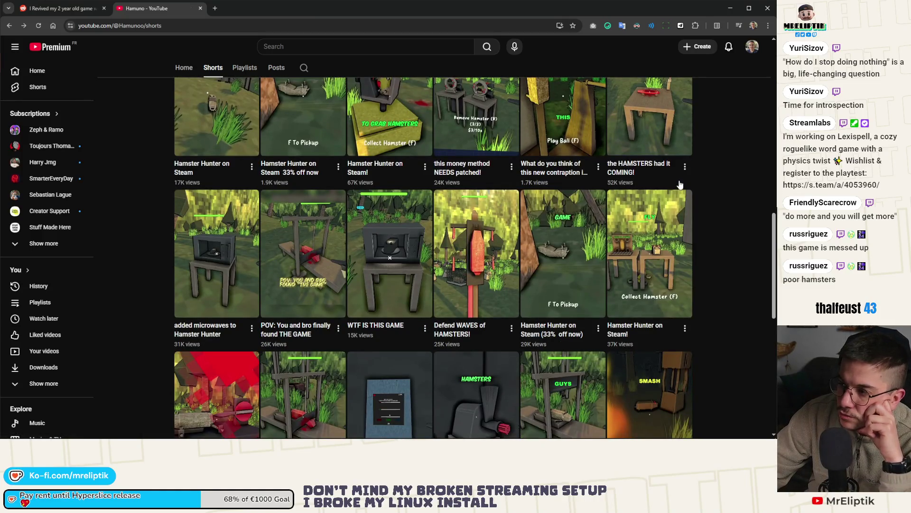
pyautogui.scroll(1, 680, 184)
pyautogui.click(636, 98)
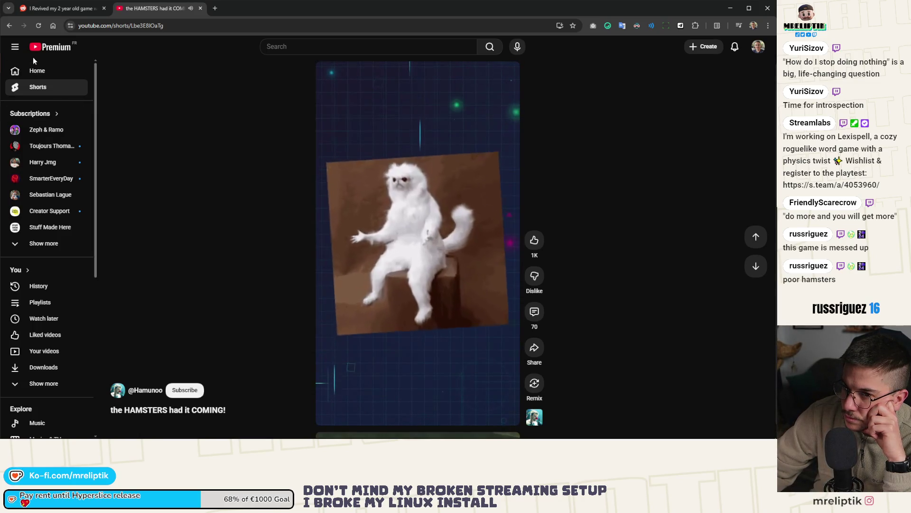
pyautogui.click(9, 25)
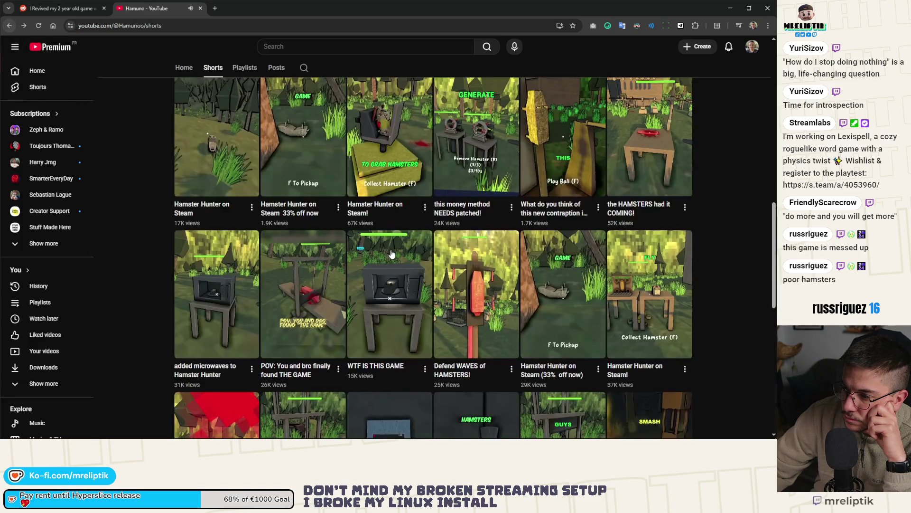
pyautogui.scroll(-3, 392, 254)
pyautogui.scroll(-5, 362, 276)
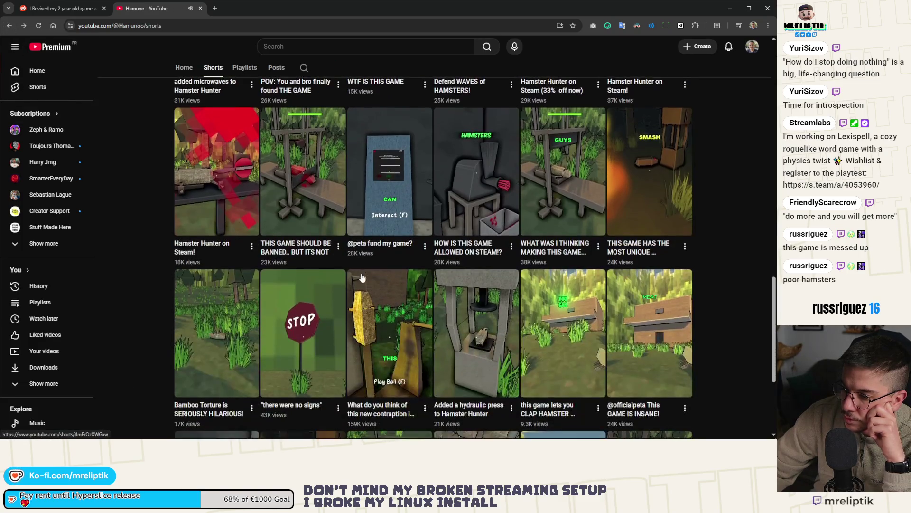
pyautogui.click(382, 218)
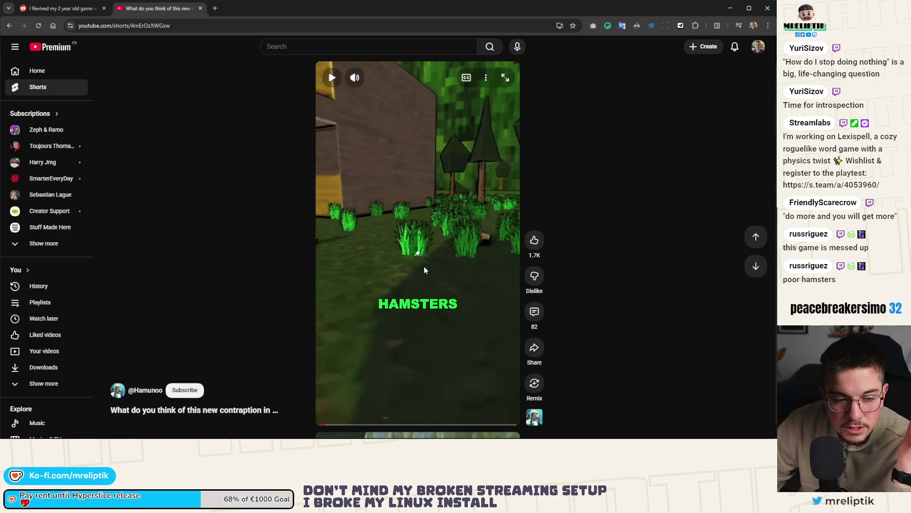
pyautogui.click(421, 257)
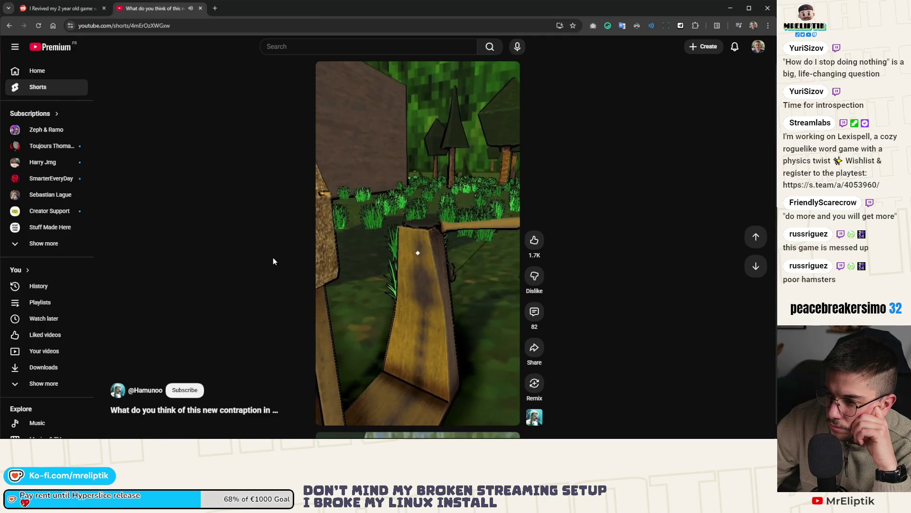
pyautogui.hotkey('alt', 'Left')
pyautogui.scroll(-1, 311, 217)
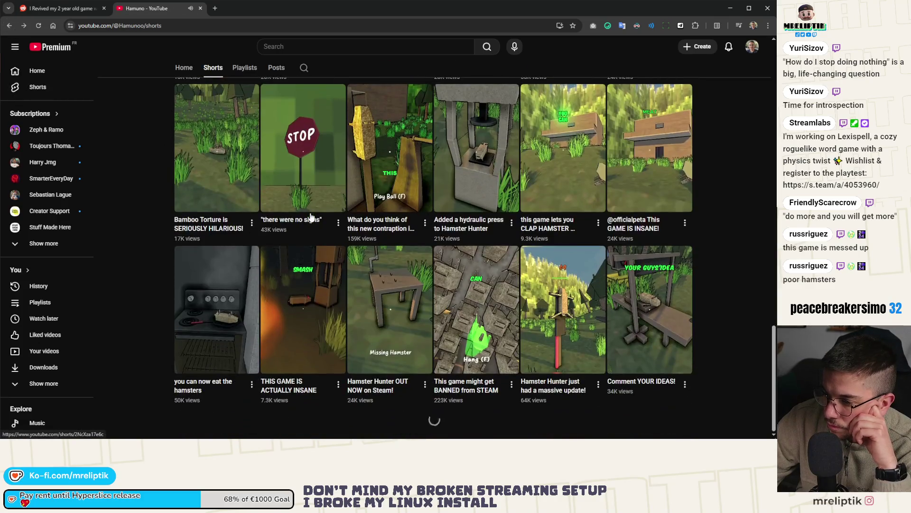
pyautogui.scroll(-3, 311, 217)
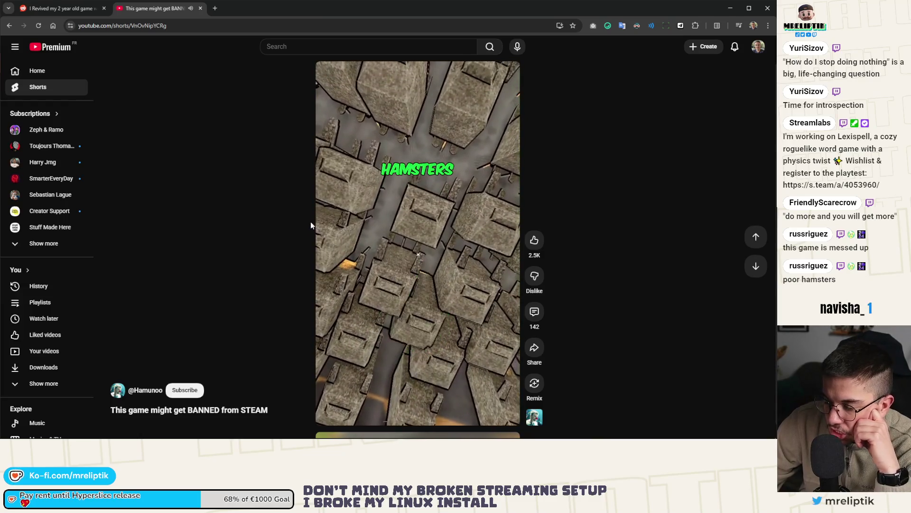
pyautogui.click(9, 25)
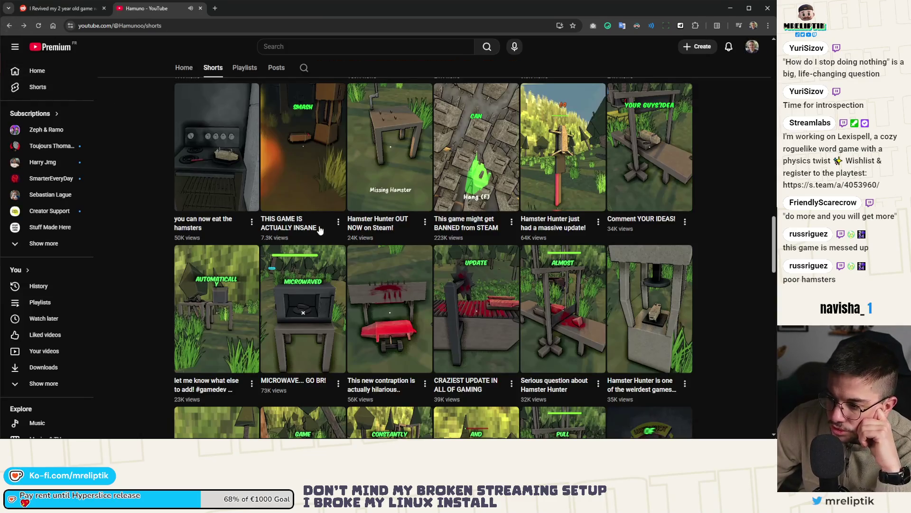
pyautogui.scroll(-3, 320, 230)
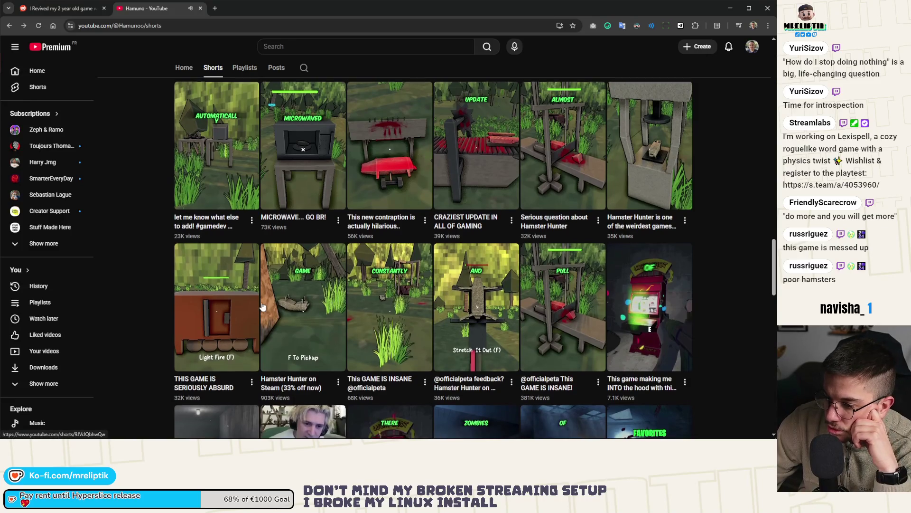
pyautogui.scroll(-2, 269, 302)
pyautogui.click(492, 207)
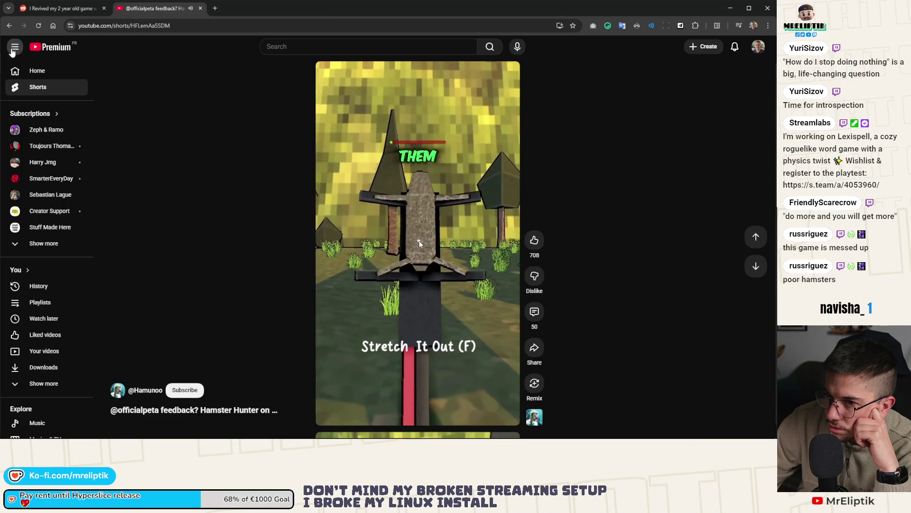
pyautogui.click(9, 27)
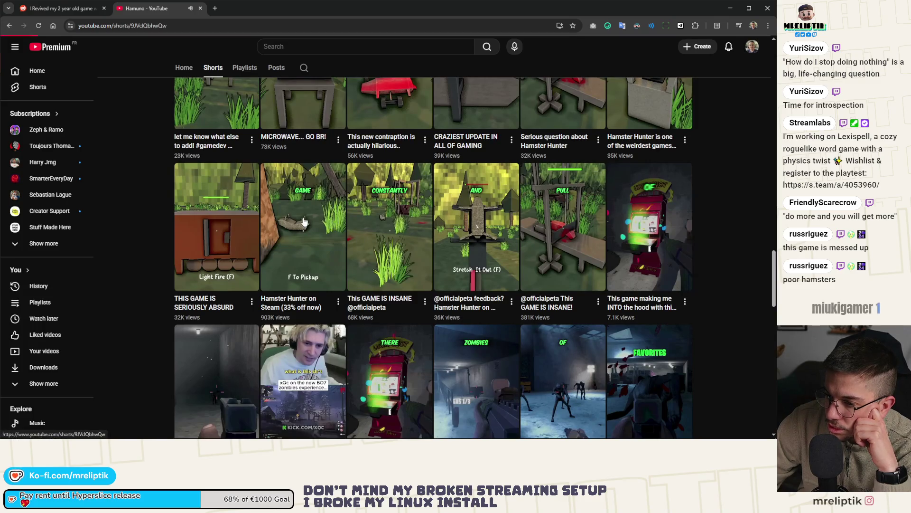
pyautogui.click(304, 220)
pyautogui.scroll(-1, 210, 228)
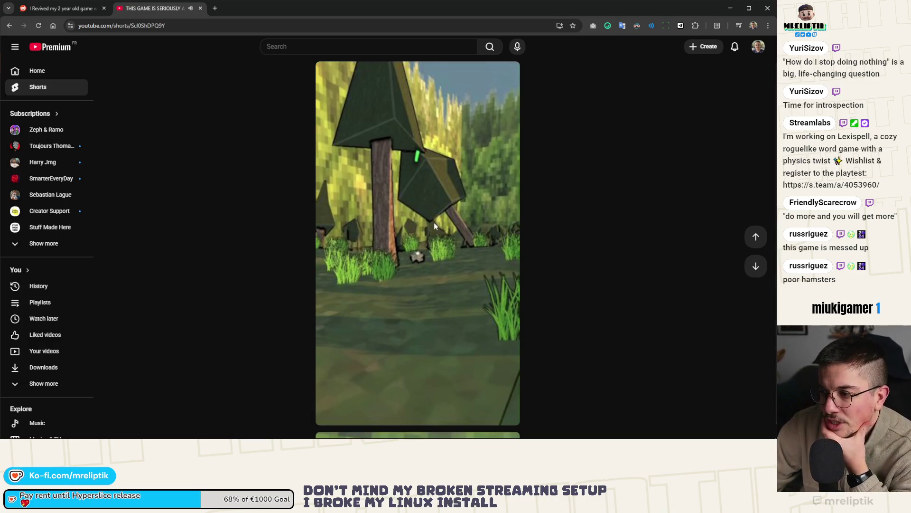
pyautogui.scroll(-1, 434, 226)
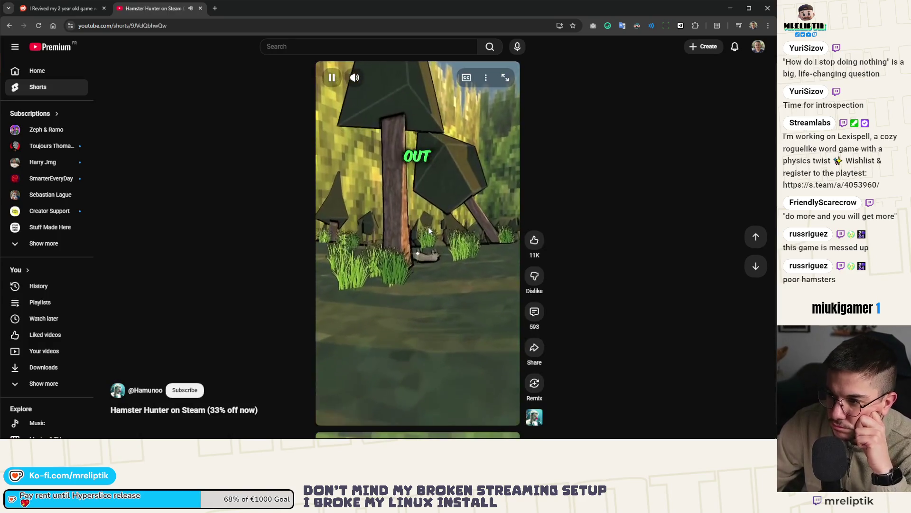
pyautogui.click(10, 25)
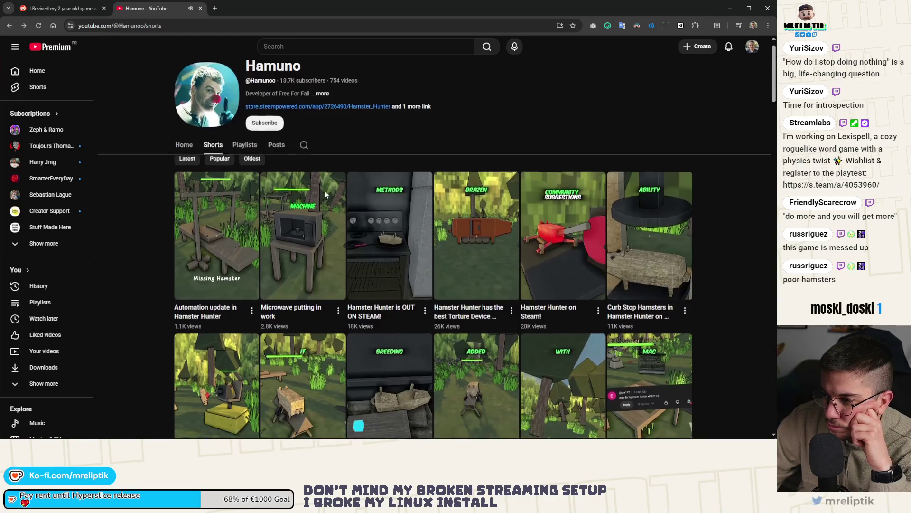
pyautogui.scroll(-10, 325, 190)
pyautogui.scroll(-15, 324, 190)
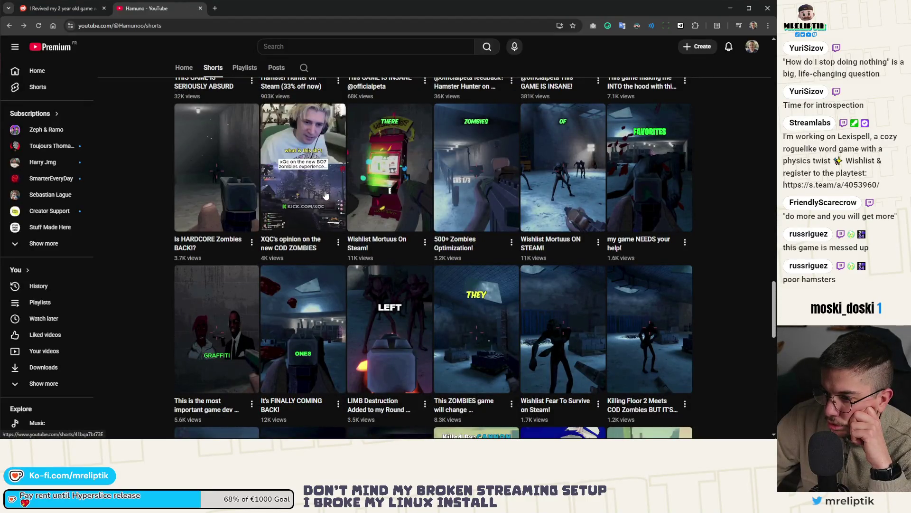
pyautogui.scroll(1, 326, 195)
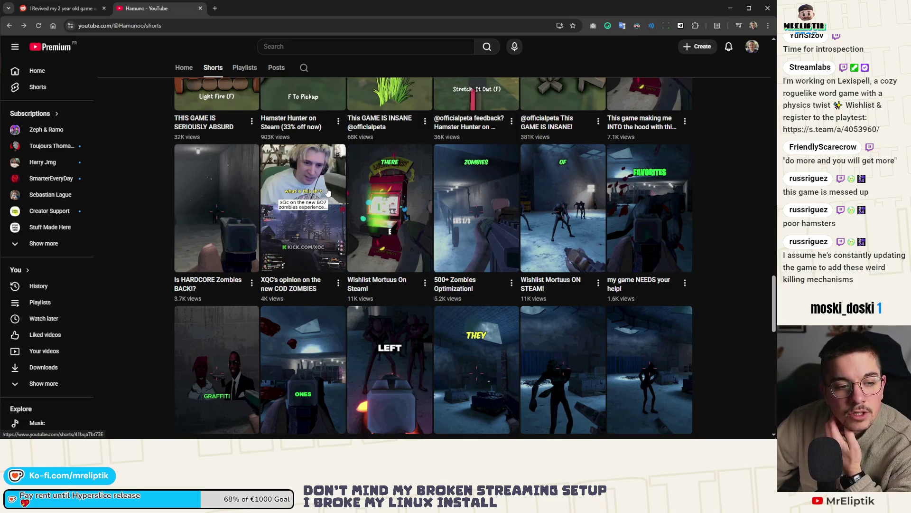
pyautogui.scroll(6, 323, 187)
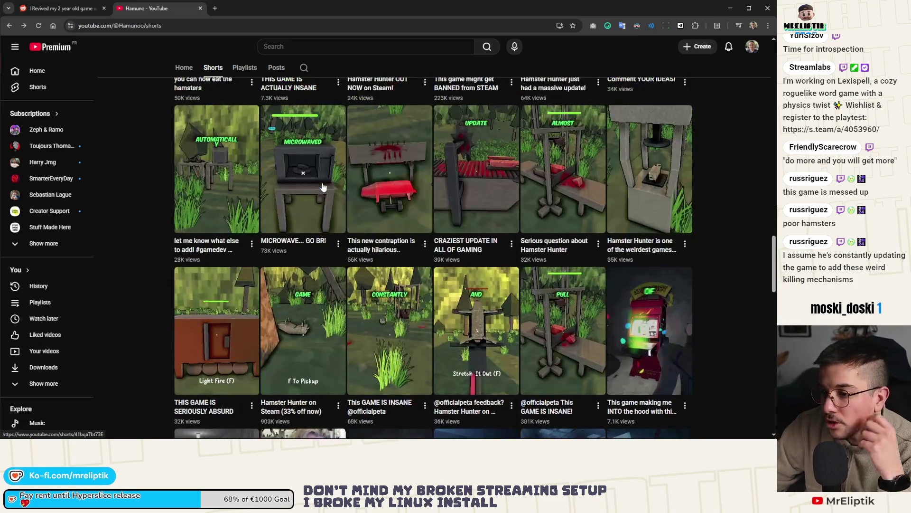
pyautogui.scroll(20, 472, 324)
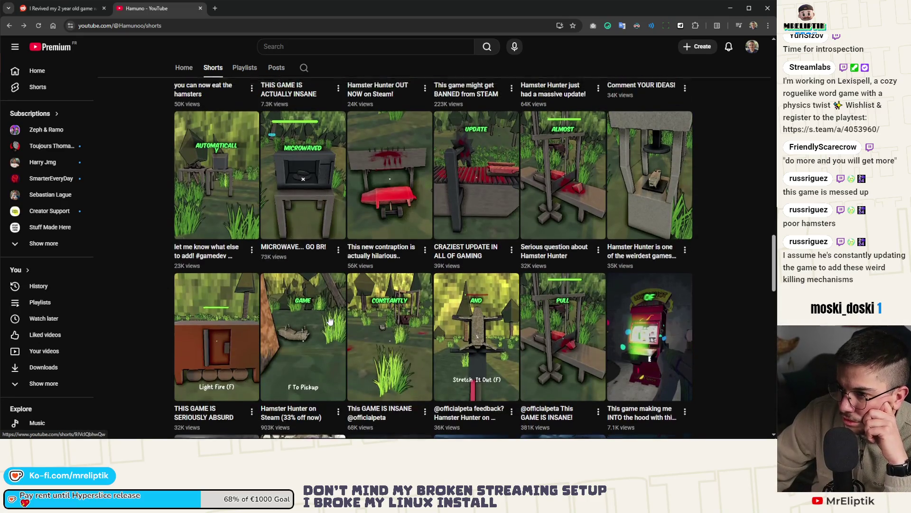
pyautogui.scroll(4, 363, 316)
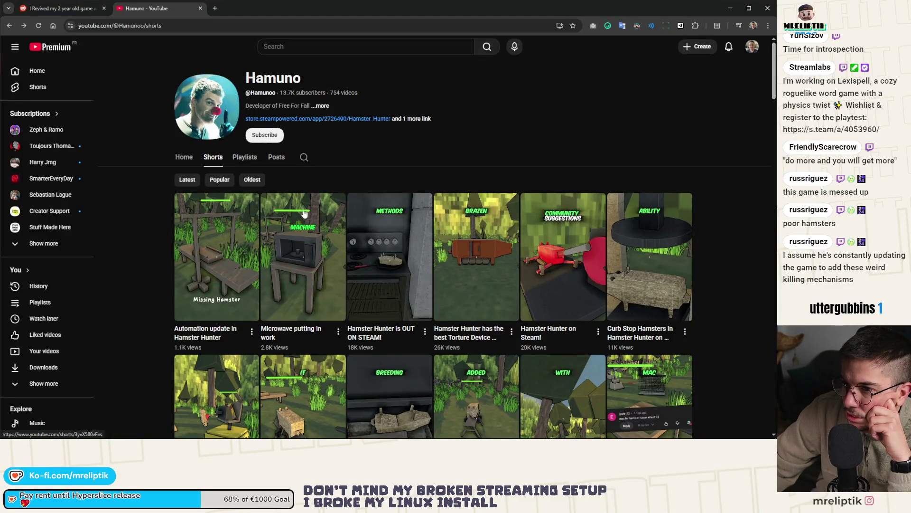
pyautogui.scroll(-4, 442, 207)
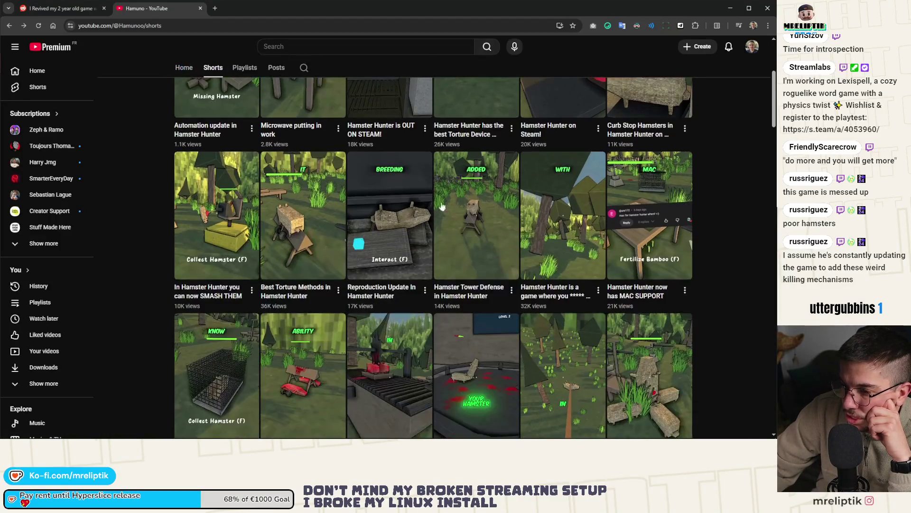
pyautogui.scroll(4, 616, 269)
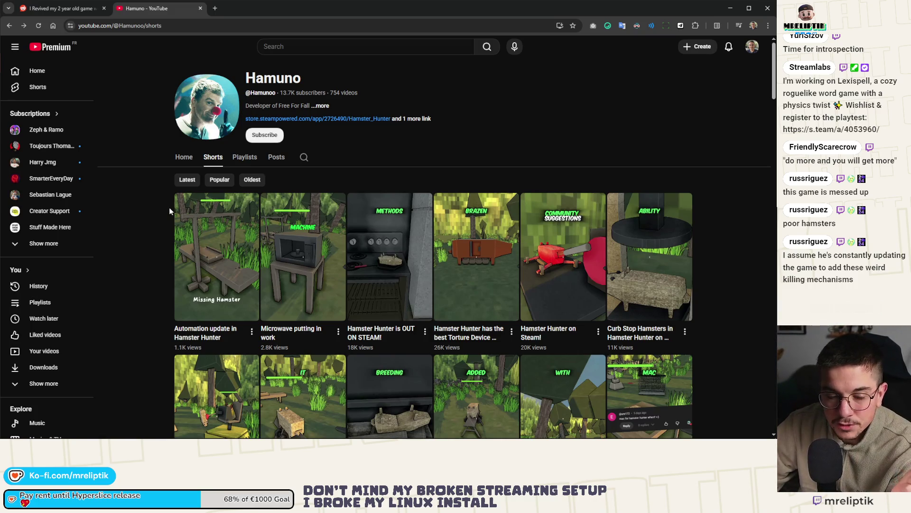
pyautogui.click(69, 3)
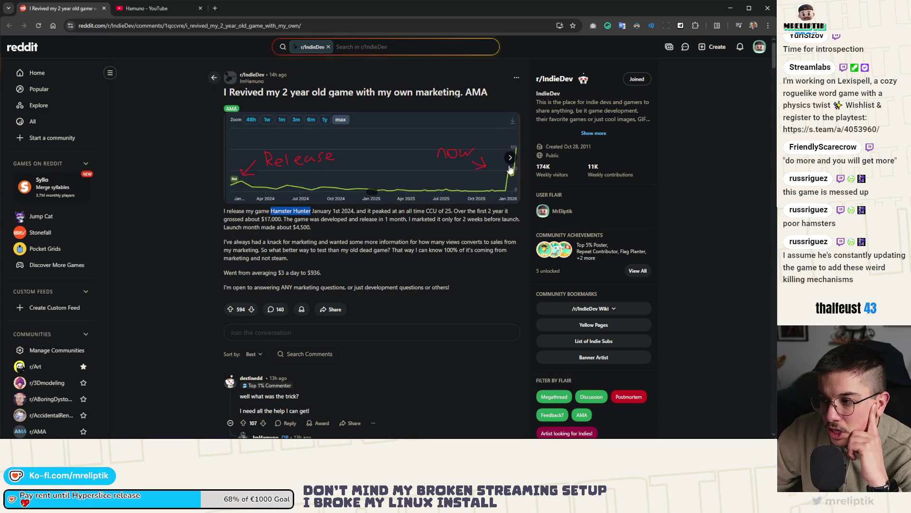
pyautogui.click(166, 8)
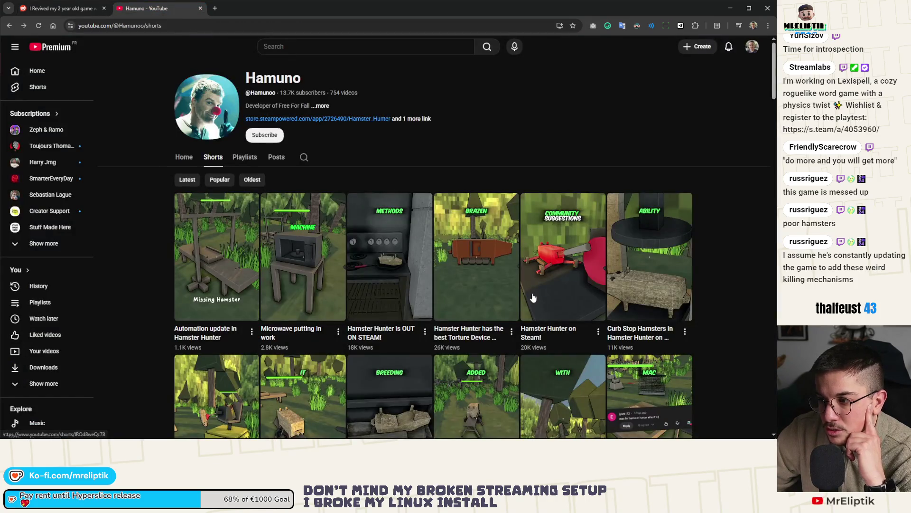
# Step: Play the best-torture-device short and read through its comments
pyautogui.click(455, 261)
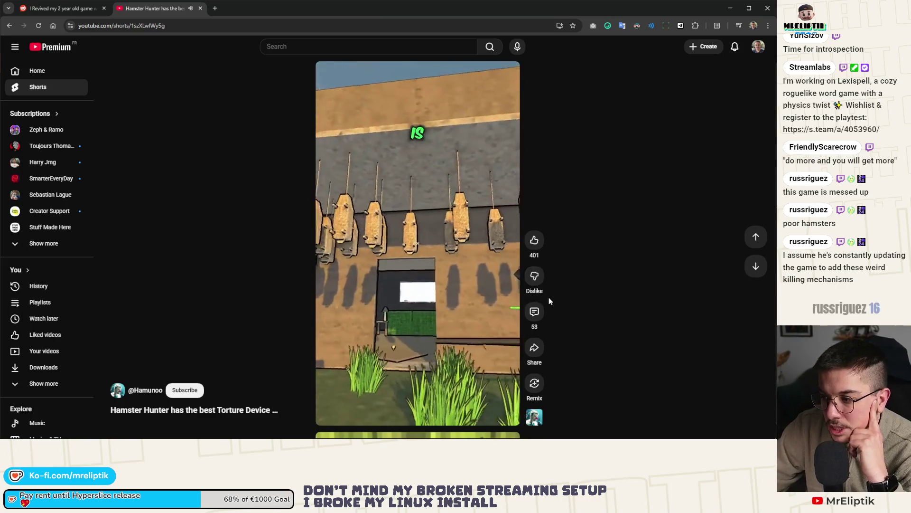
pyautogui.click(534, 313)
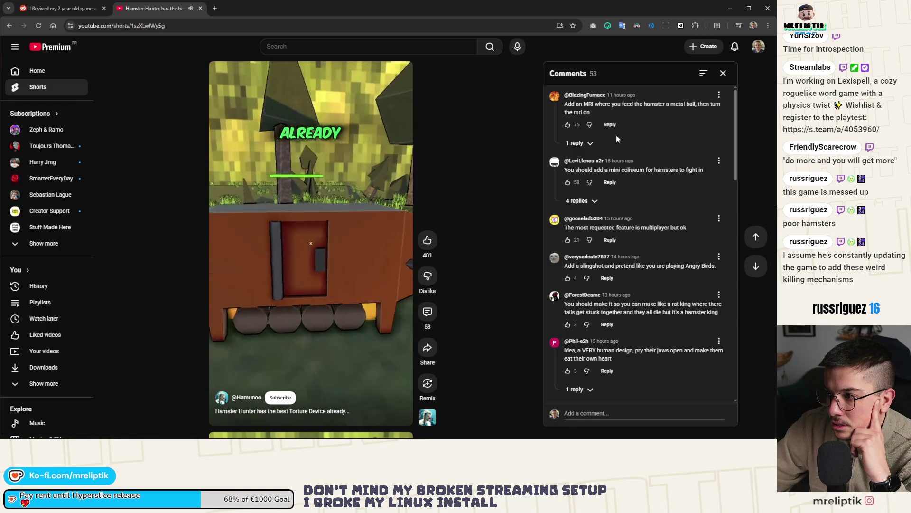
pyautogui.scroll(-5, 616, 135)
pyautogui.scroll(5, 616, 140)
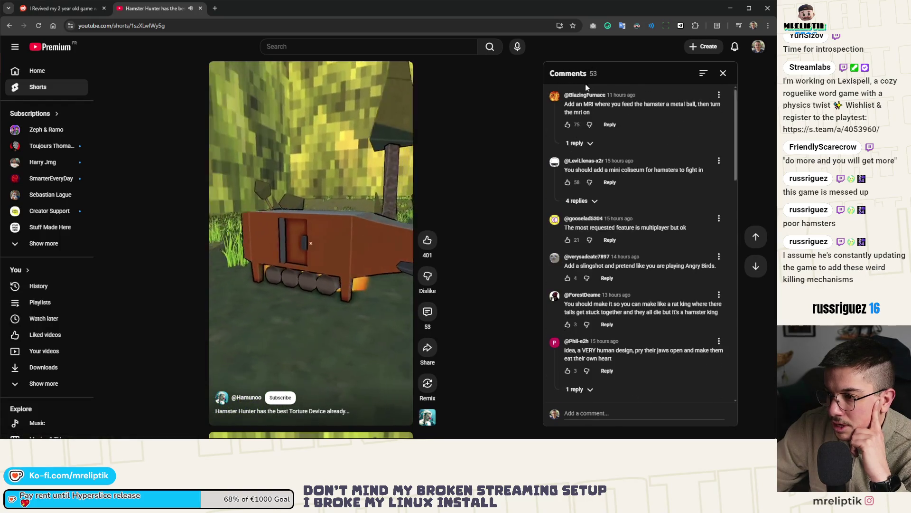
pyautogui.scroll(-1, 357, 212)
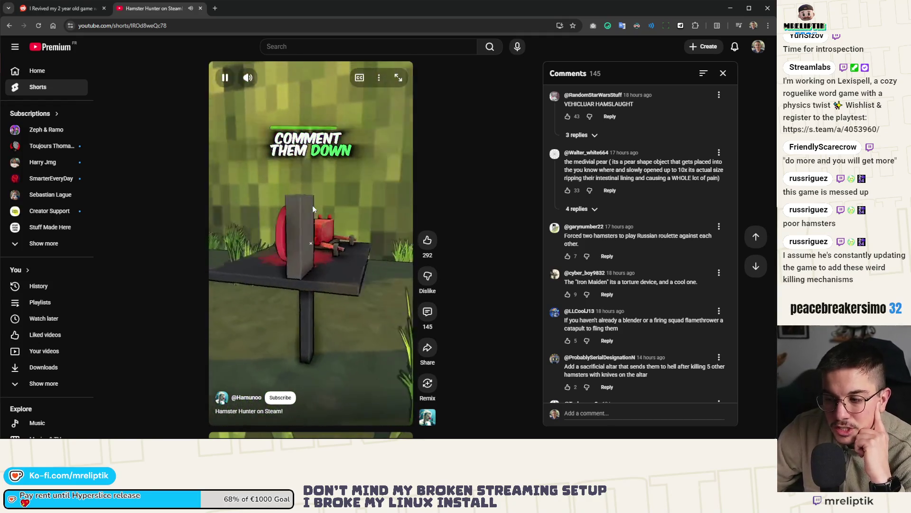
# Step: Pause the 'Hamster Hunter on Steam!' short and go back to the channel's Shorts grid
pyautogui.click(312, 205)
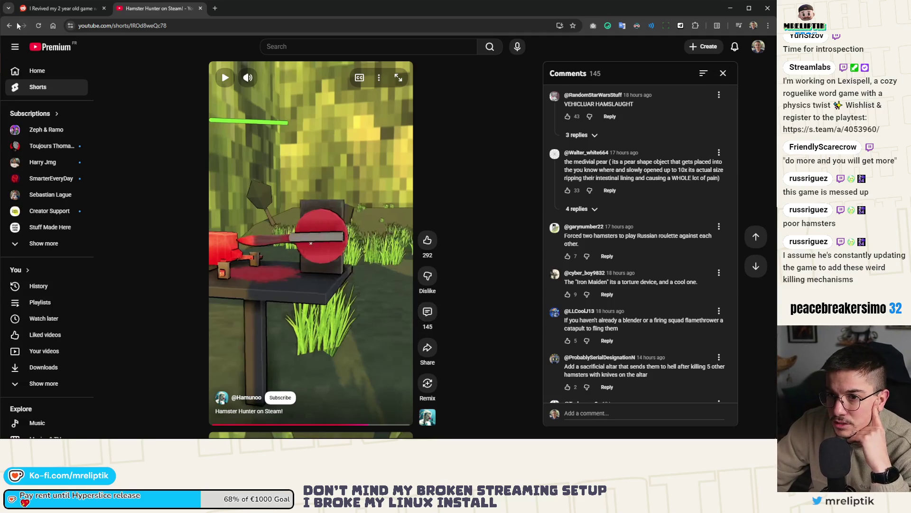
pyautogui.hotkey('alt', 'Left')
pyautogui.scroll(-15, 433, 217)
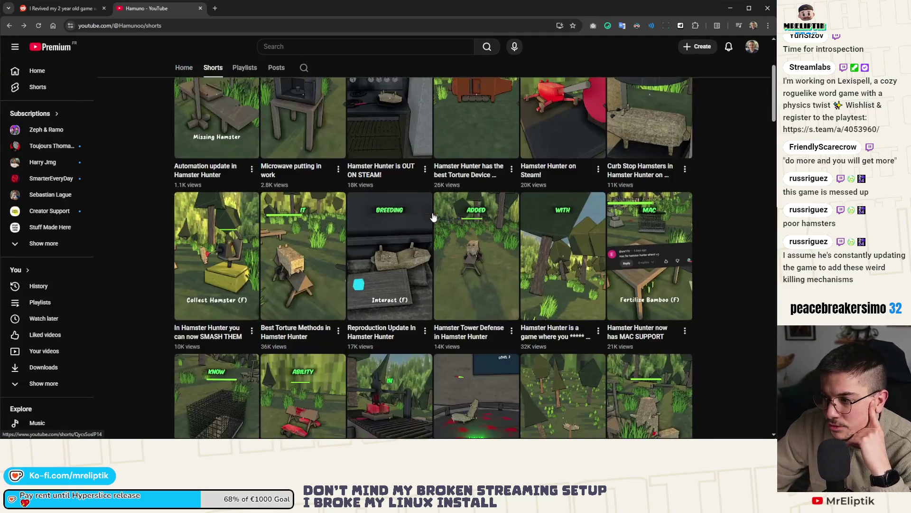
pyautogui.scroll(-15, 493, 284)
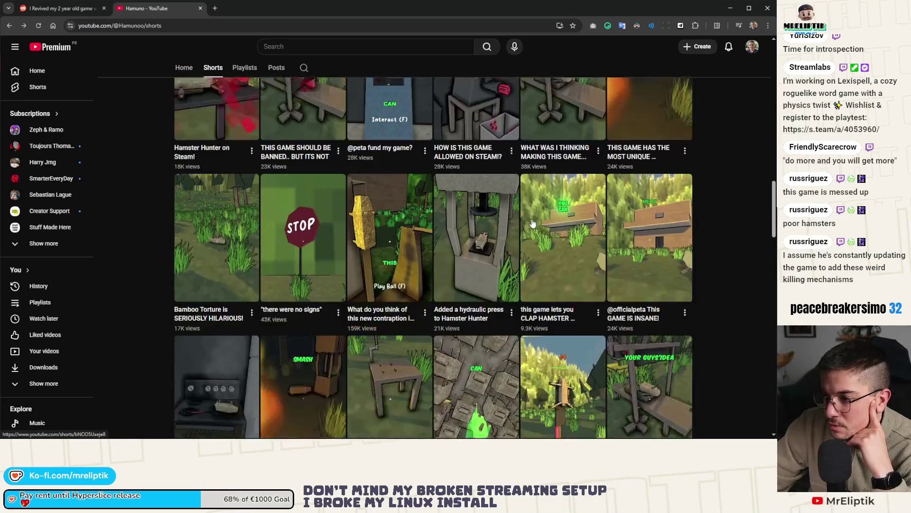
pyautogui.scroll(5, 536, 225)
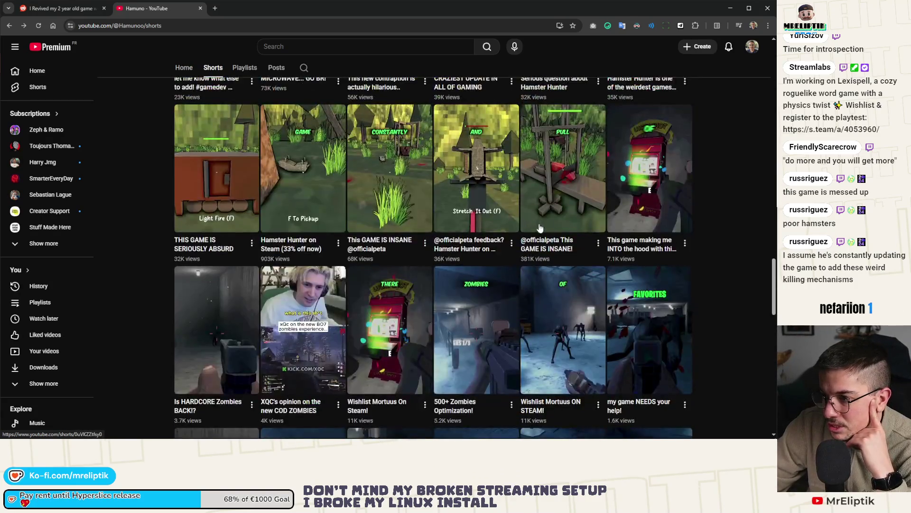
pyautogui.click(652, 187)
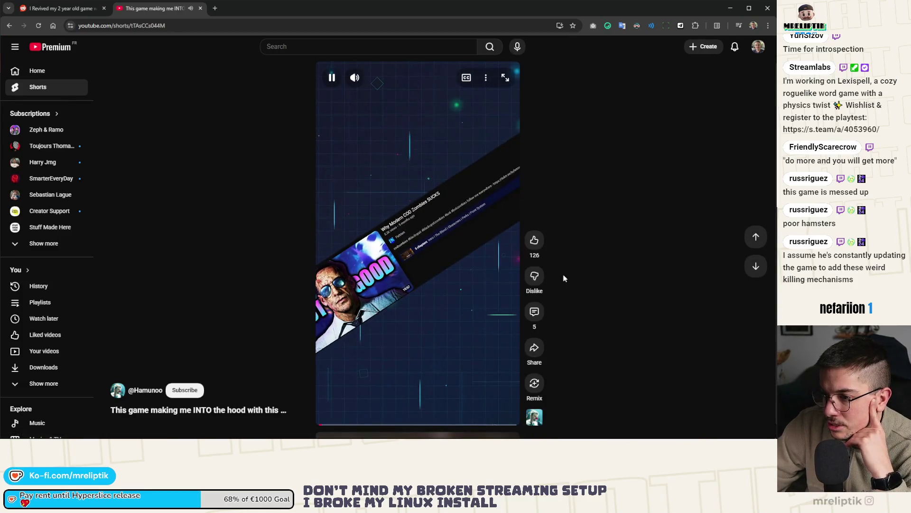
pyautogui.click(535, 312)
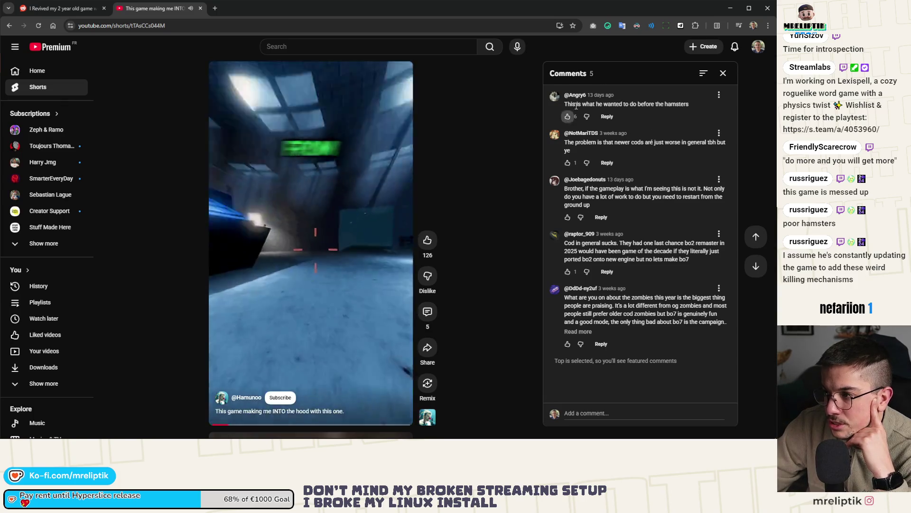
pyautogui.click(10, 26)
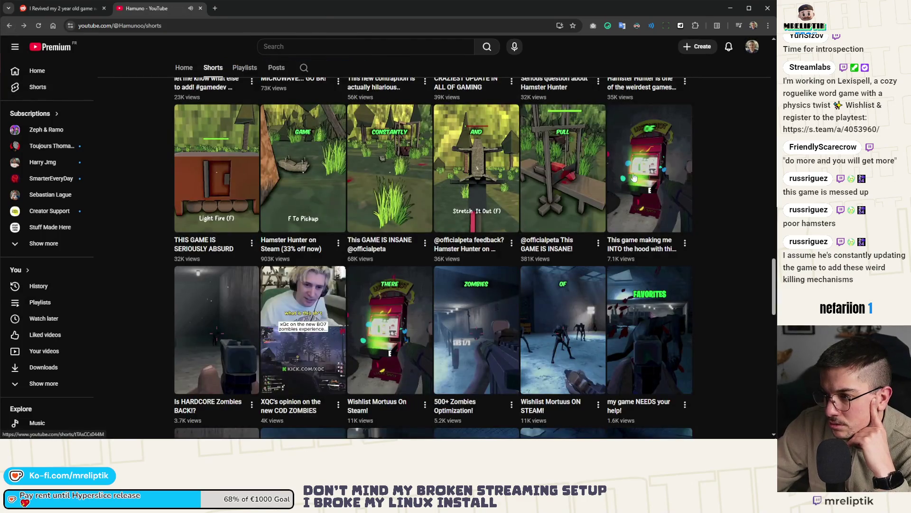
pyautogui.click(564, 161)
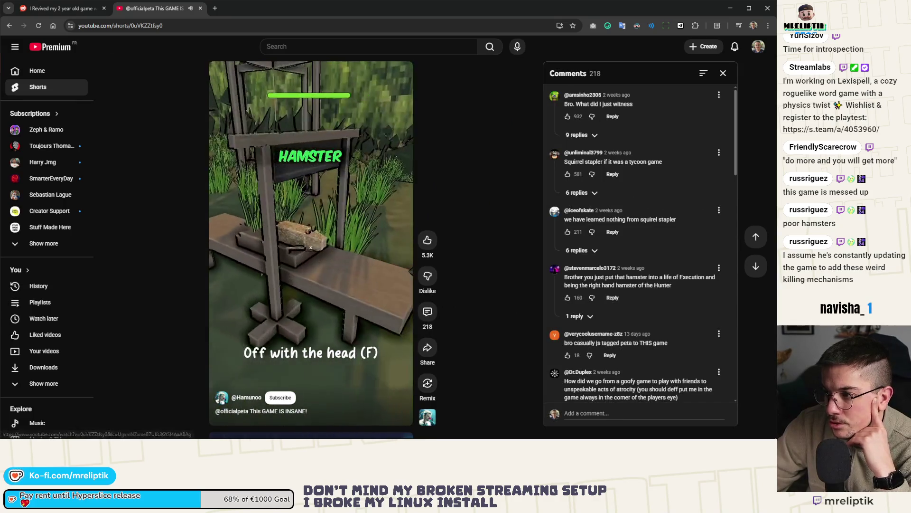
pyautogui.click(10, 25)
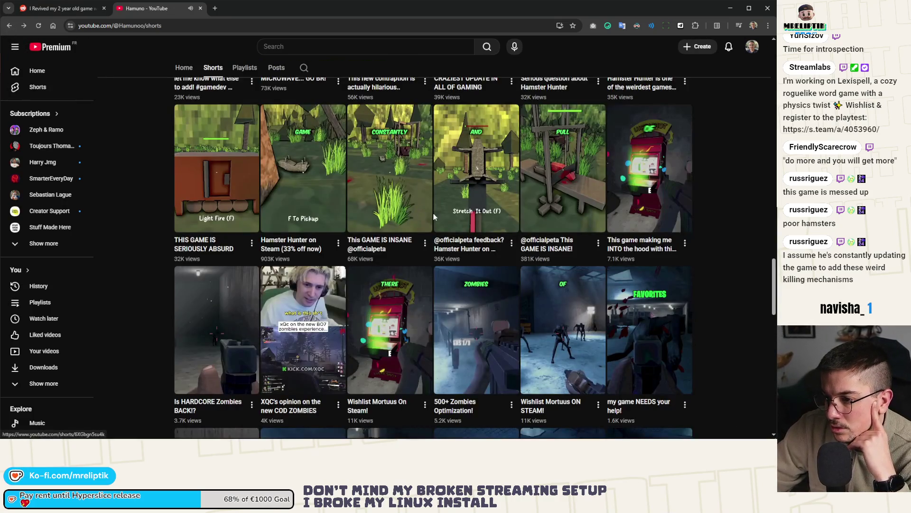
pyautogui.scroll(-8, 434, 216)
pyautogui.scroll(3, 466, 210)
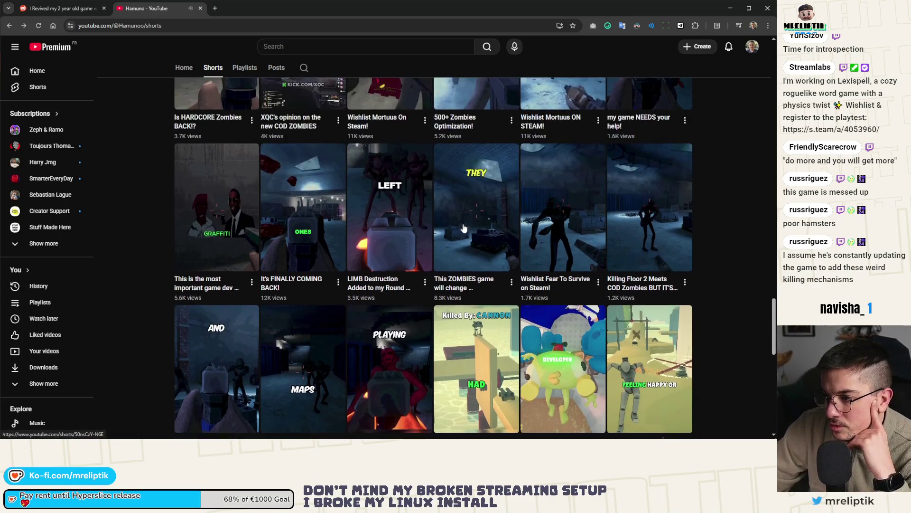
pyautogui.scroll(-10, 371, 232)
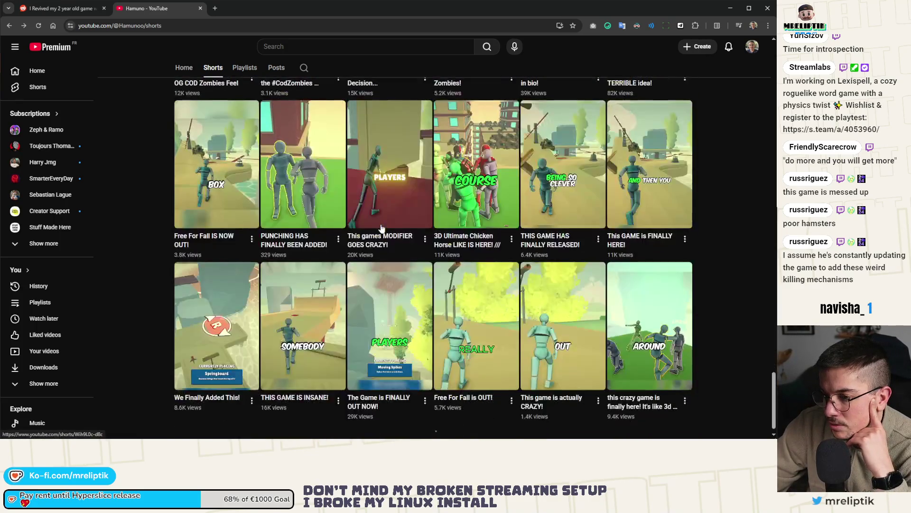
pyautogui.scroll(-7, 382, 229)
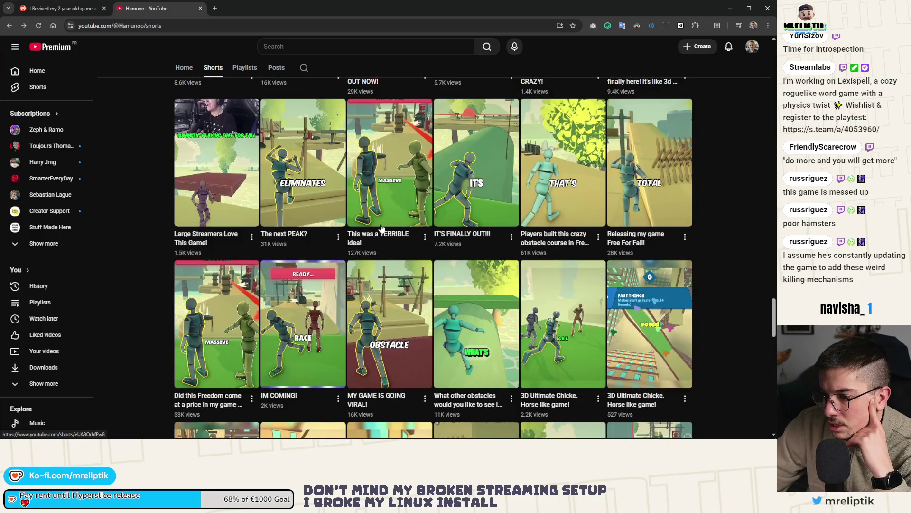
pyautogui.scroll(-7, 381, 229)
pyautogui.scroll(9, 381, 228)
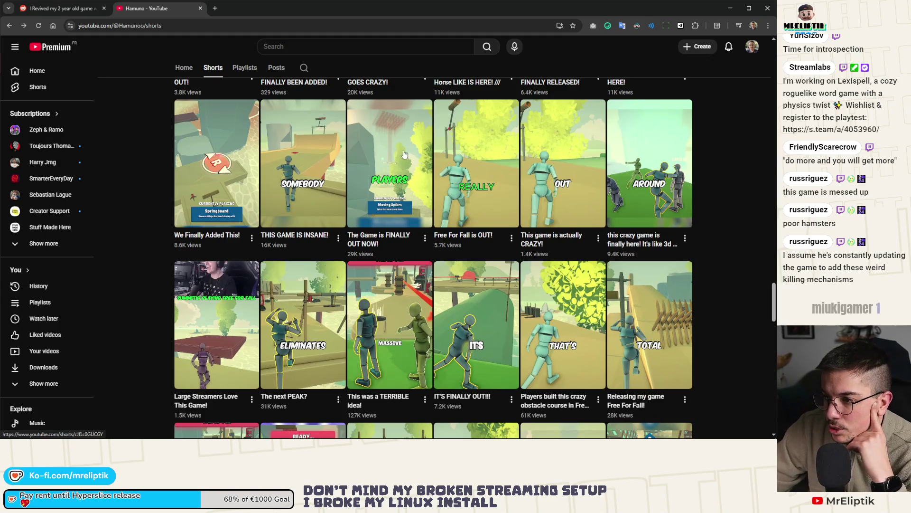
pyautogui.scroll(-15, 386, 238)
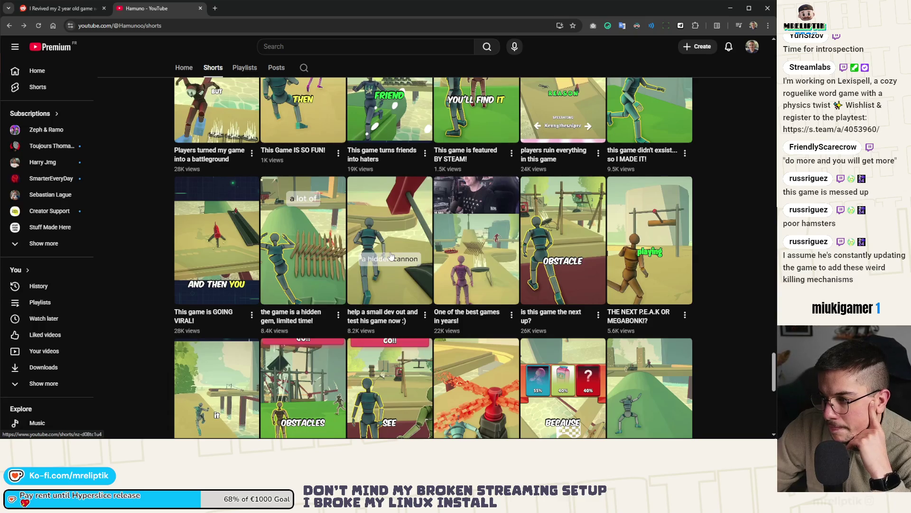
pyautogui.scroll(-5, 391, 256)
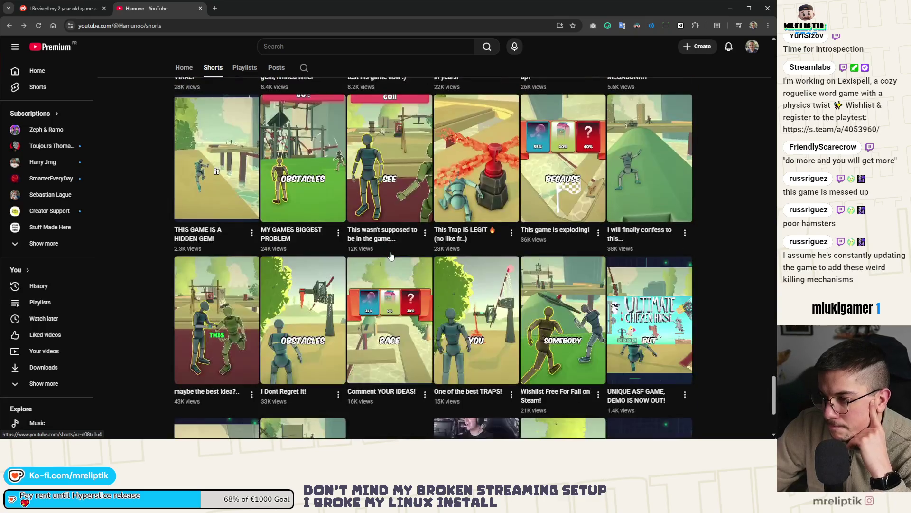
pyautogui.click(478, 194)
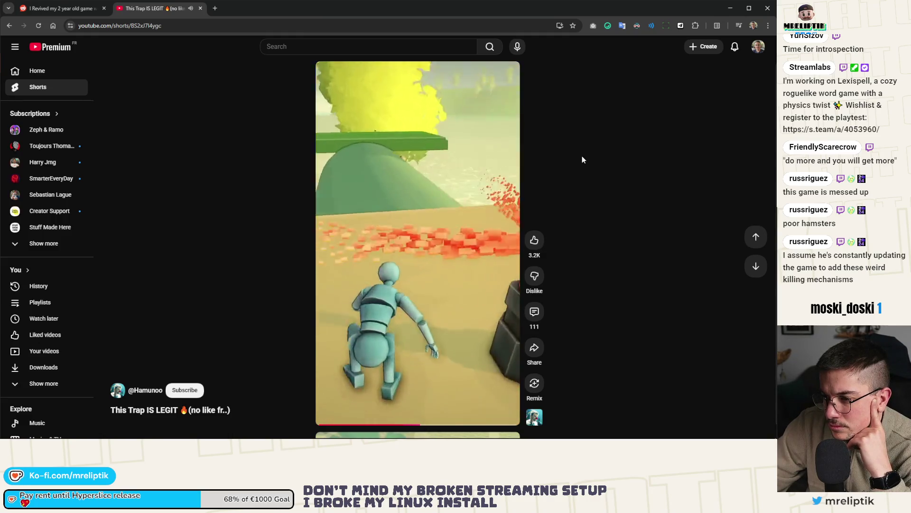
pyautogui.click(10, 25)
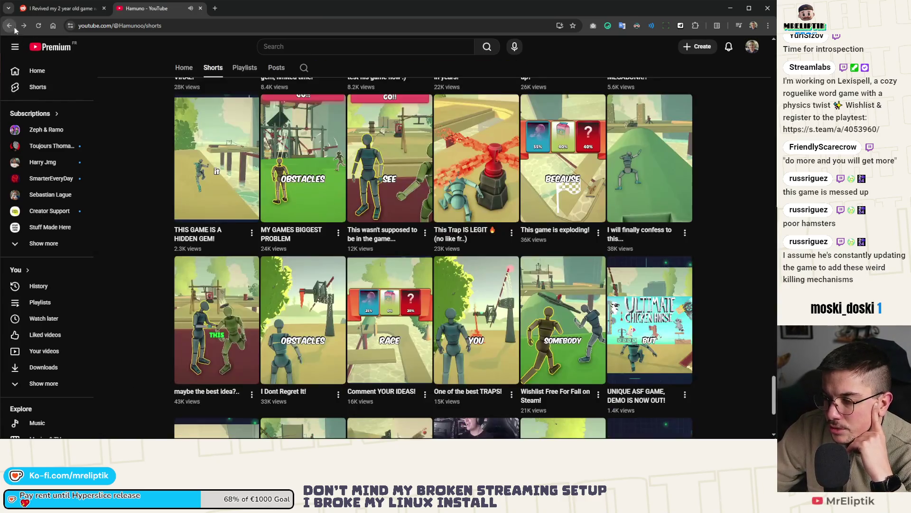
pyautogui.scroll(-10, 593, 254)
pyautogui.moveTo(771, 331); pyautogui.dragTo(771, 156)
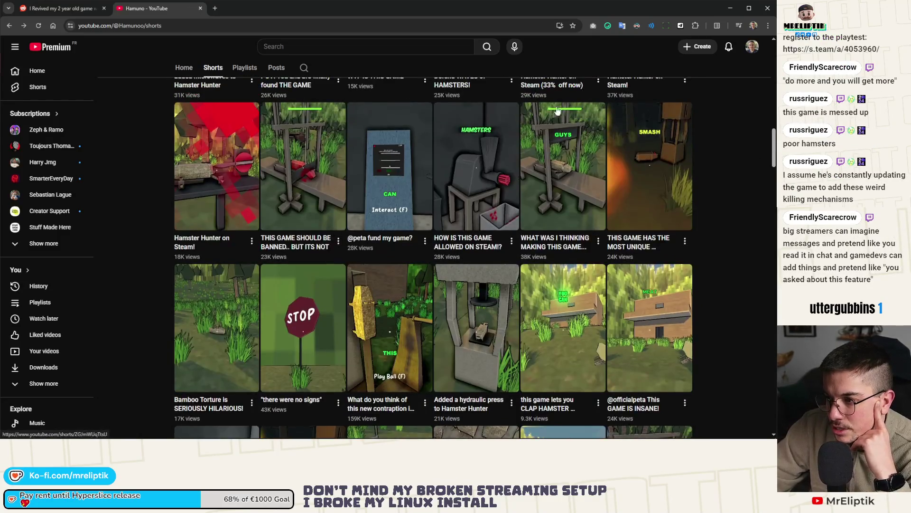
pyautogui.scroll(7, 292, 309)
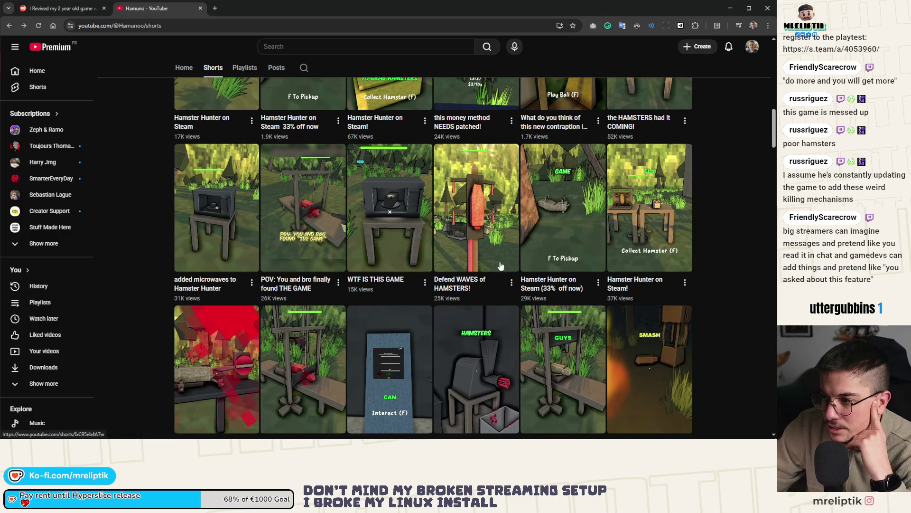
pyautogui.scroll(6, 470, 228)
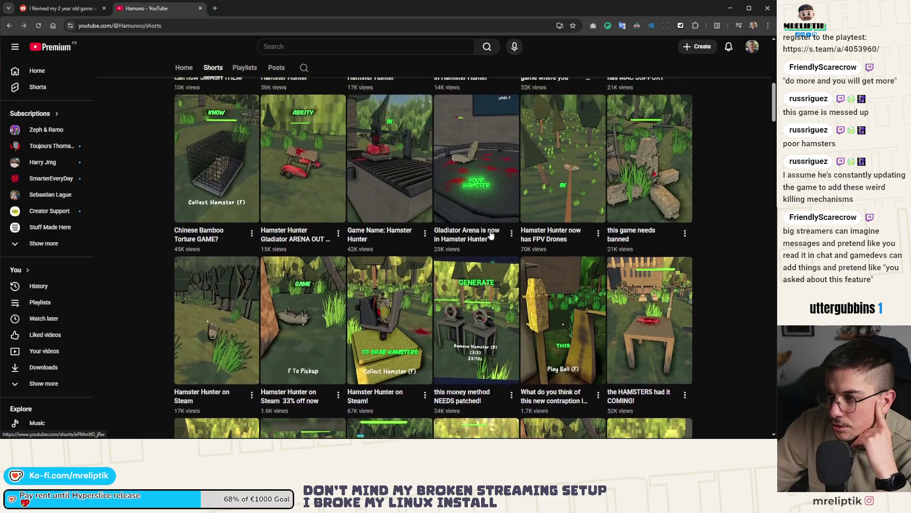
pyautogui.scroll(-4, 470, 228)
pyautogui.scroll(-15, 460, 304)
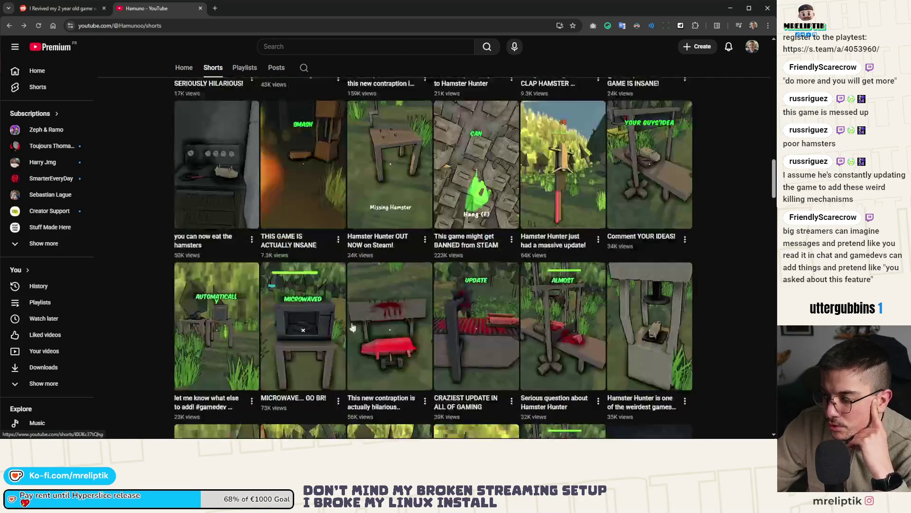
pyautogui.scroll(-4, 471, 316)
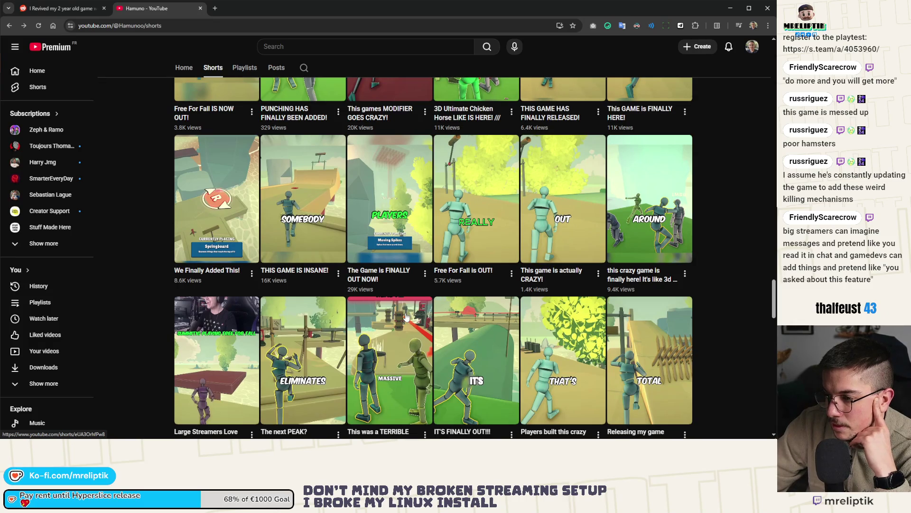
pyautogui.scroll(10, 279, 157)
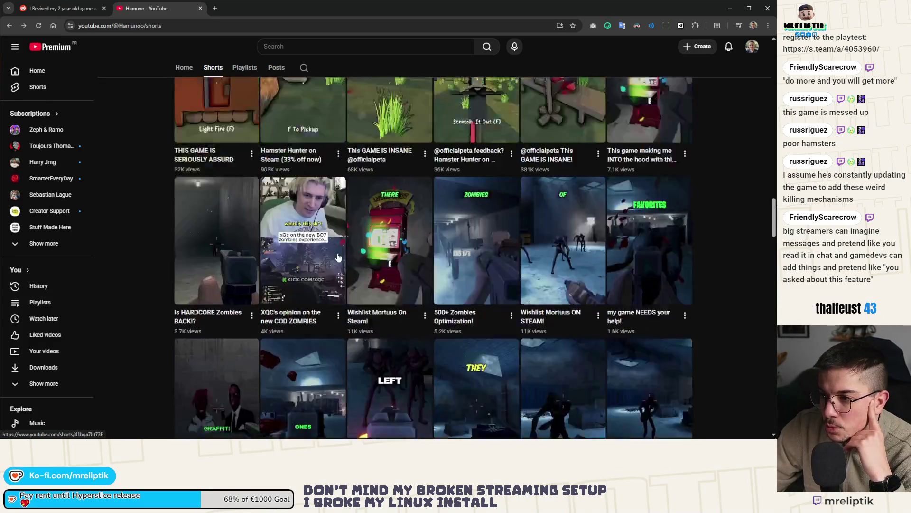
pyautogui.scroll(-20, 338, 256)
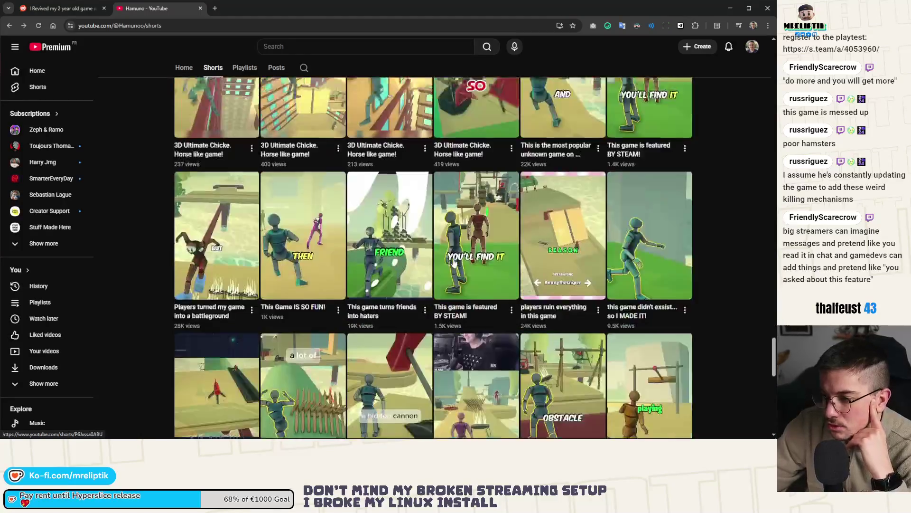
pyautogui.scroll(-7, 454, 263)
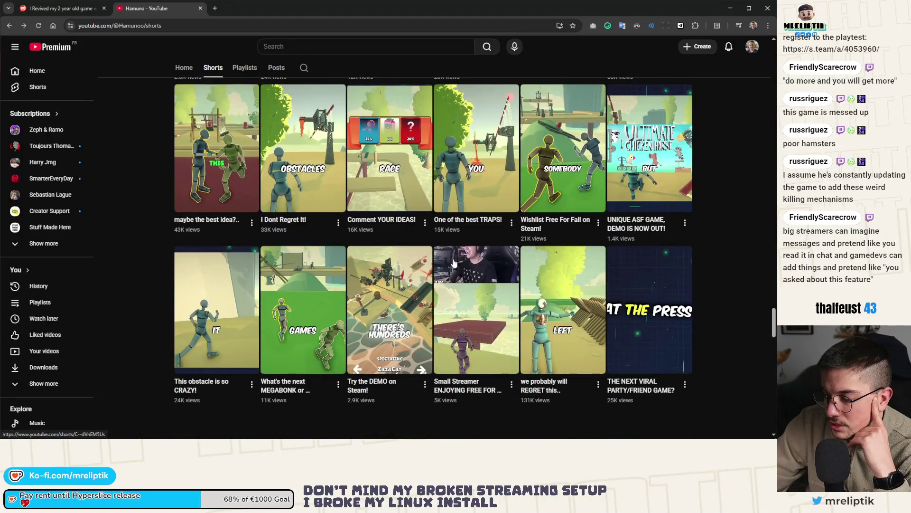
# Step: Play the 'THE NEXT VIRAL PARTY/FRIEND GAME?' short, then open its creator's channel Shorts
pyautogui.click(640, 287)
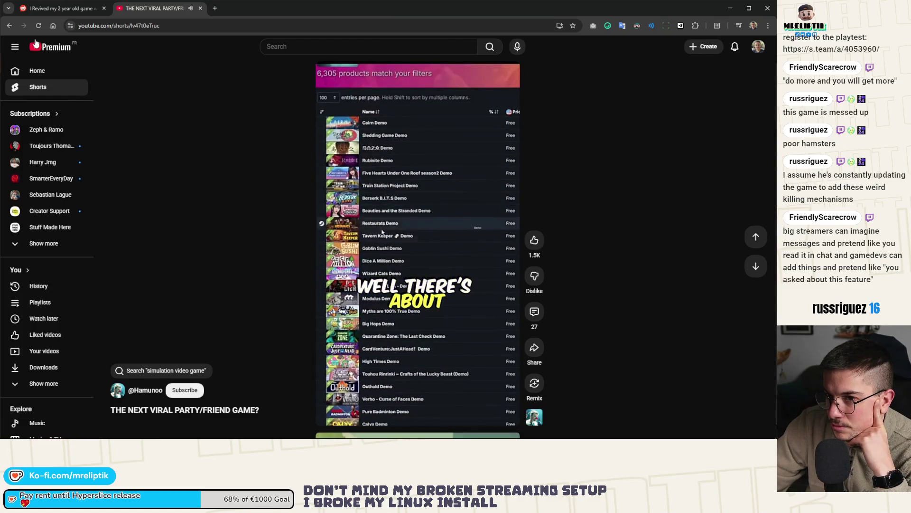
pyautogui.click(145, 389)
pyautogui.scroll(-7, 463, 238)
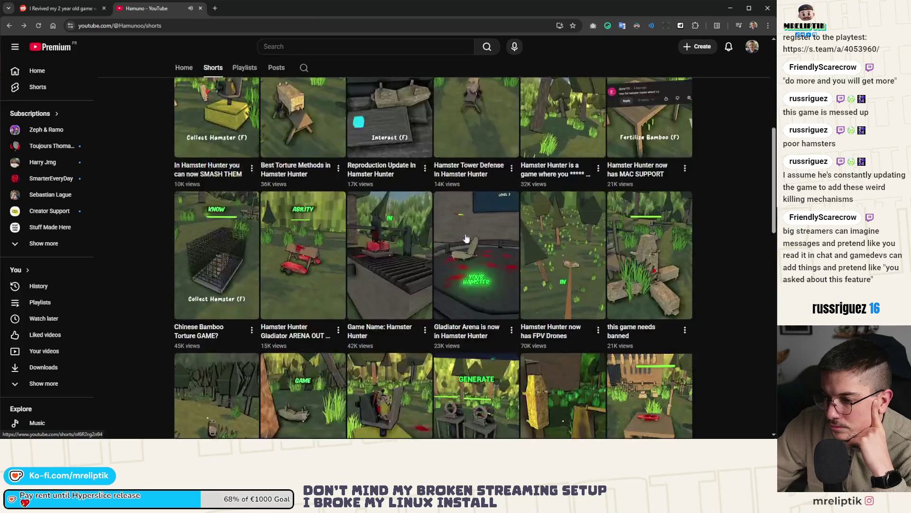
# Step: Scroll down through the developer's entire Shorts grid
pyautogui.moveTo(772, 163); pyautogui.dragTo(772, 202)
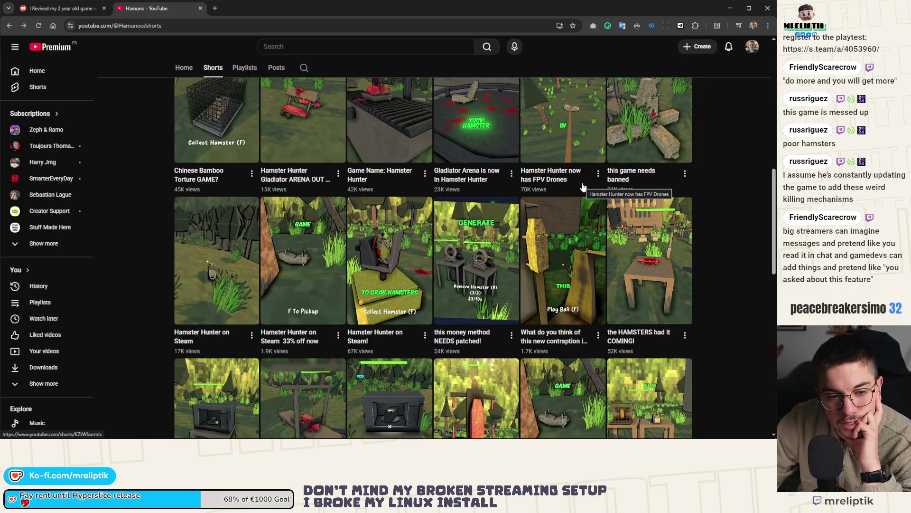
pyautogui.scroll(-10, 318, 234)
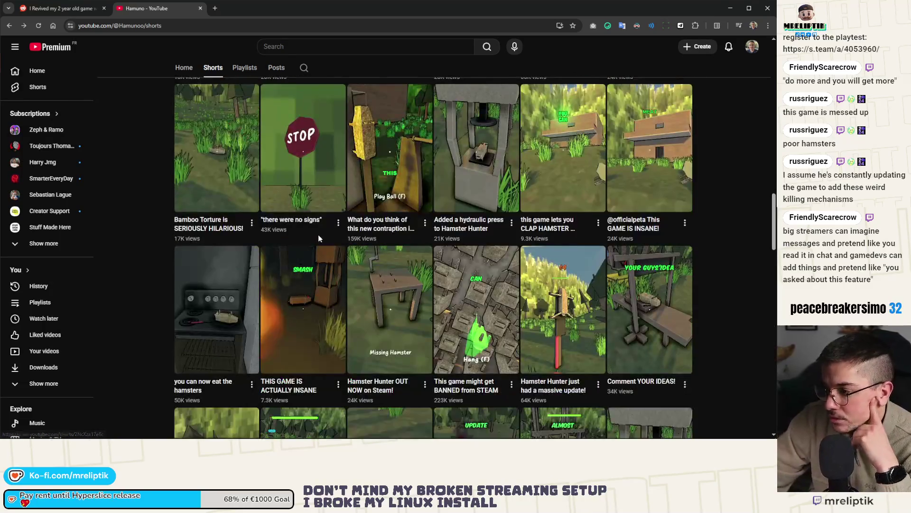
pyautogui.scroll(-15, 319, 239)
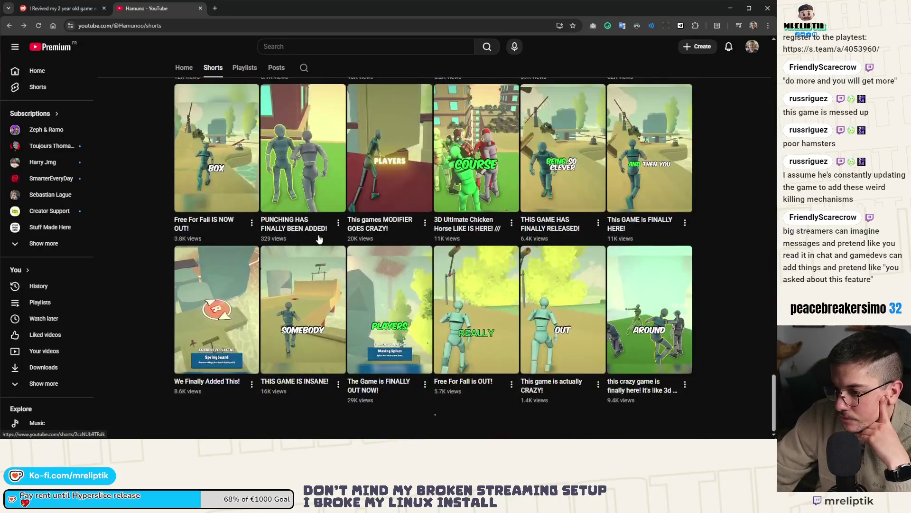
pyautogui.scroll(-15, 319, 238)
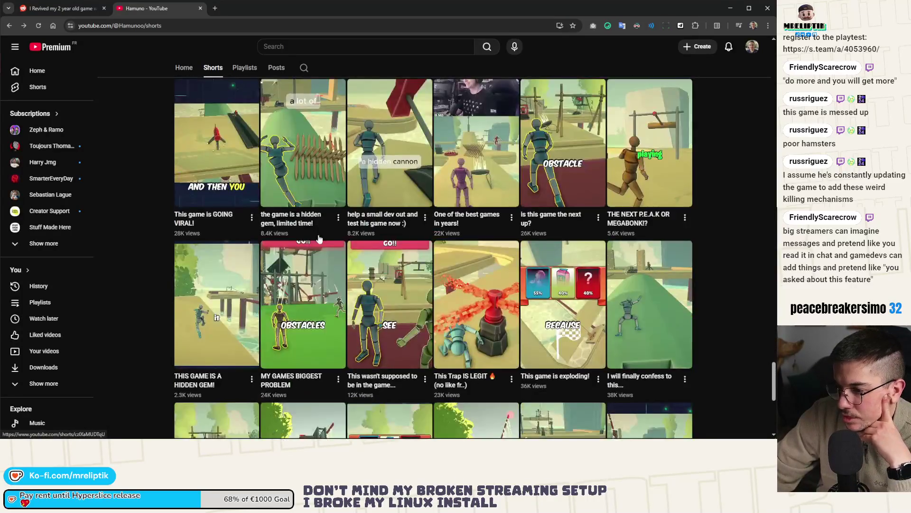
pyautogui.scroll(-15, 319, 238)
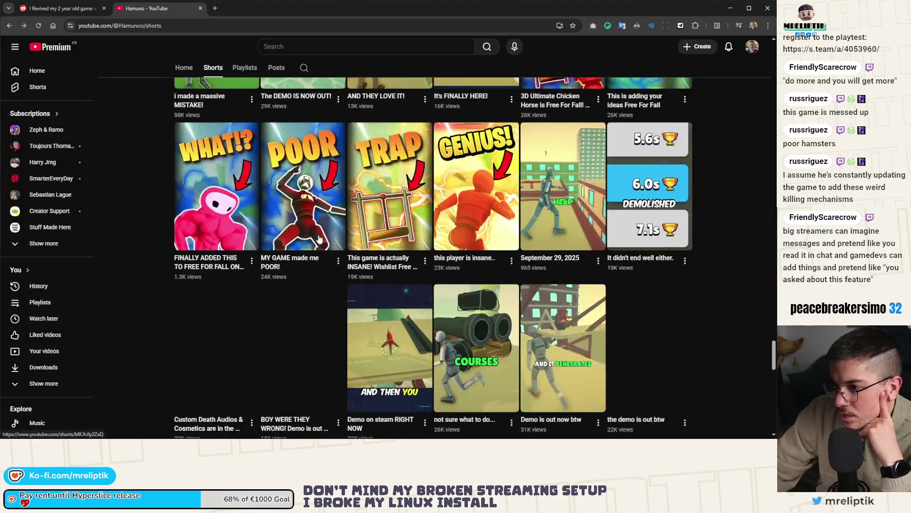
pyautogui.scroll(-15, 313, 229)
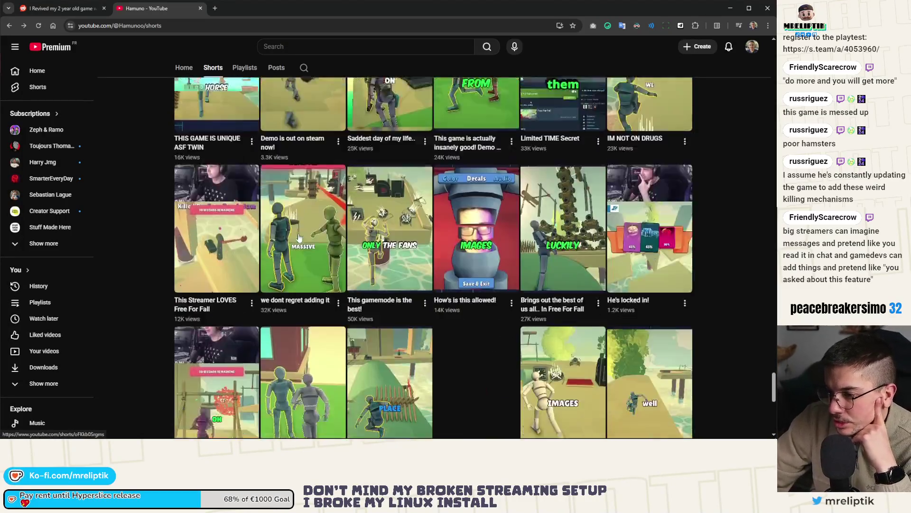
pyautogui.scroll(-2, 299, 237)
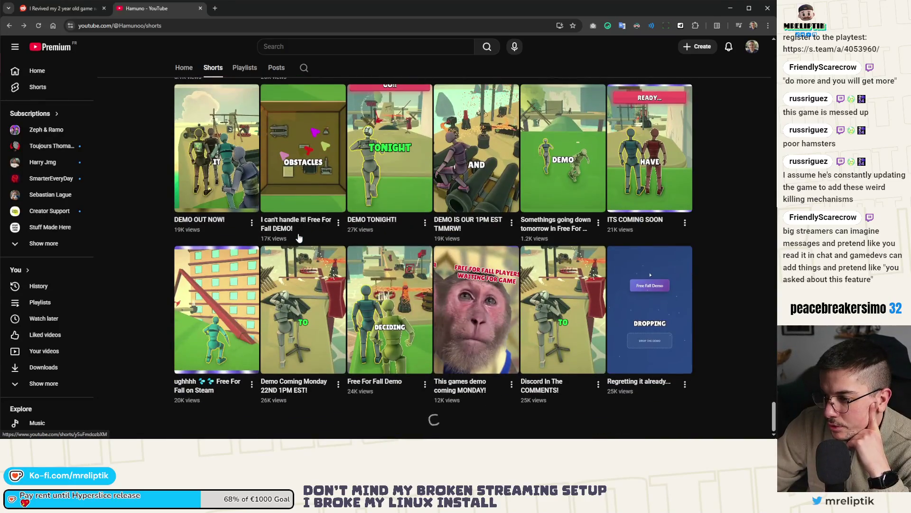
pyautogui.scroll(-4, 292, 254)
pyautogui.scroll(-18, 292, 254)
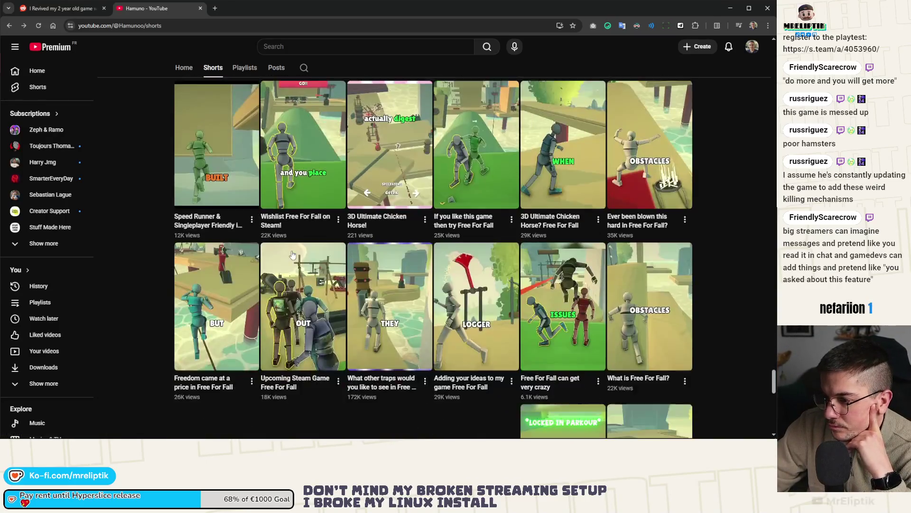
pyautogui.scroll(-10, 294, 256)
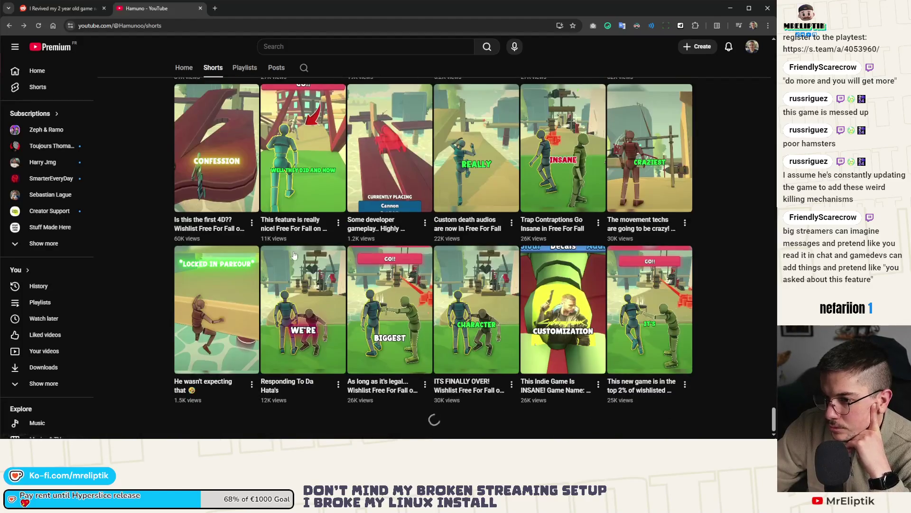
pyautogui.scroll(-3, 294, 252)
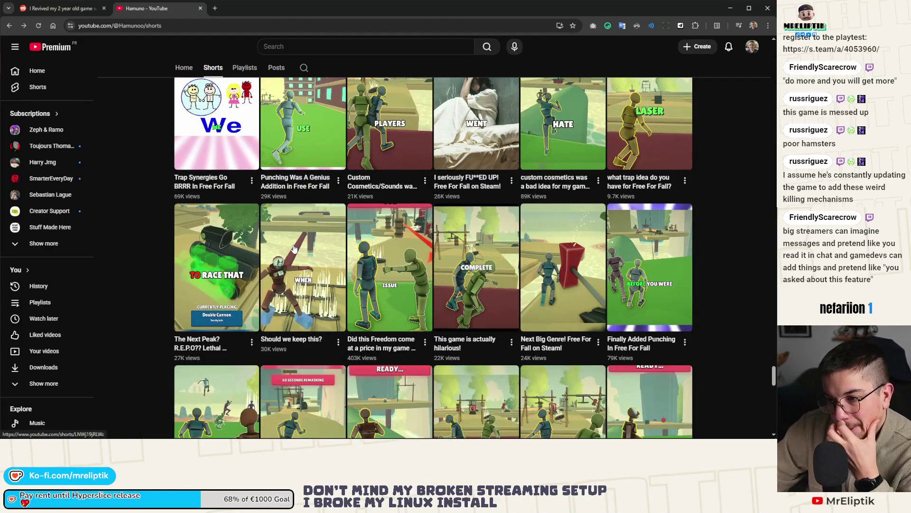
pyautogui.scroll(-15, 294, 249)
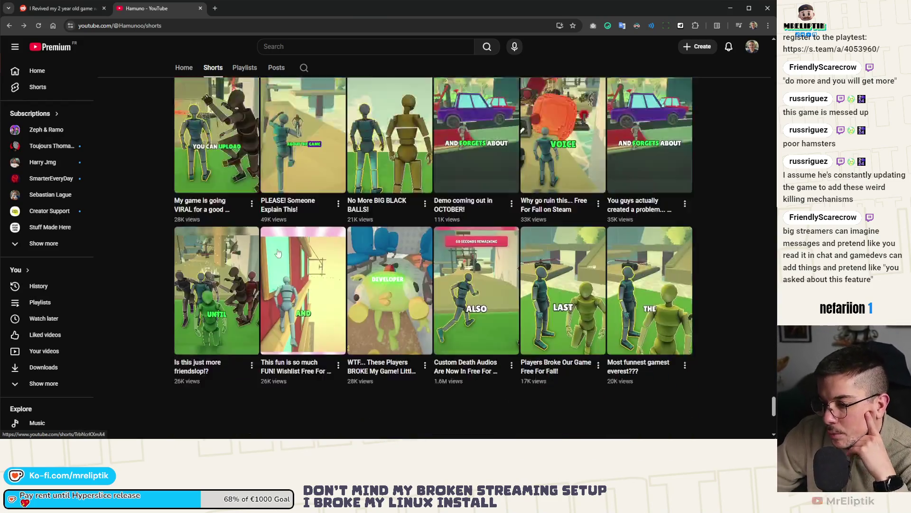
pyautogui.scroll(-10, 279, 253)
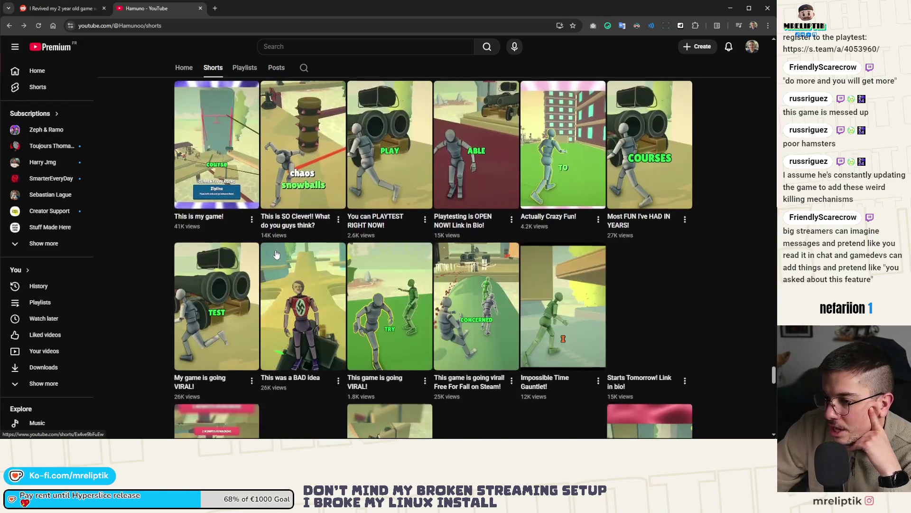
pyautogui.scroll(-7, 277, 255)
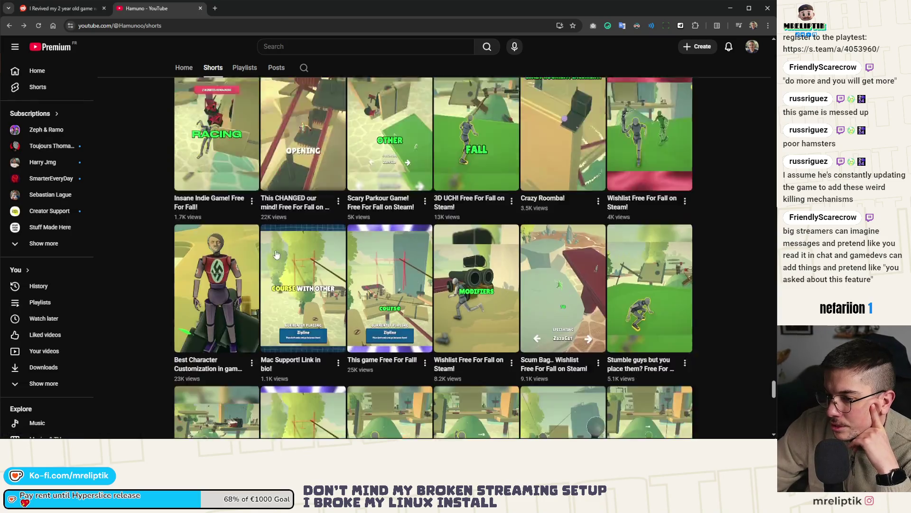
pyautogui.scroll(-4, 277, 255)
pyautogui.scroll(-15, 276, 255)
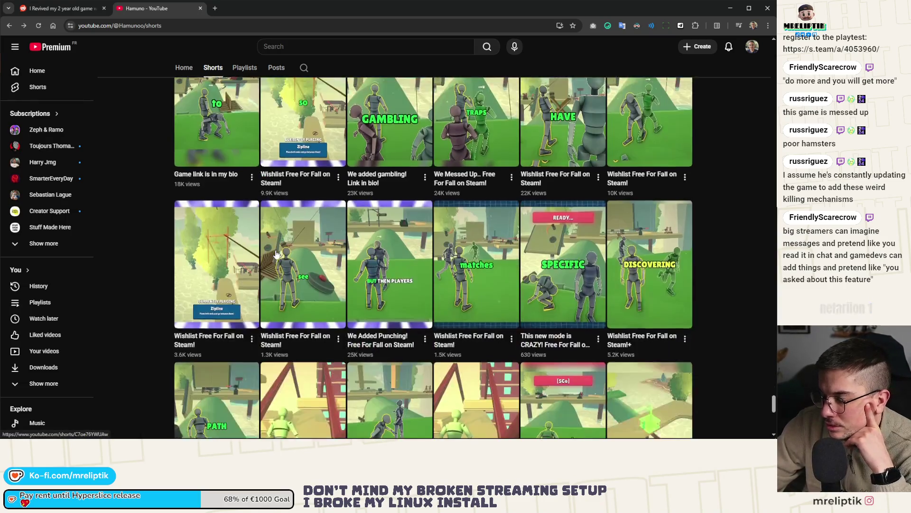
pyautogui.scroll(-5, 275, 255)
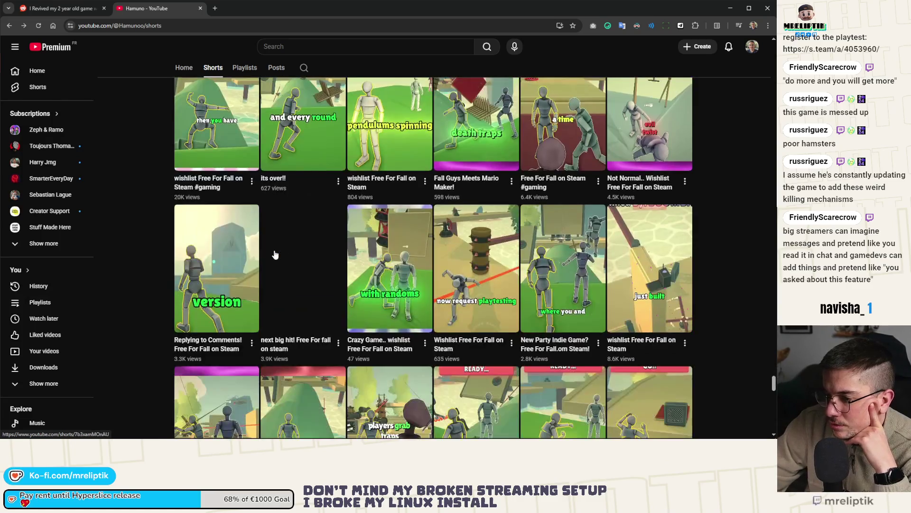
pyautogui.scroll(-3, 275, 255)
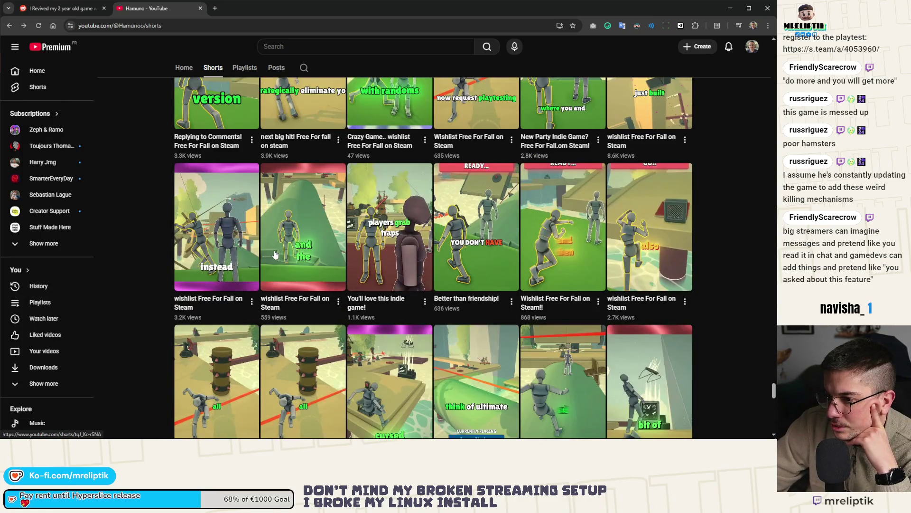
pyautogui.scroll(-5, 275, 255)
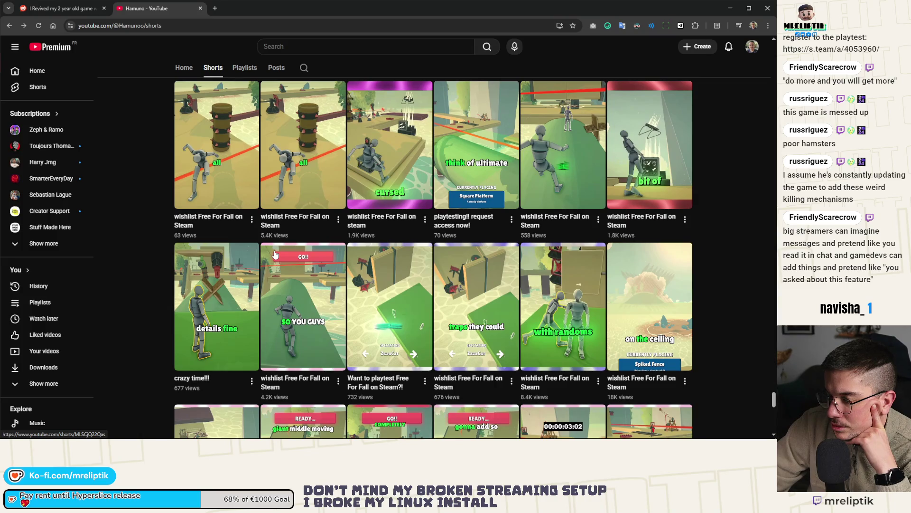
pyautogui.scroll(-4, 275, 255)
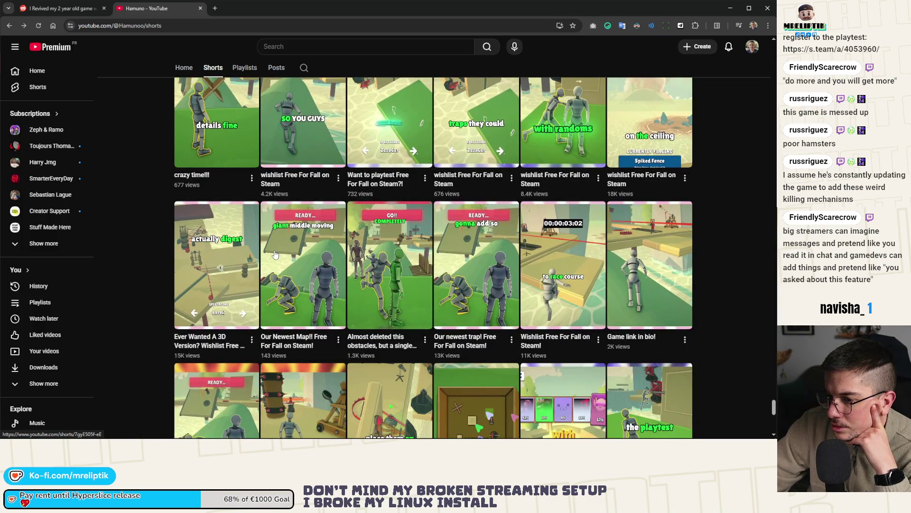
pyautogui.scroll(-10, 452, 268)
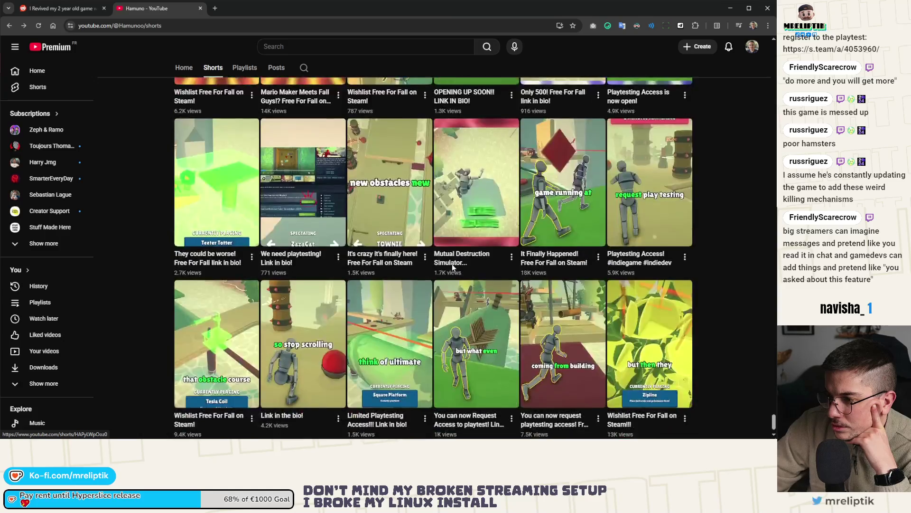
pyautogui.scroll(-10, 452, 268)
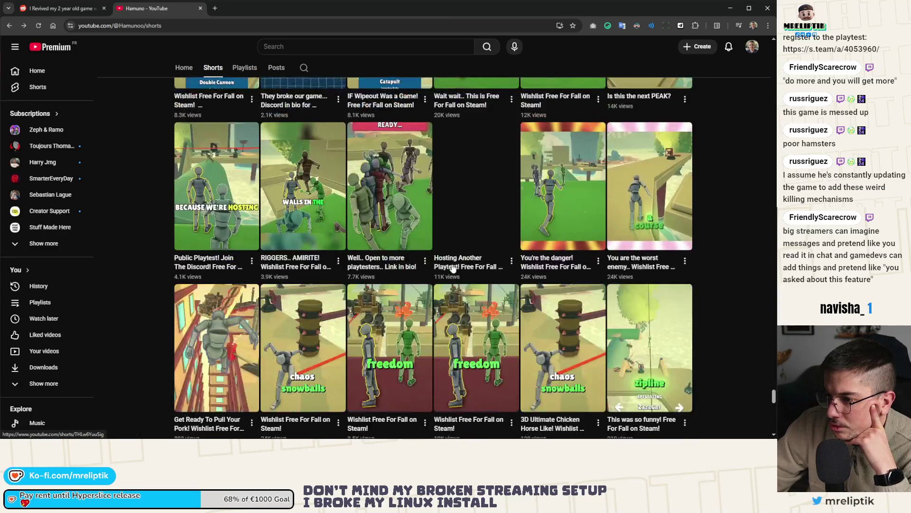
pyautogui.scroll(-10, 452, 269)
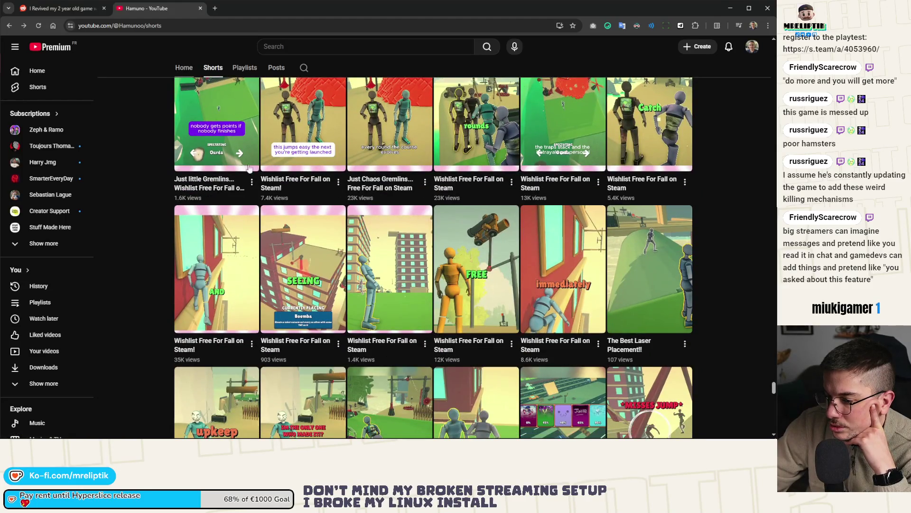
pyautogui.scroll(-10, 333, 229)
pyautogui.scroll(-10, 334, 232)
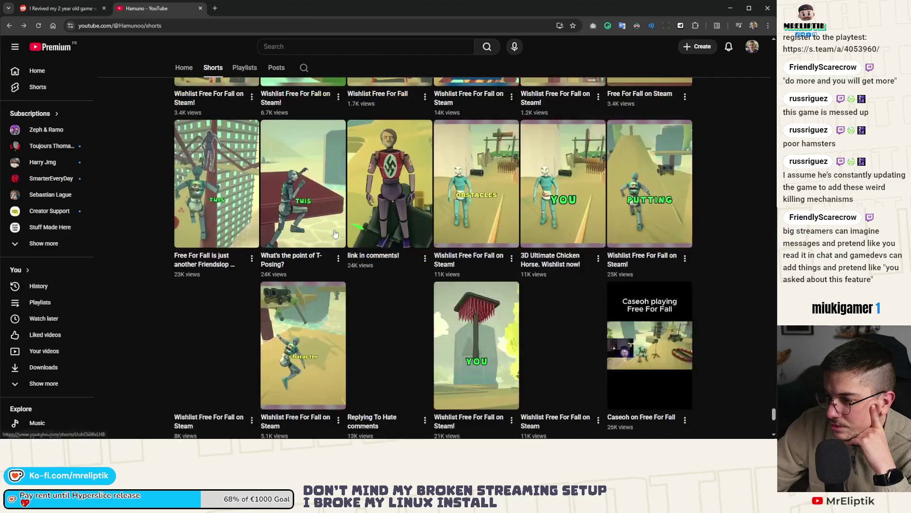
pyautogui.scroll(-10, 335, 233)
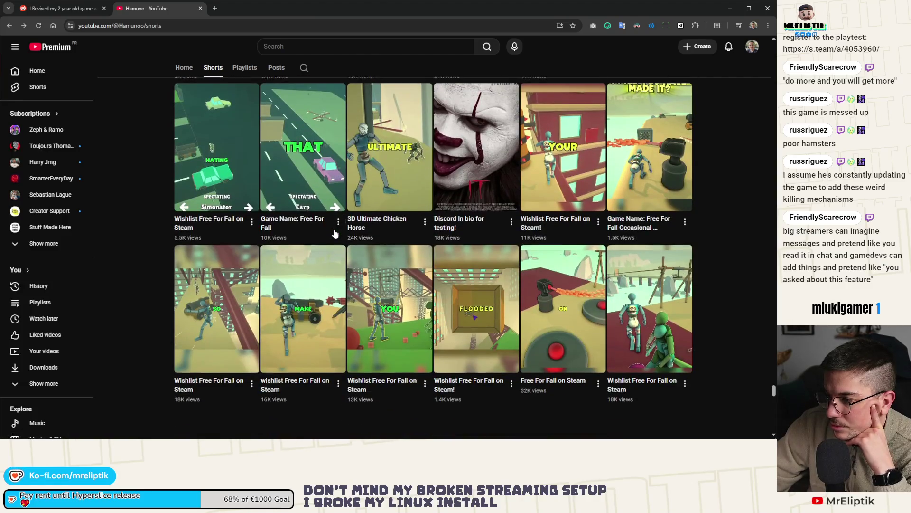
pyautogui.scroll(-10, 335, 234)
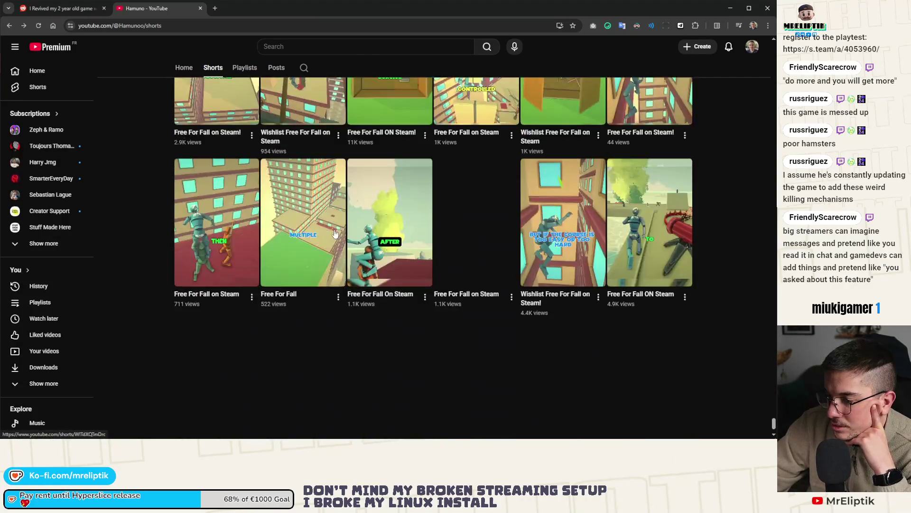
pyautogui.scroll(-10, 335, 232)
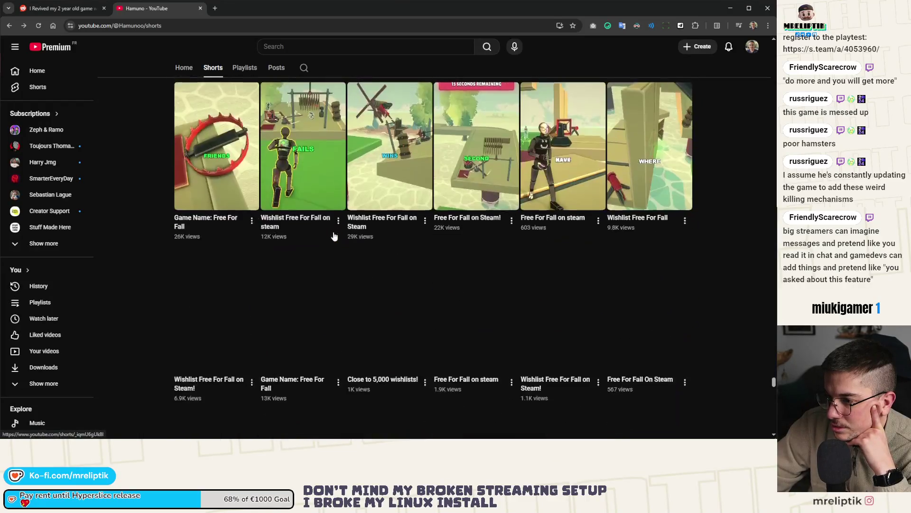
pyautogui.scroll(-10, 335, 236)
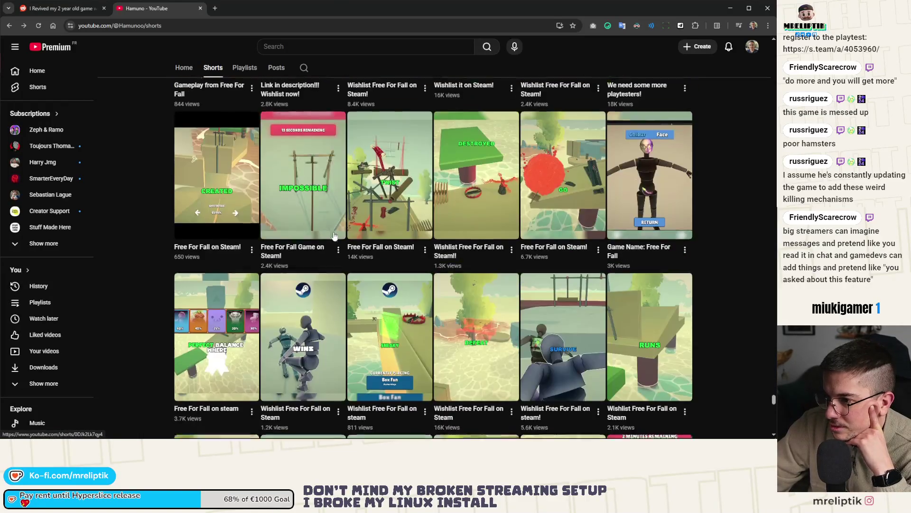
pyautogui.scroll(-10, 335, 236)
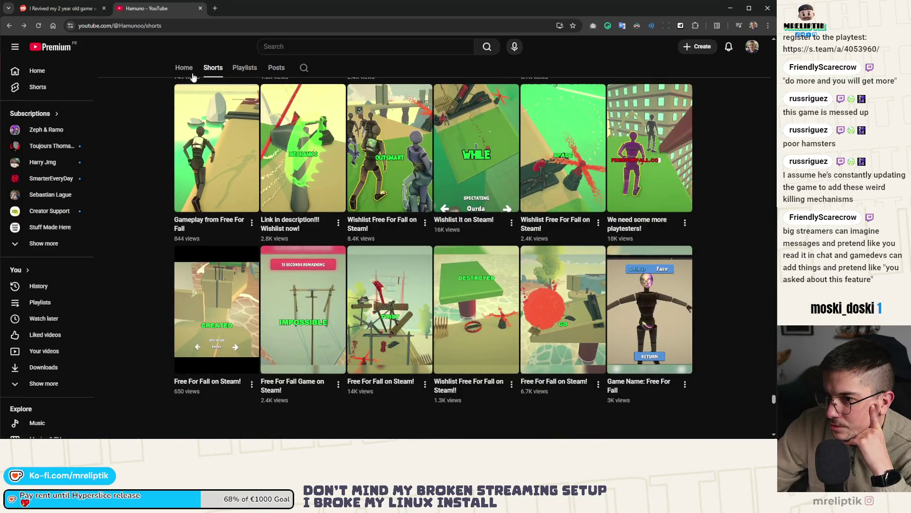
# Step: Look over the channel's Home page, then close the YouTube tab
pyautogui.click(190, 70)
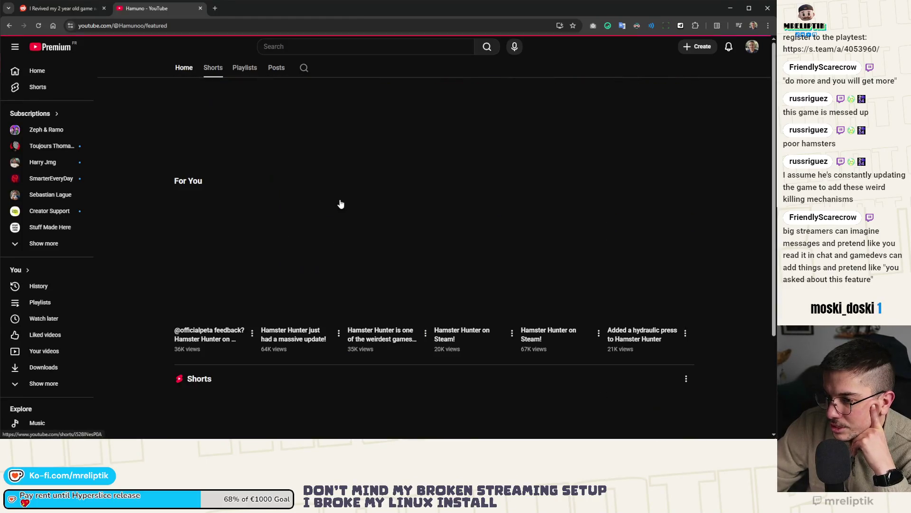
pyautogui.scroll(-5, 214, 166)
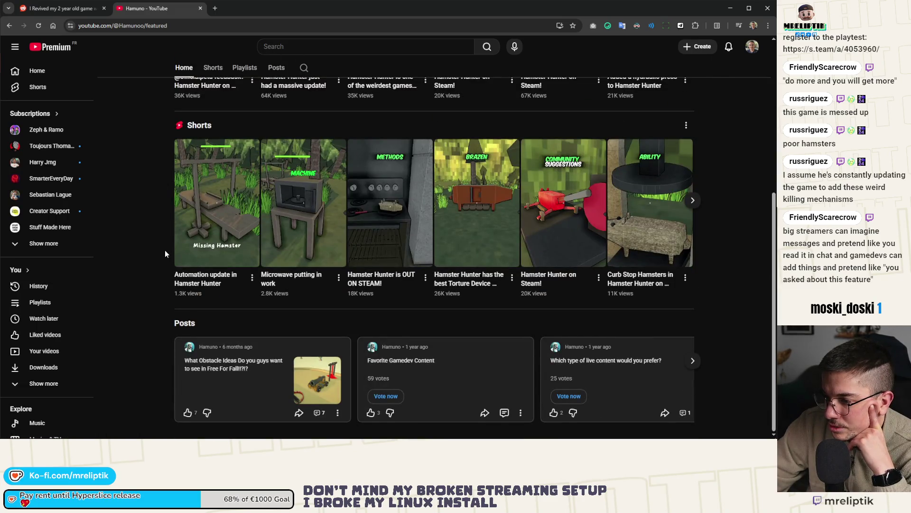
pyautogui.scroll(5, 165, 253)
pyautogui.middleClick(143, 7)
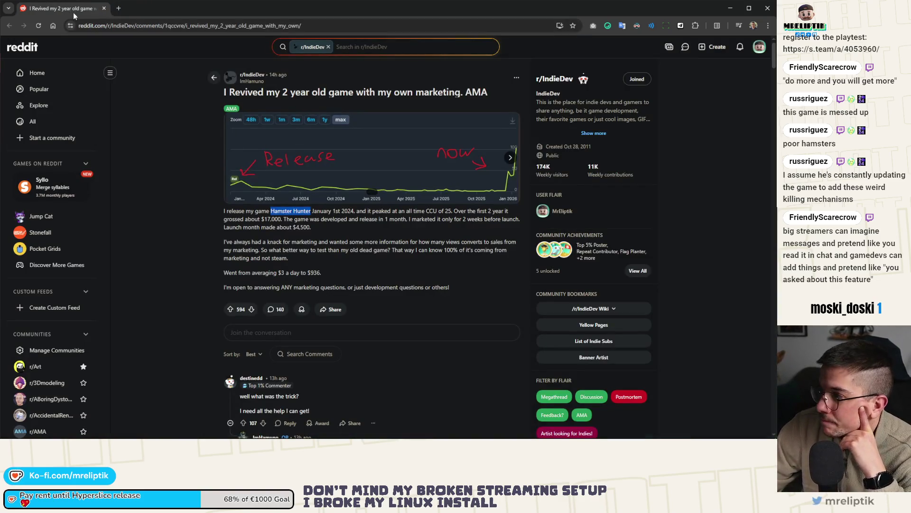
# Step: Switch from the browser back to the Godot editor with Alt+Tab
pyautogui.hotkey('alt', 'Tab')
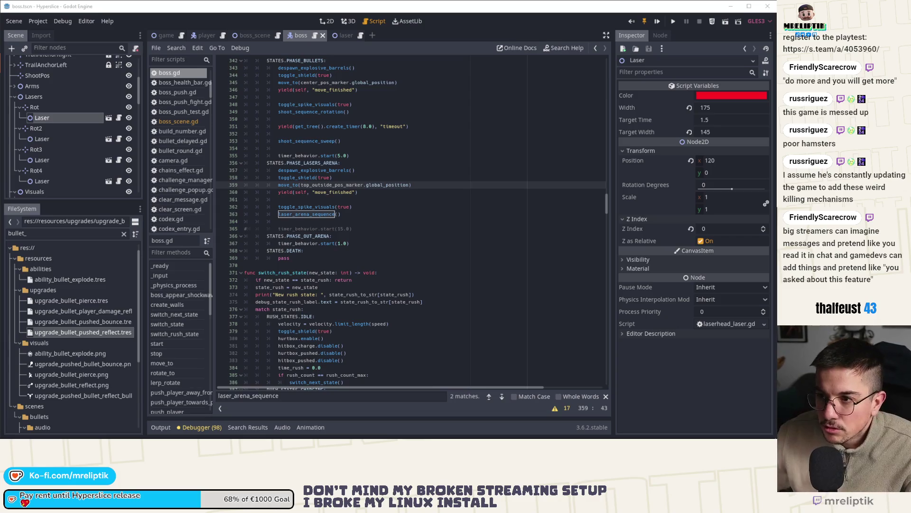
pyautogui.click(395, 213)
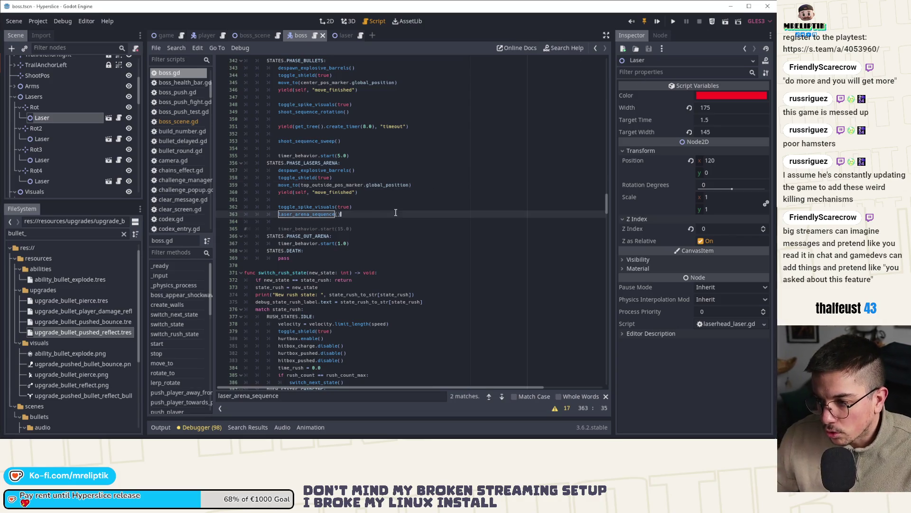
pyautogui.click(367, 227)
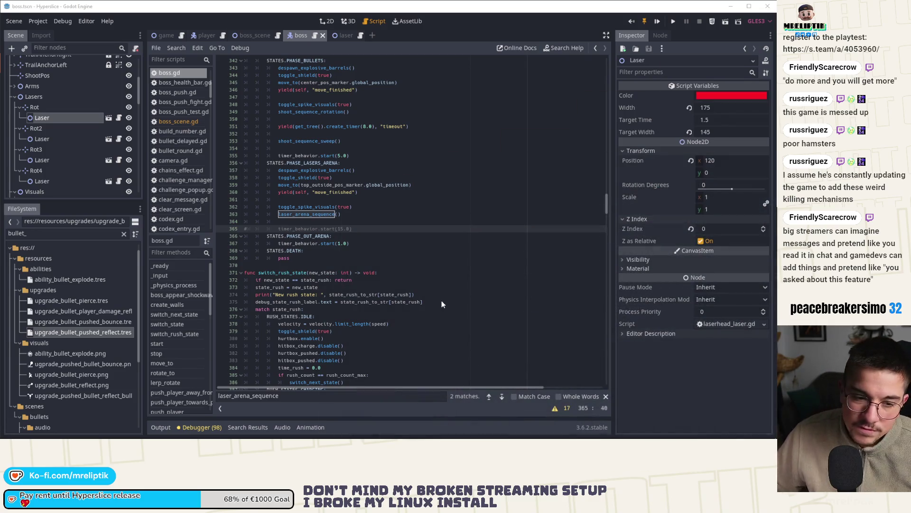
pyautogui.click(411, 244)
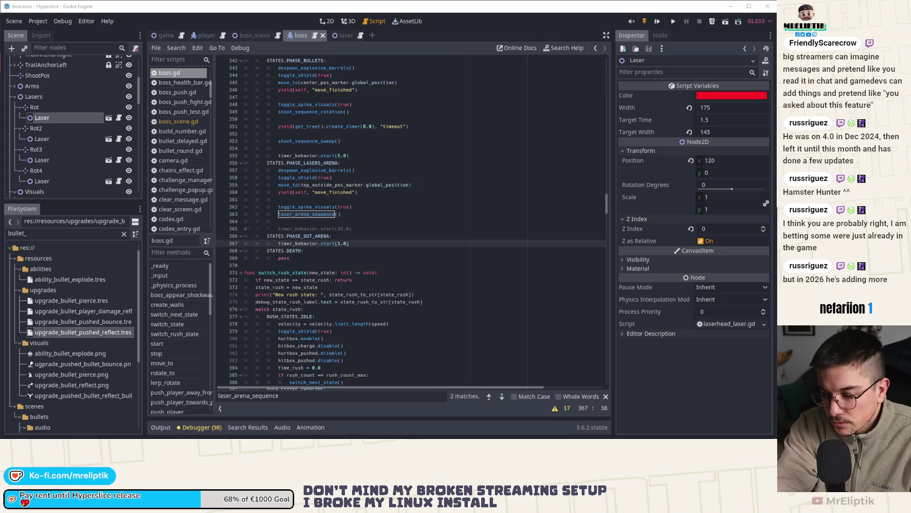
pyautogui.click(373, 238)
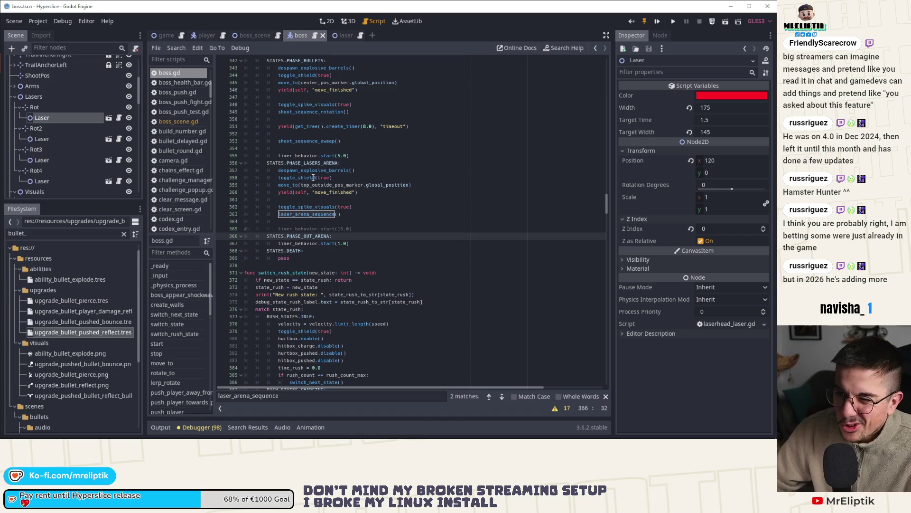
pyautogui.moveTo(81, 438)
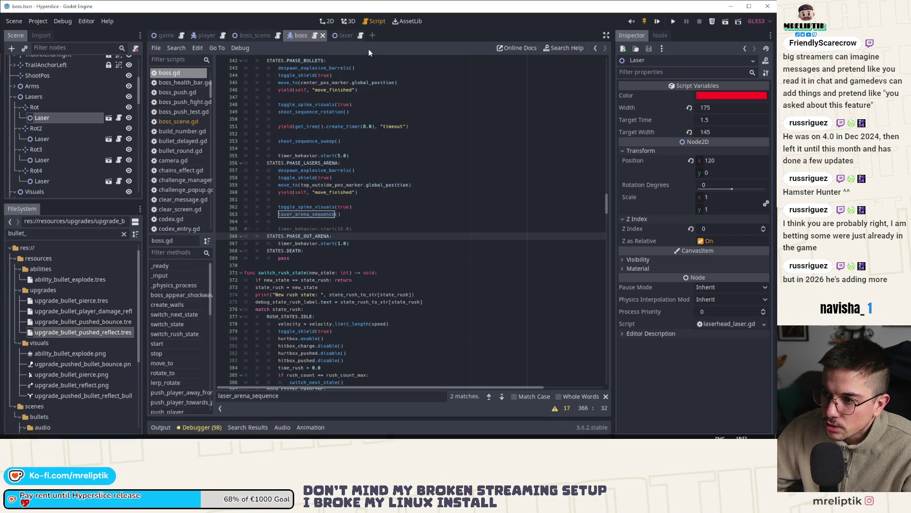
pyautogui.scroll(2, 411, 226)
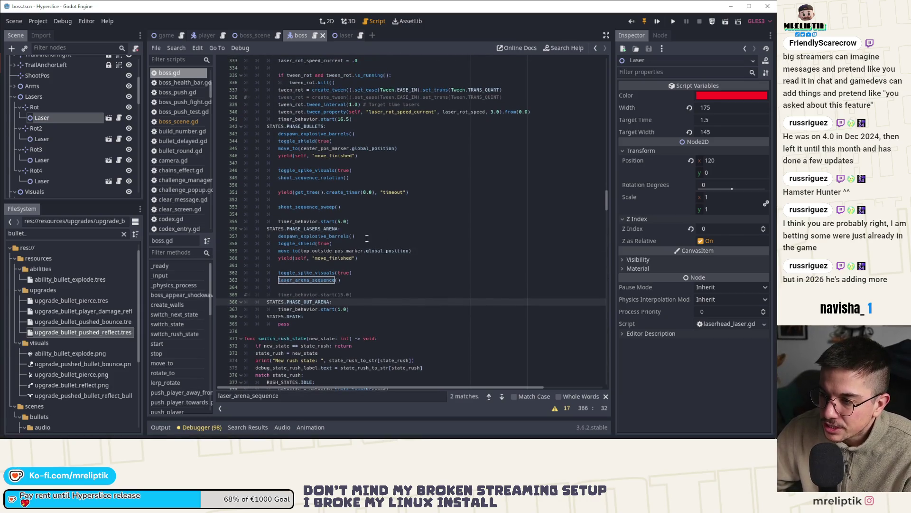
# Step: Delete the timer_behavior.start(5.0) call on line 355 and its leftover empty line
pyautogui.scroll(3, 366, 238)
pyautogui.scroll(4, 366, 239)
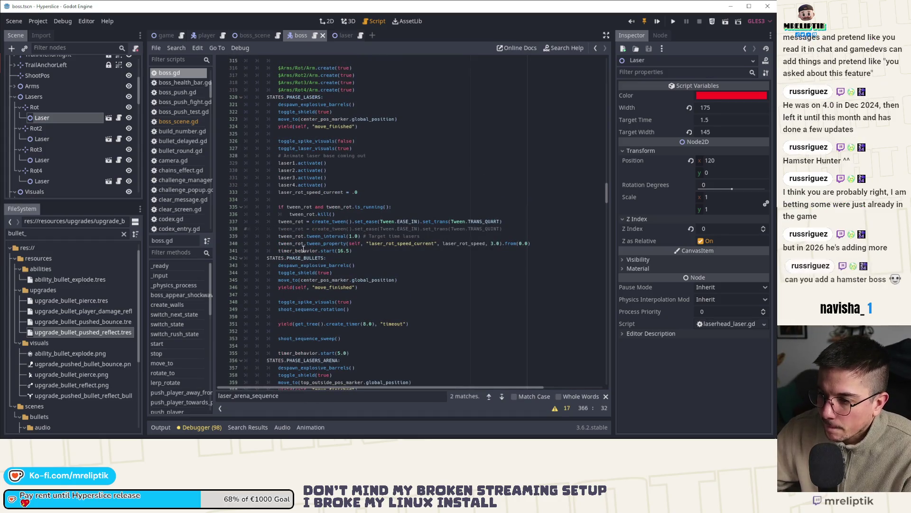
pyautogui.doubleClick(300, 251)
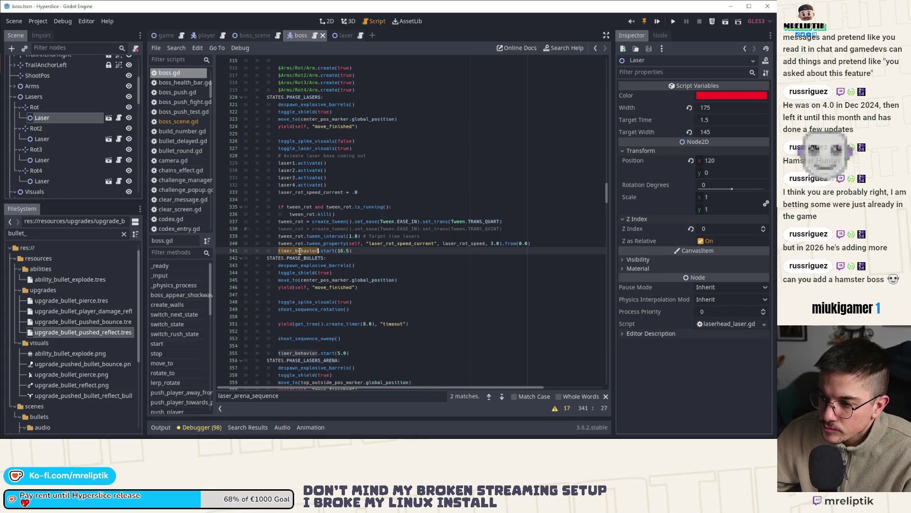
pyautogui.moveTo(314, 331)
pyautogui.mouseDown()
pyautogui.moveTo(362, 353)
pyautogui.moveTo(278, 353)
pyautogui.mouseUp()
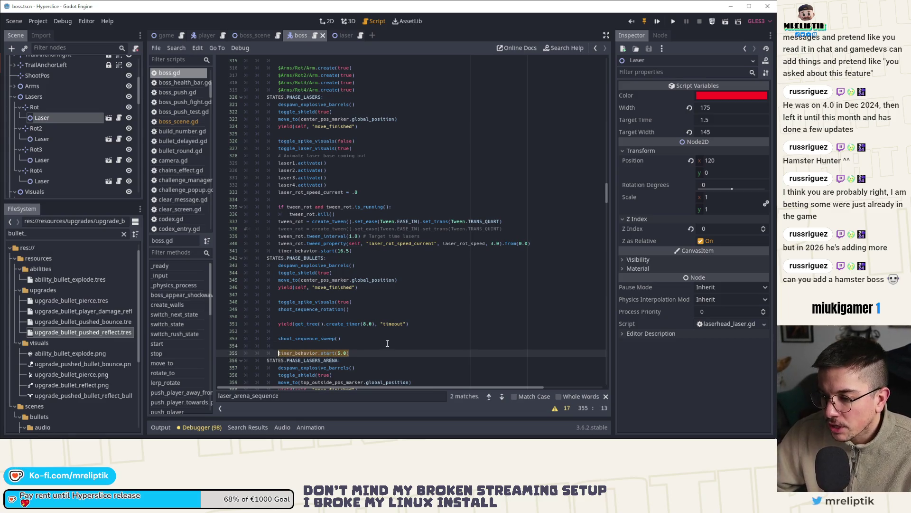
pyautogui.press('BackSpace')
pyautogui.press('BackSpace')
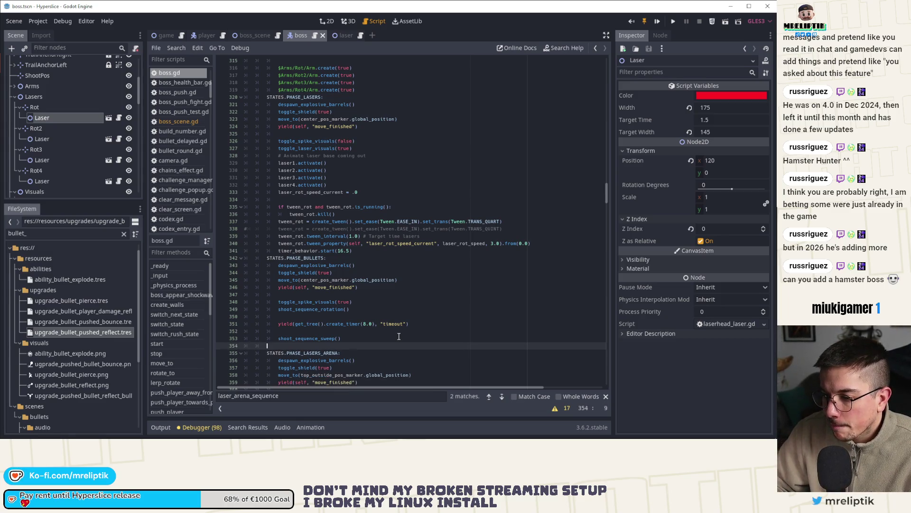
pyautogui.press('BackSpace')
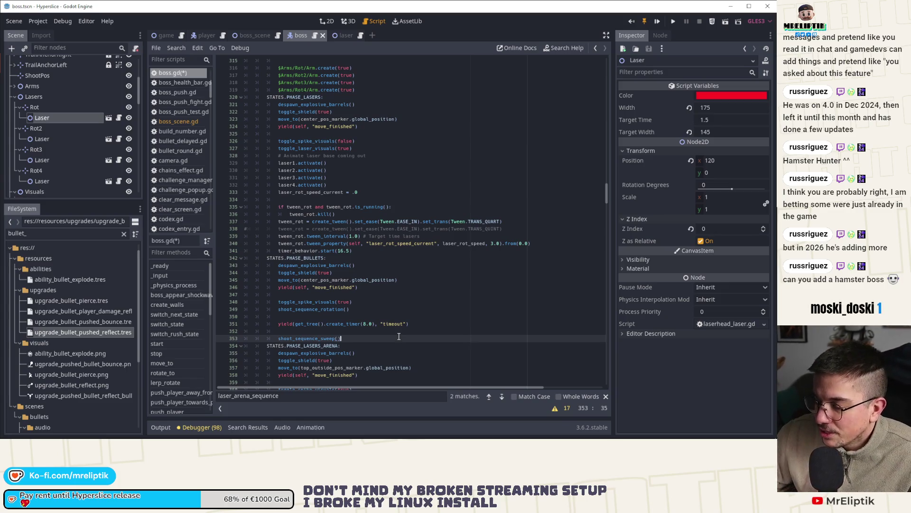
# Step: Delete the commented-out TRANS_QUINT tween line and save boss.gd
pyautogui.click(434, 230)
pyautogui.hotkey('ctrl', 'shift', 'k')
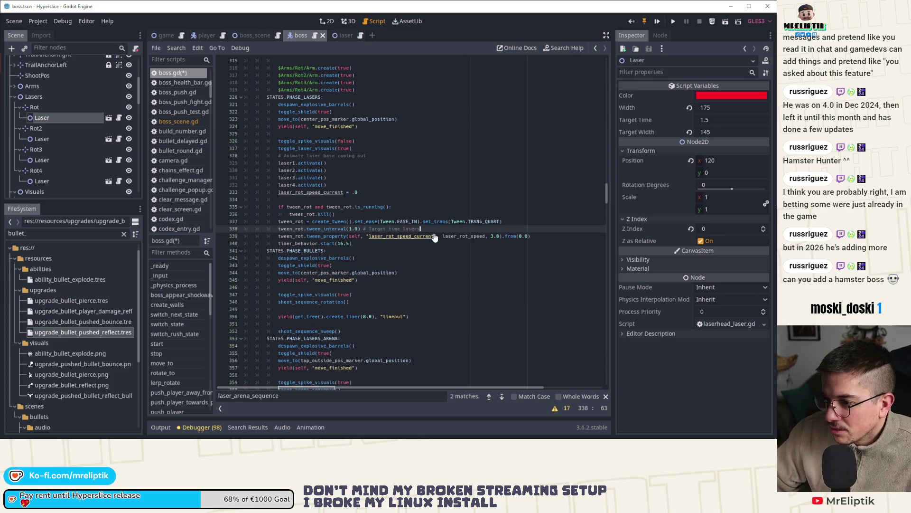
pyautogui.hotkey('ctrl', 's')
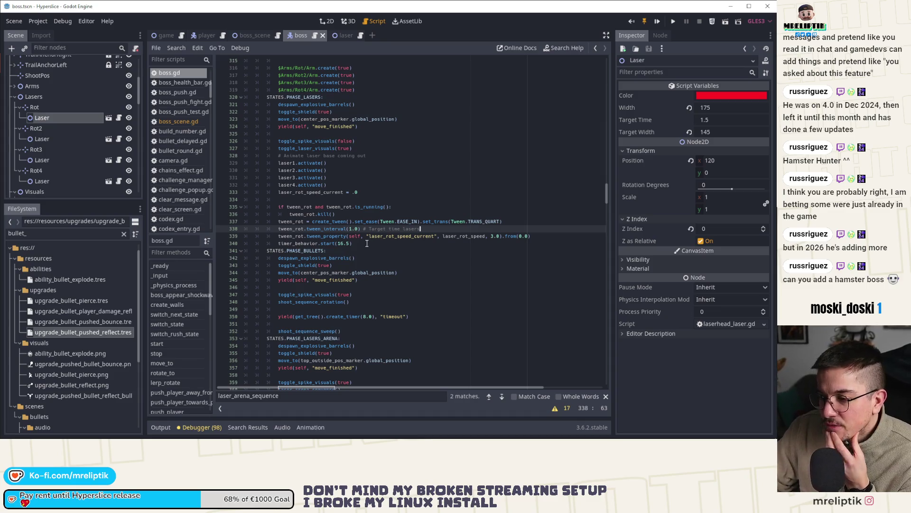
# Step: Review the shoot_sequence_sweep code near line 352 and select the boss's ForceField node
pyautogui.click(388, 302)
pyautogui.click(371, 331)
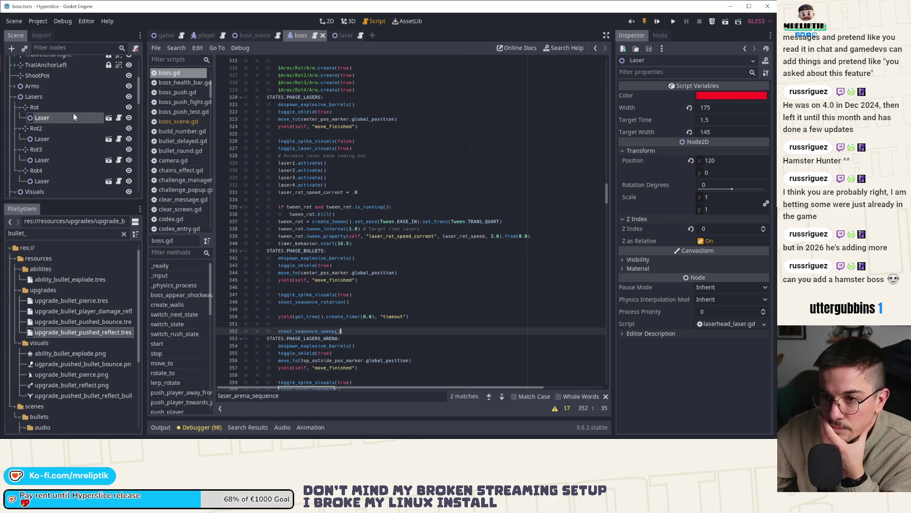
pyautogui.scroll(5, 52, 155)
pyautogui.click(35, 146)
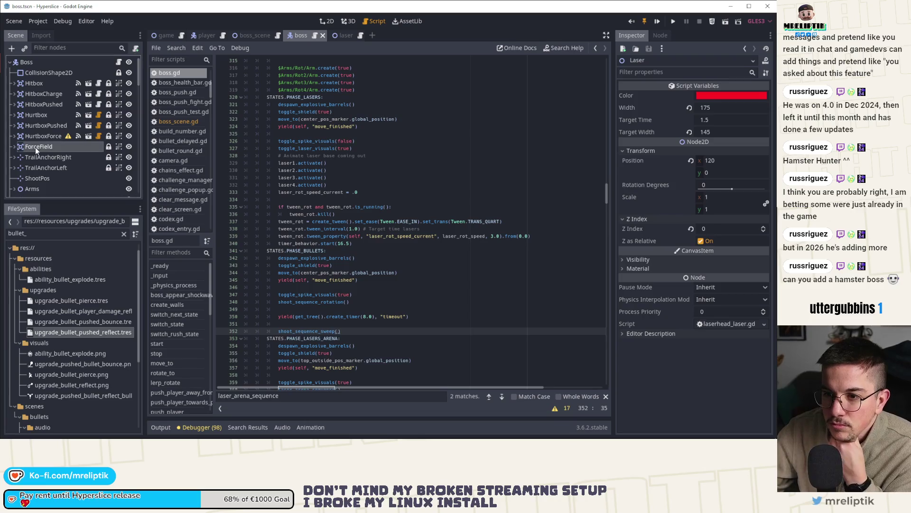
# Step: Expand the boss's ForceField, open the boss_push scene and select its ForceField node
pyautogui.click(14, 147)
pyautogui.scroll(-1, 61, 158)
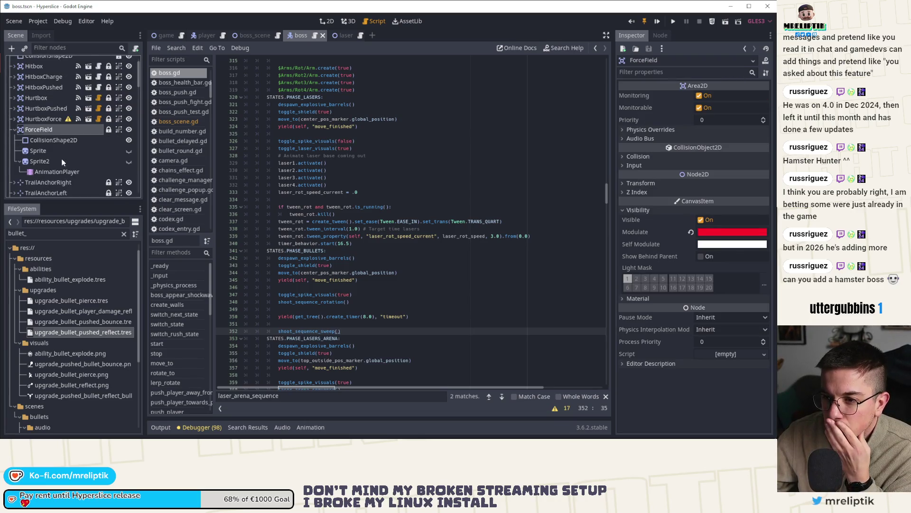
pyautogui.hotkey('ctrl', 'shift', 'o')
pyautogui.write('boss_push')
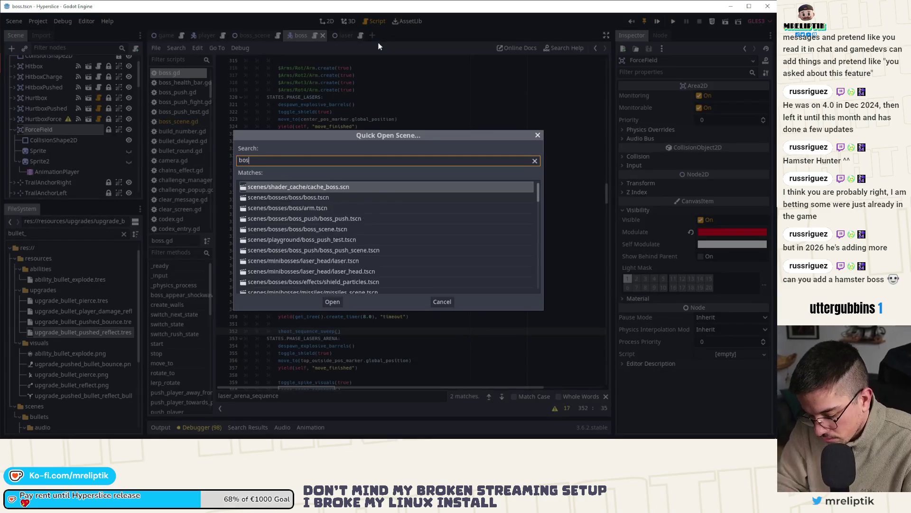
pyautogui.press('Return')
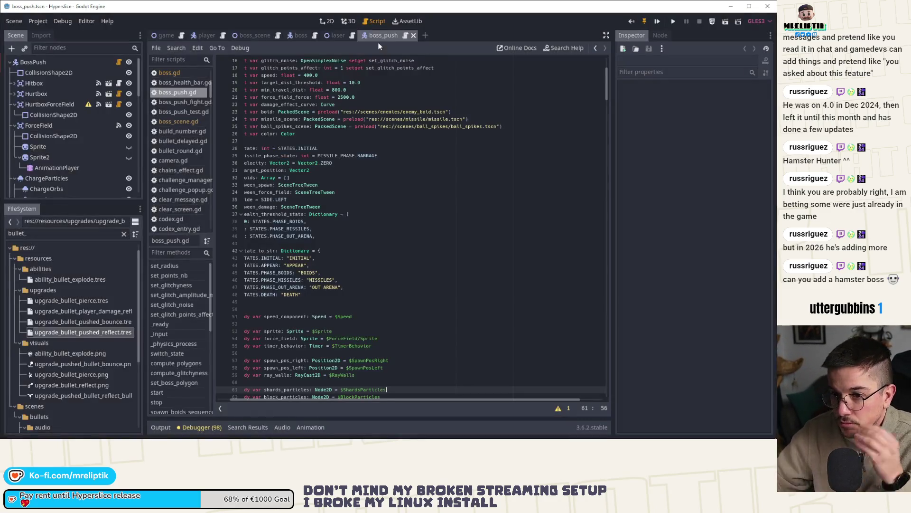
pyautogui.click(92, 125)
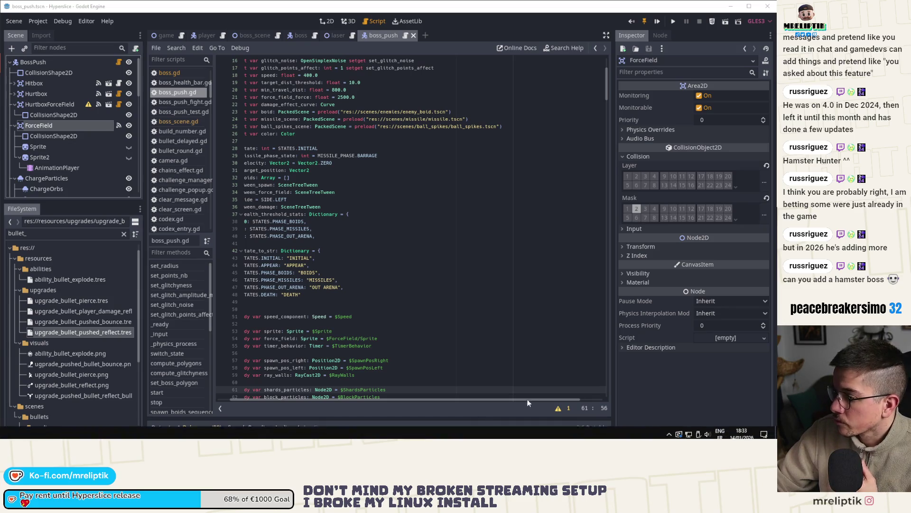
# Step: Review boss_push.gd's health-threshold phases around the MISSILES entry on line 46
pyautogui.click(669, 432)
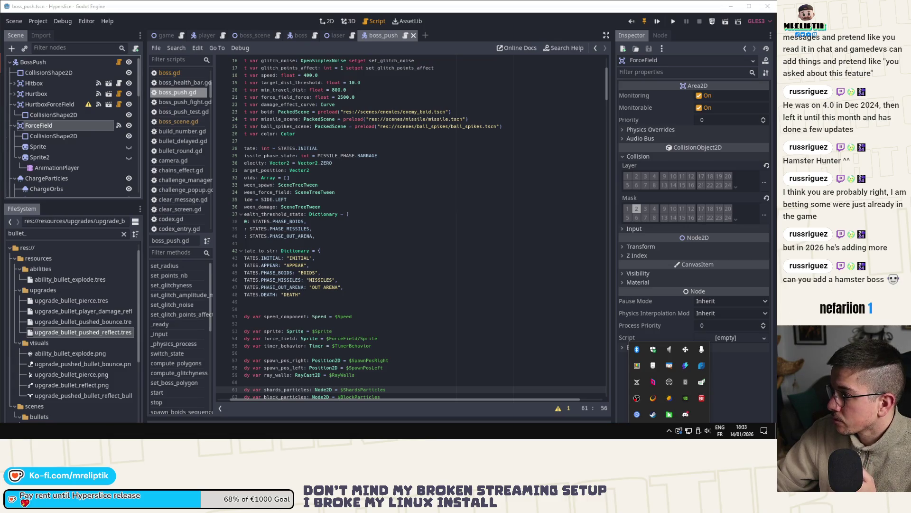
pyautogui.press('Escape')
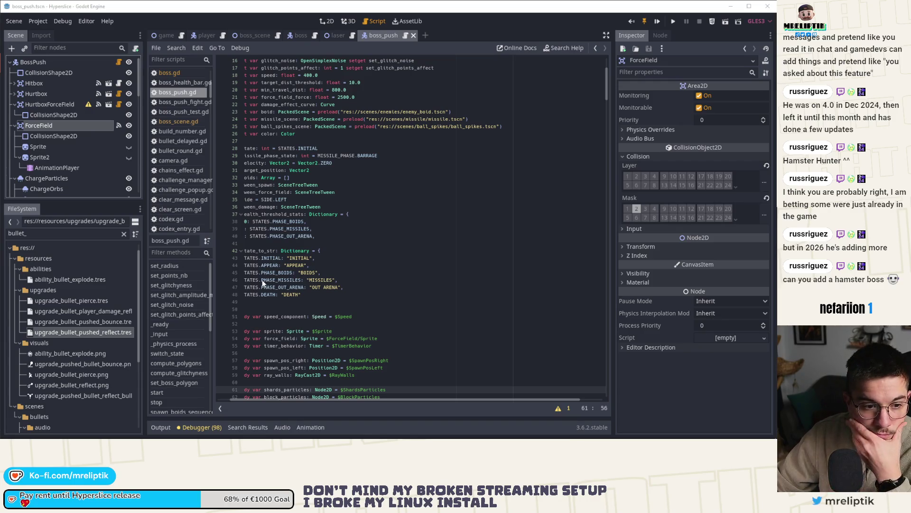
pyautogui.click(339, 280)
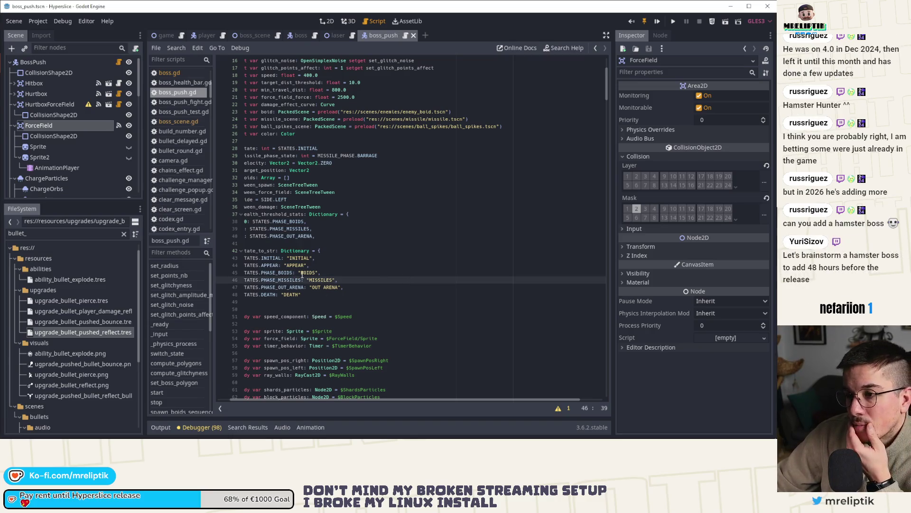
pyautogui.moveTo(307, 401); pyautogui.dragTo(292, 400)
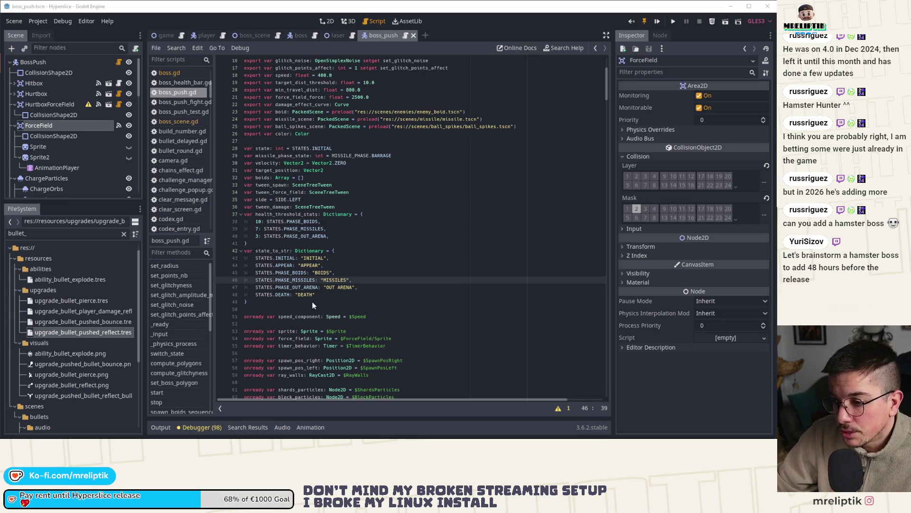
# Step: Search boss_push.gd for force_field and step through its matches
pyautogui.scroll(-3, 337, 190)
pyautogui.scroll(-1, 315, 272)
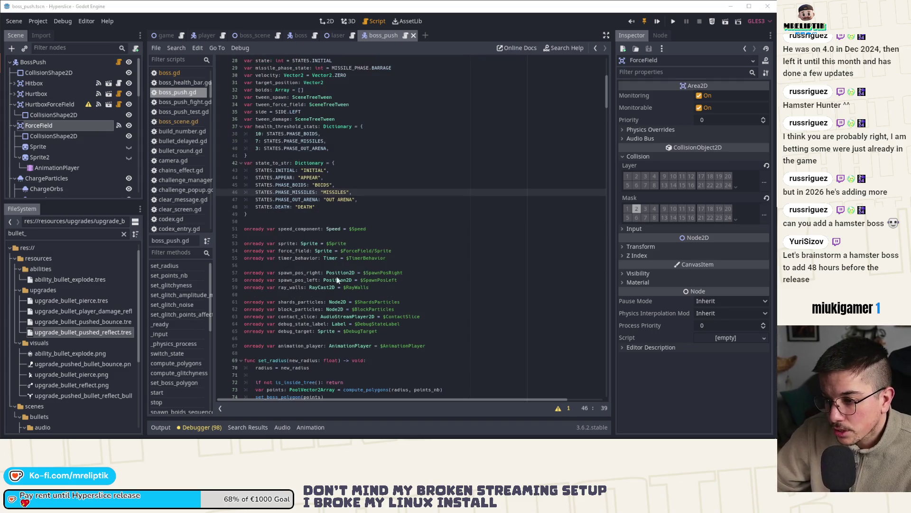
pyautogui.doubleClick(306, 251)
pyautogui.hotkey('ctrl', 'f')
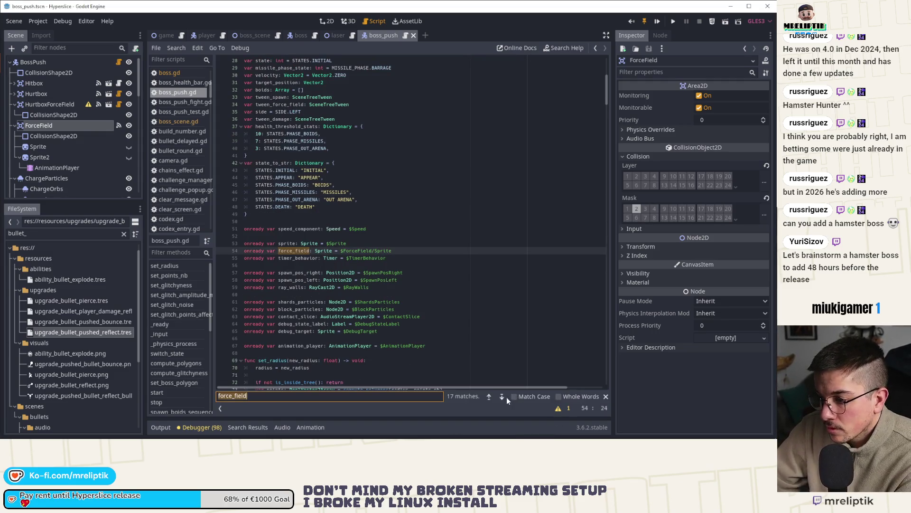
pyautogui.click(502, 396)
pyautogui.click(503, 397)
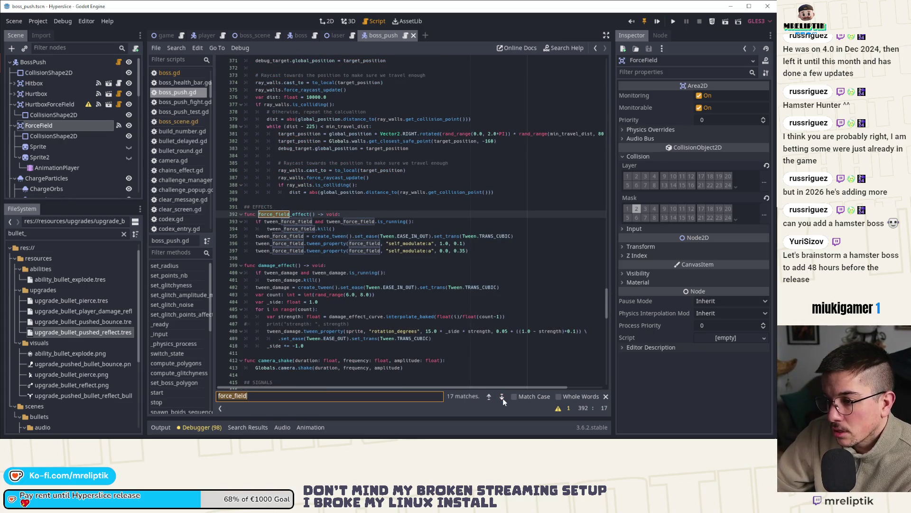
pyautogui.click(502, 396)
pyautogui.click(503, 397)
pyautogui.click(502, 397)
pyautogui.click(502, 397)
pyautogui.click(503, 396)
pyautogui.click(502, 397)
# Step: Select the _on_ForceField_body_entered push function and return to the boss scene
pyautogui.click(502, 397)
pyautogui.click(502, 397)
pyautogui.click(503, 397)
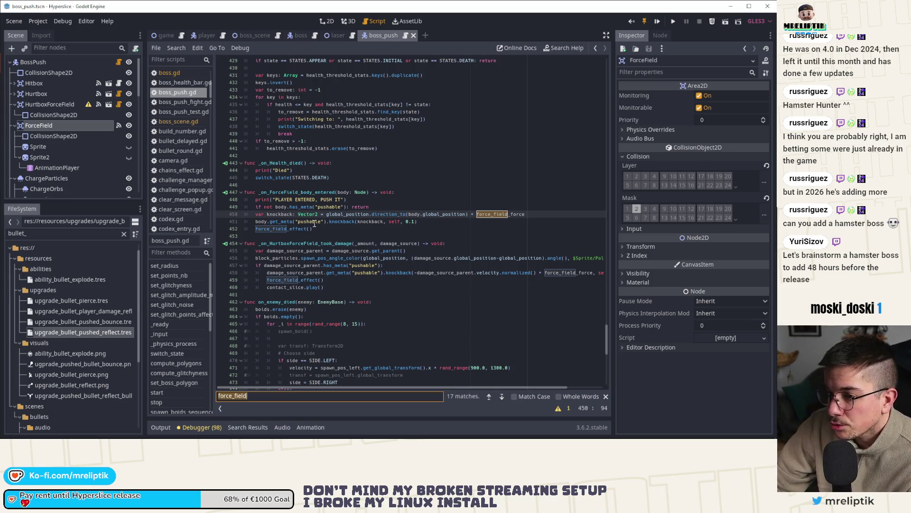
pyautogui.moveTo(319, 230)
pyautogui.mouseDown()
pyautogui.moveTo(240, 193)
pyautogui.moveTo(299, 41)
pyautogui.mouseUp()
pyautogui.hotkey('ctrl', 'c')
pyautogui.moveTo(296, 43); pyautogui.dragTo(299, 37)
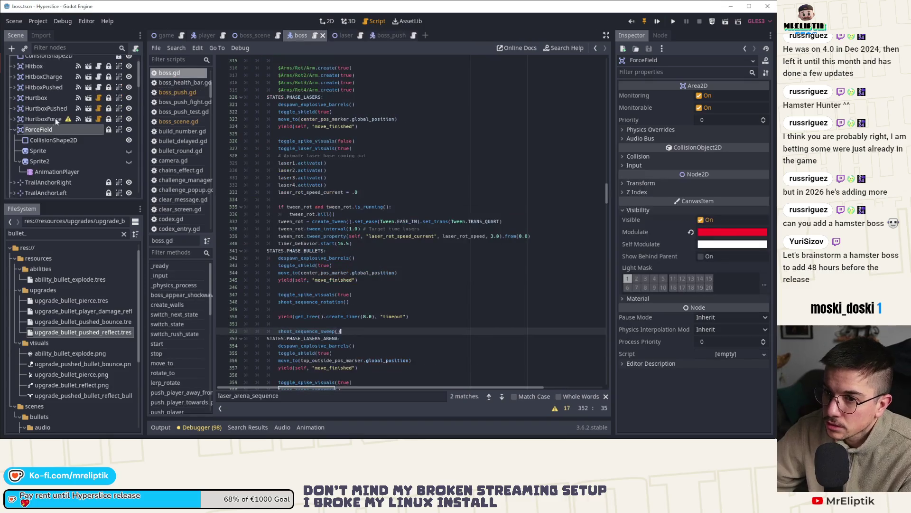
# Step: Attach a new script saved as scripts/force_field.gd to the ForceField node
pyautogui.click(657, 34)
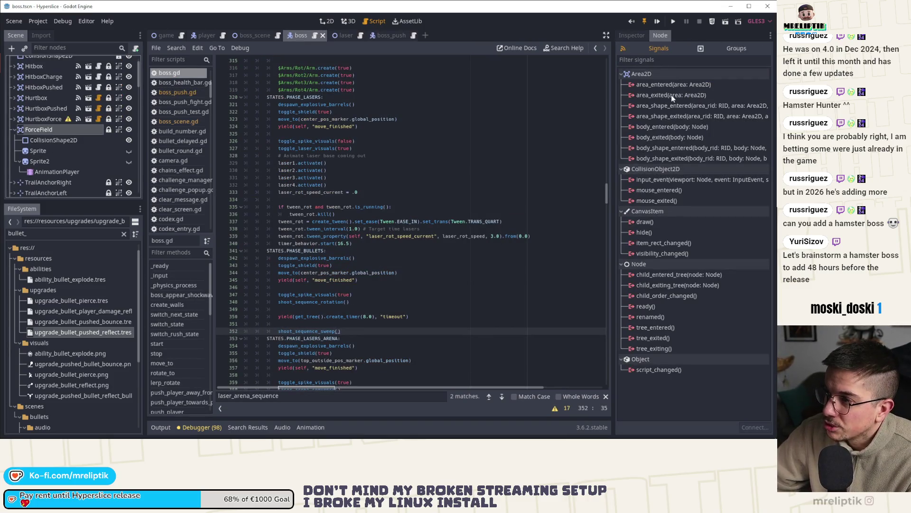
pyautogui.rightClick(72, 131)
pyautogui.click(95, 201)
pyautogui.click(459, 233)
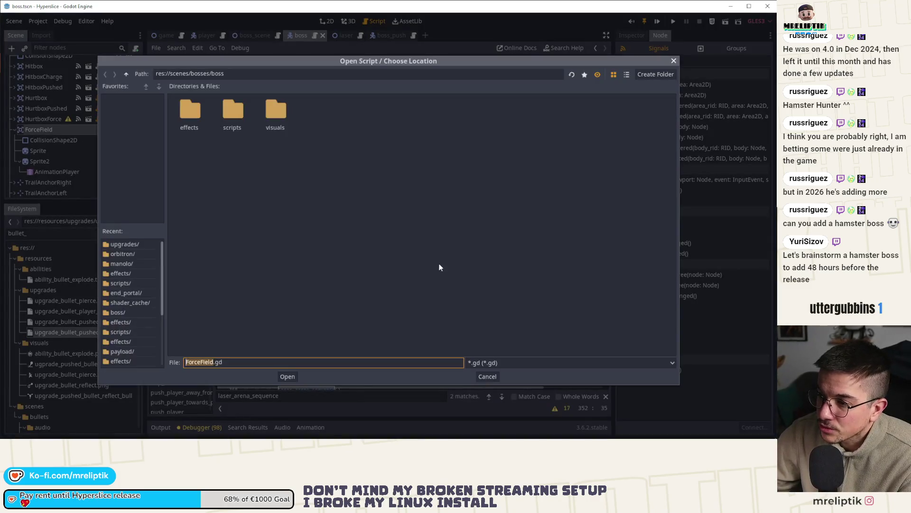
pyautogui.doubleClick(237, 112)
pyautogui.click(198, 362)
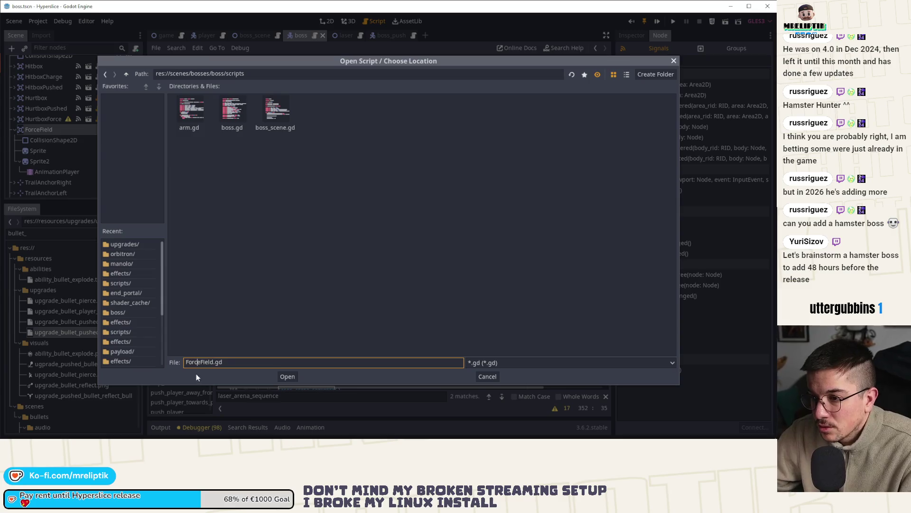
pyautogui.press('Home')
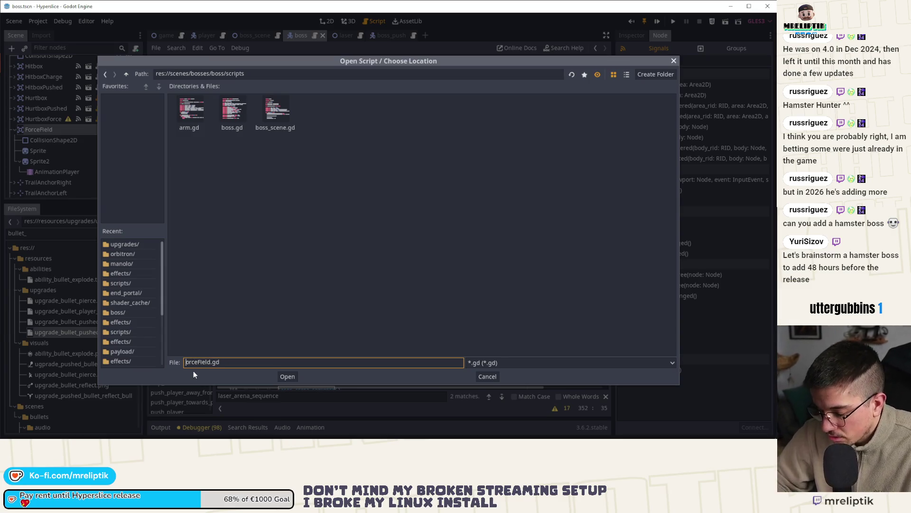
pyautogui.write('_fi')
pyautogui.press('Return')
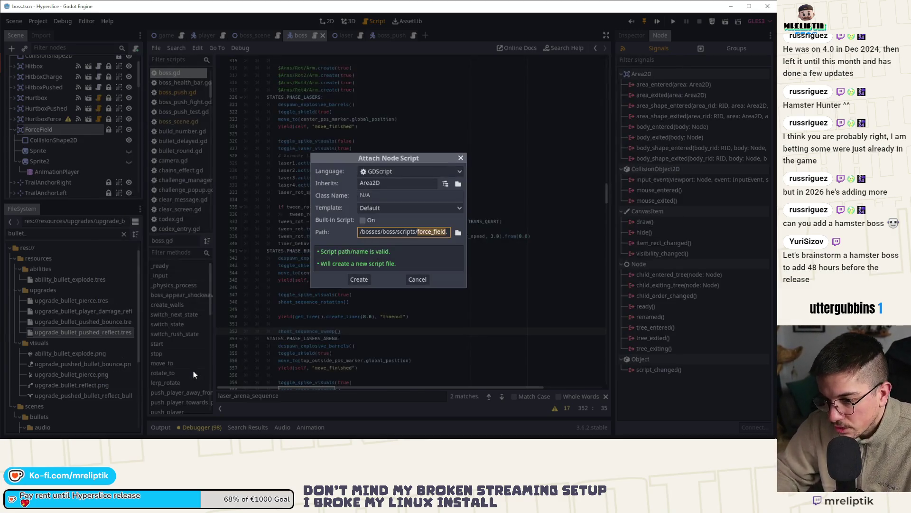
pyautogui.click(361, 284)
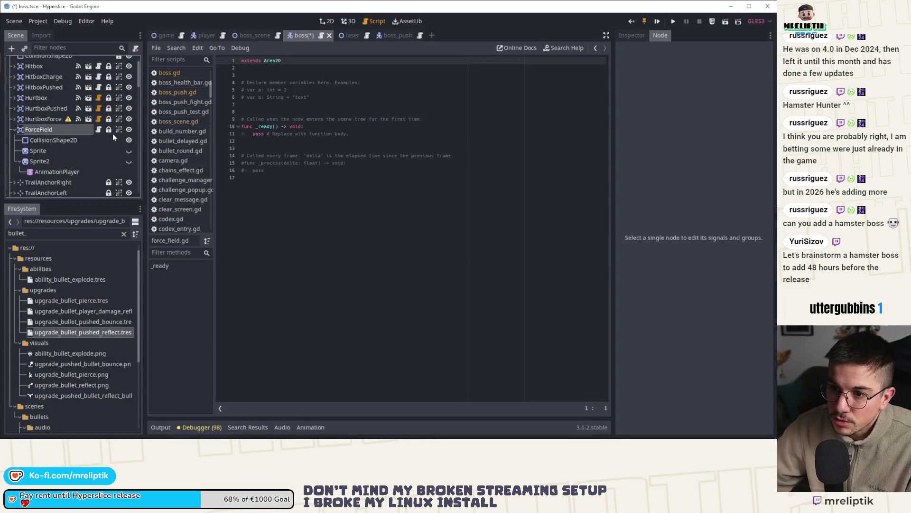
# Step: Paste the _on_ForceField_body_entered function, delete the template lines, and save
pyautogui.click(309, 207)
pyautogui.hotkey('ctrl', 'v')
pyautogui.hotkey('ctrl', 'shift', 'k')
pyautogui.hotkey('ctrl', 'shift', 'k')
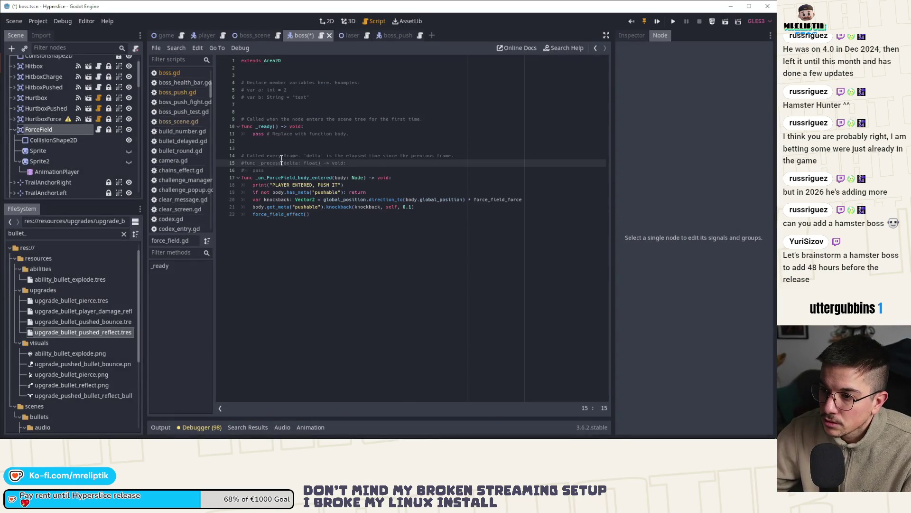
pyautogui.hotkey('ctrl', 'shift', 'k')
pyautogui.press('Up')
pyautogui.press('Up')
pyautogui.hotkey('ctrl', 'shift', 'k')
pyautogui.click(264, 90)
pyautogui.hotkey('ctrl', 'shift', 'k')
pyautogui.hotkey('ctrl', 'shift', 'k')
pyautogui.click(264, 83)
pyautogui.hotkey('ctrl', 'shift', 'k')
pyautogui.hotkey('ctrl', 'shift', 'k')
pyautogui.hotkey('ctrl', 'shift', 'k')
pyautogui.hotkey('ctrl', 's')
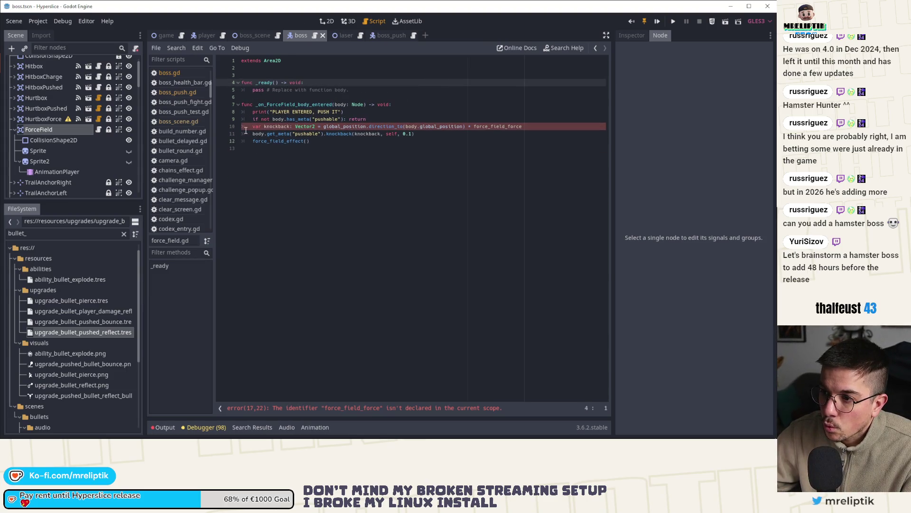
# Step: Confirm ForceField uses force_field.gd, then pick the body_entered signal
pyautogui.click(632, 35)
pyautogui.click(688, 210)
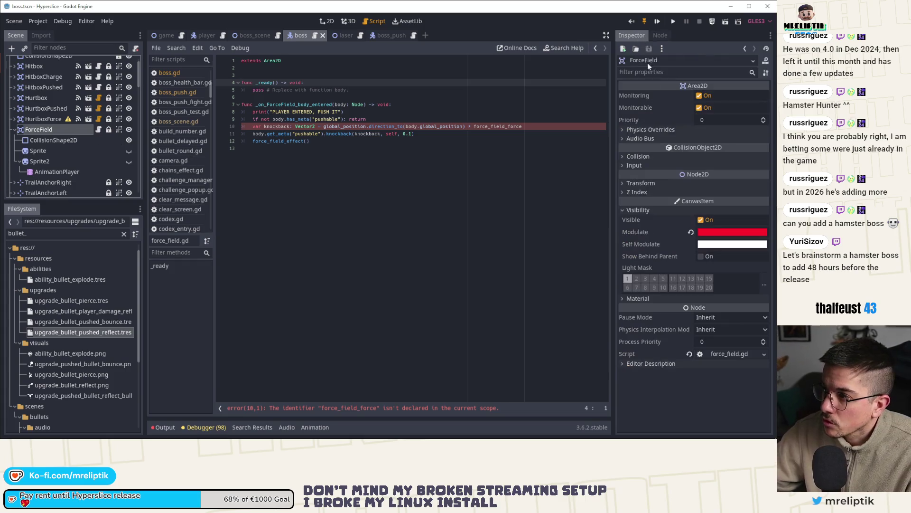
pyautogui.click(661, 35)
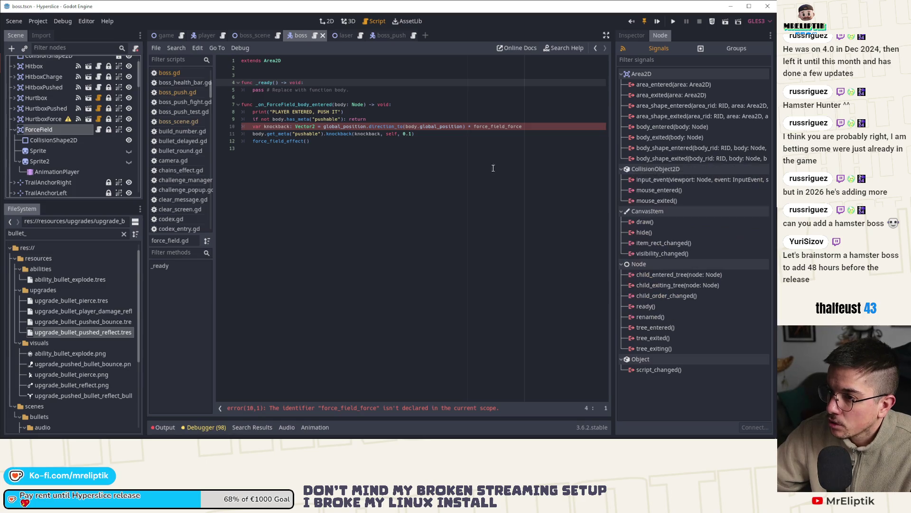
pyautogui.doubleClick(313, 104)
pyautogui.click(655, 127)
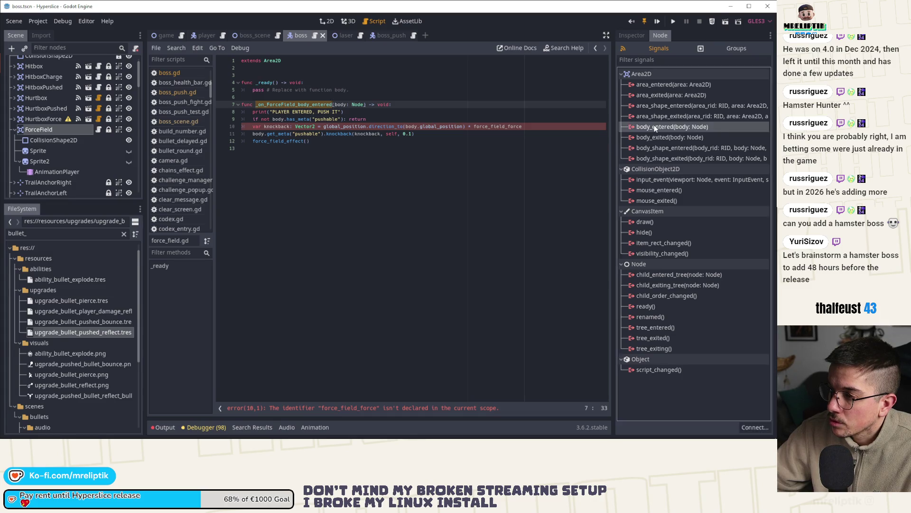
# Step: Connect body_entered to _on_ForceField_body_entered, save, and verify the connection
pyautogui.doubleClick(655, 126)
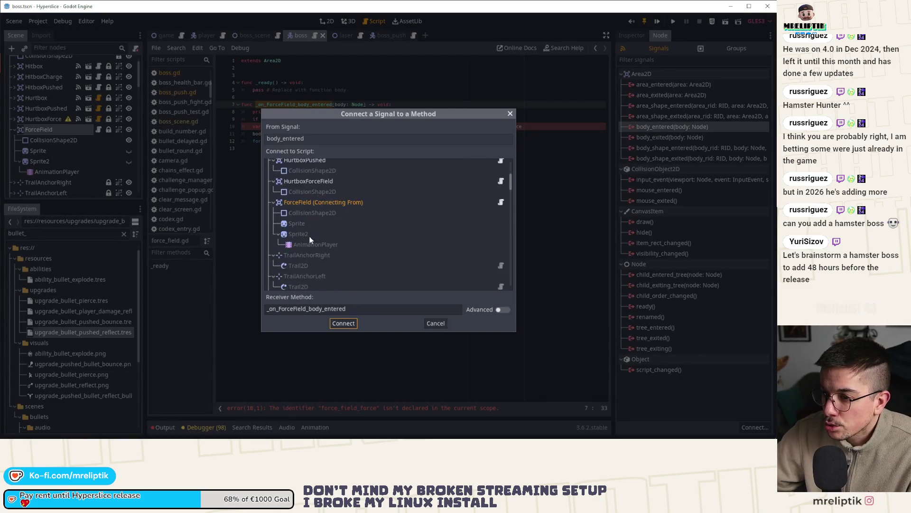
pyautogui.doubleClick(323, 203)
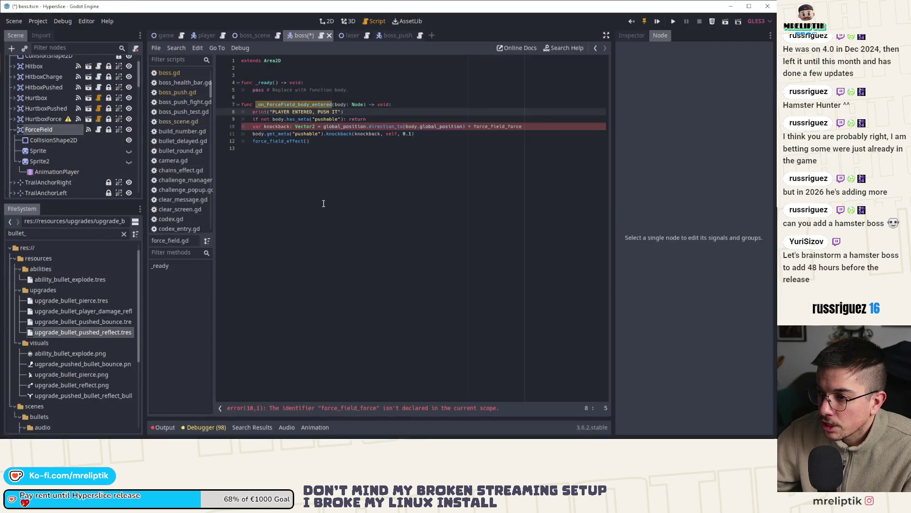
pyautogui.click(283, 178)
pyautogui.hotkey('ctrl', 's')
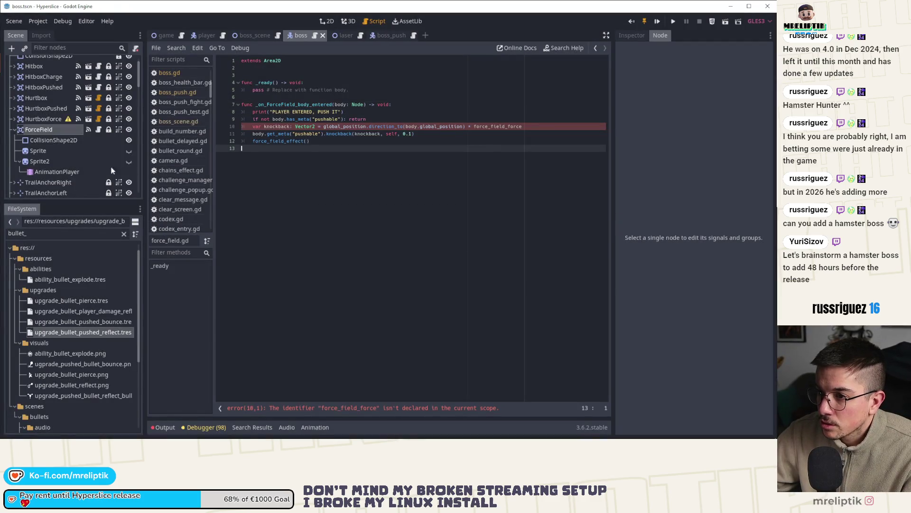
pyautogui.click(27, 130)
pyautogui.click(682, 137)
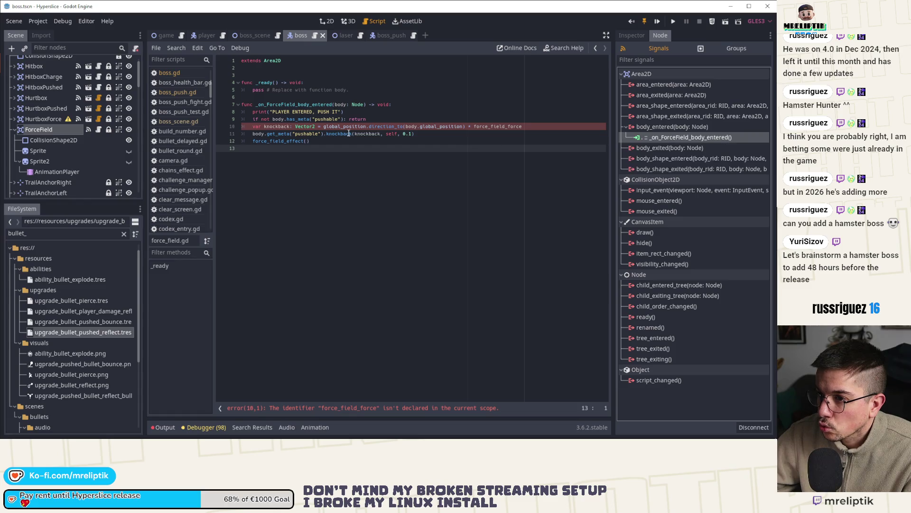
pyautogui.click(55, 128)
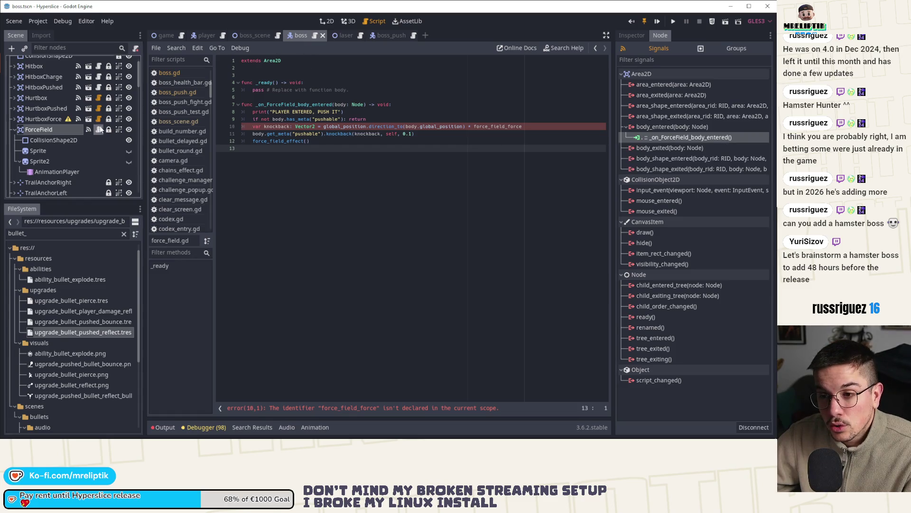
pyautogui.click(668, 137)
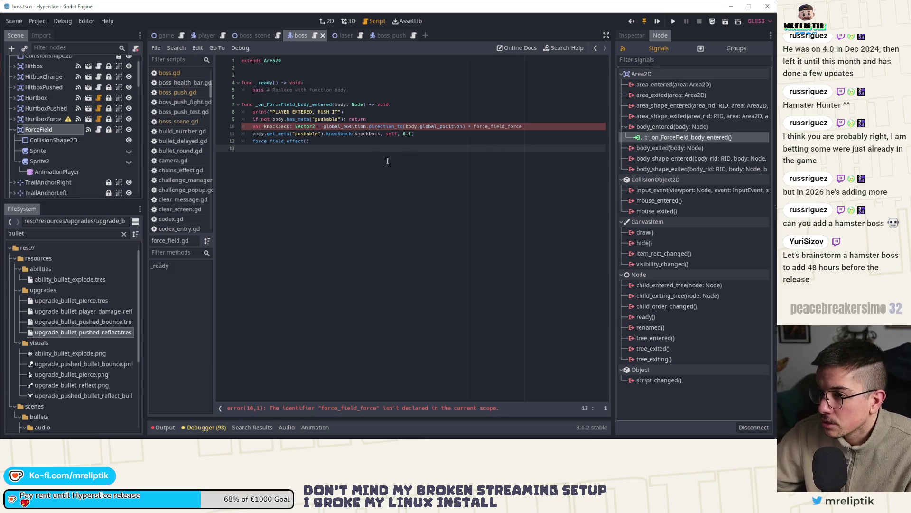
# Step: Declare 'export var force_field_force: float' below extends Area2D
pyautogui.click(314, 106)
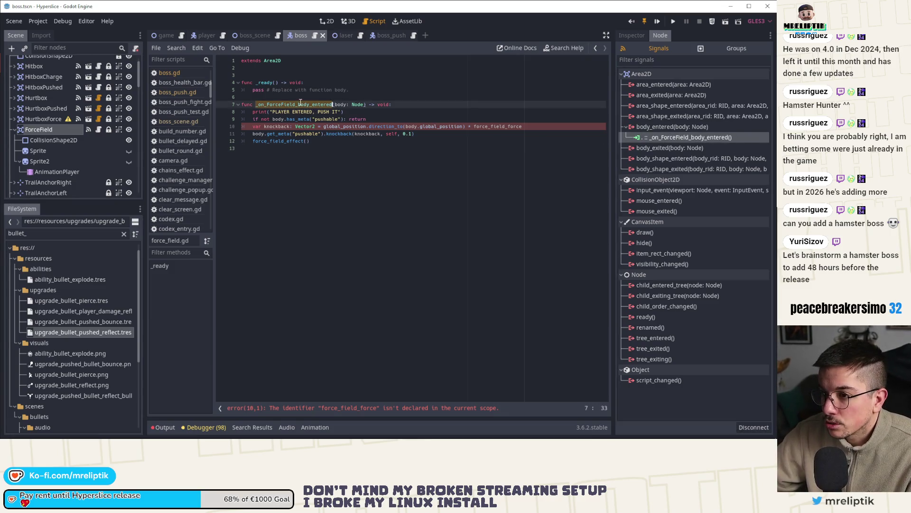
pyautogui.click(301, 126)
pyautogui.doubleClick(354, 127)
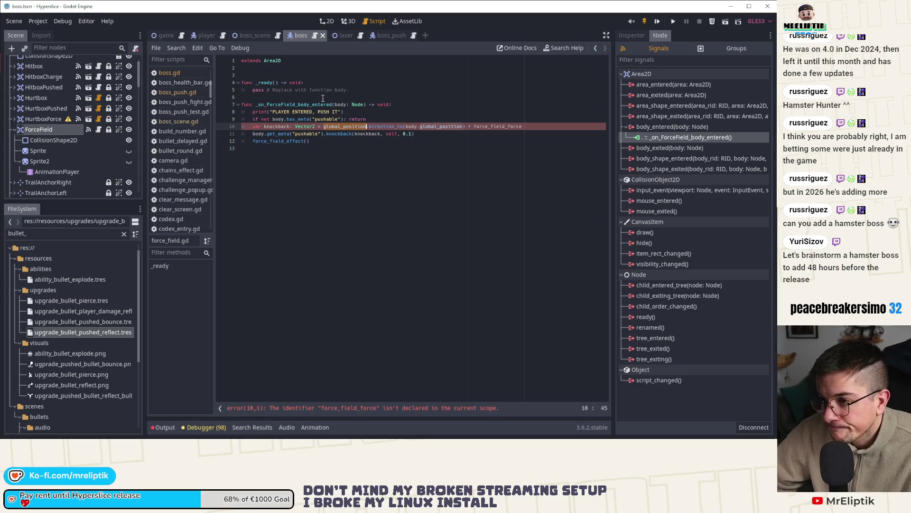
pyautogui.doubleClick(498, 127)
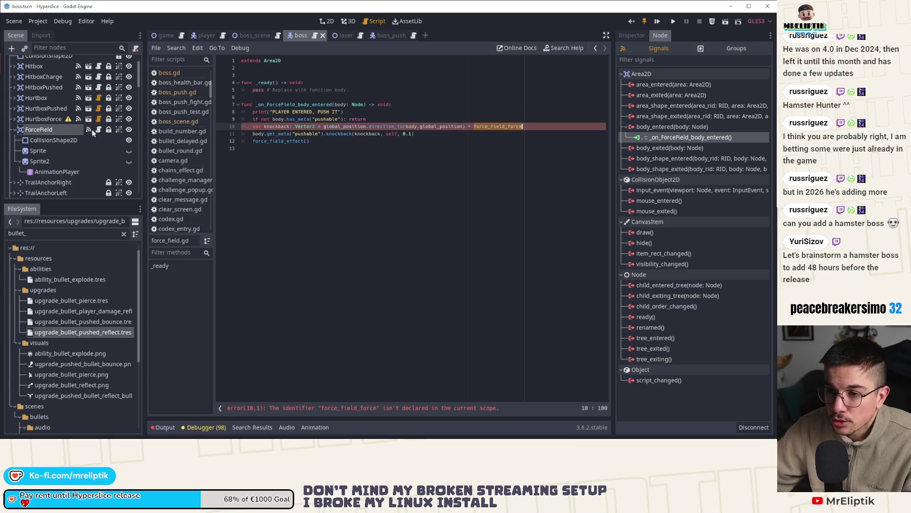
pyautogui.click(268, 71)
pyautogui.press('Return')
pyautogui.write('ex')
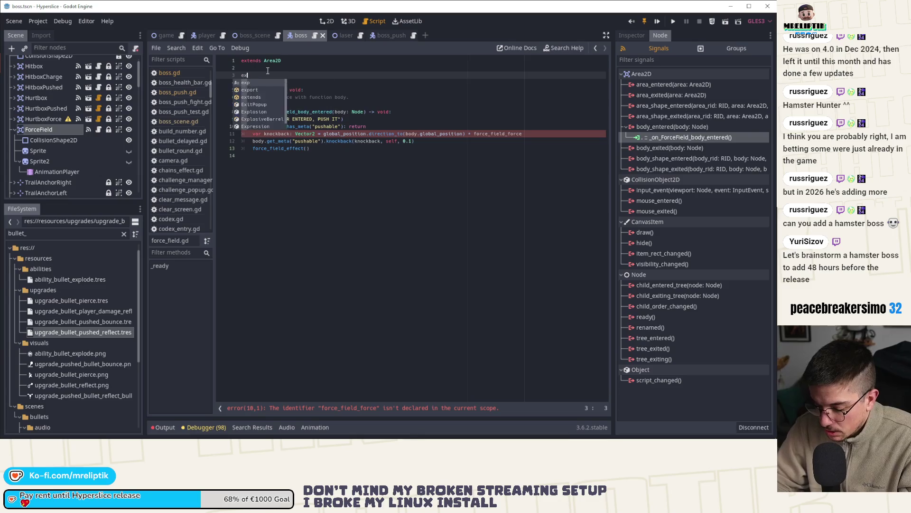
pyautogui.write('port var forcef')
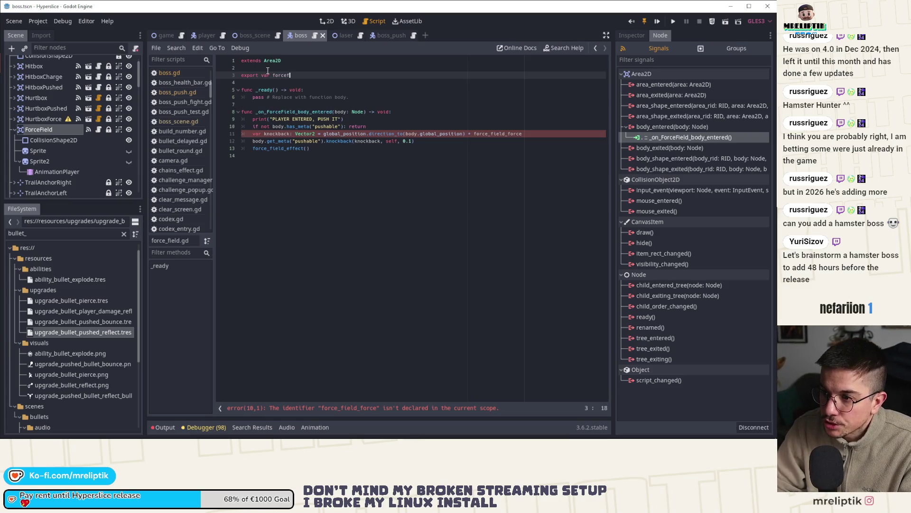
pyautogui.press('BackSpace')
pyautogui.write('_field_force')
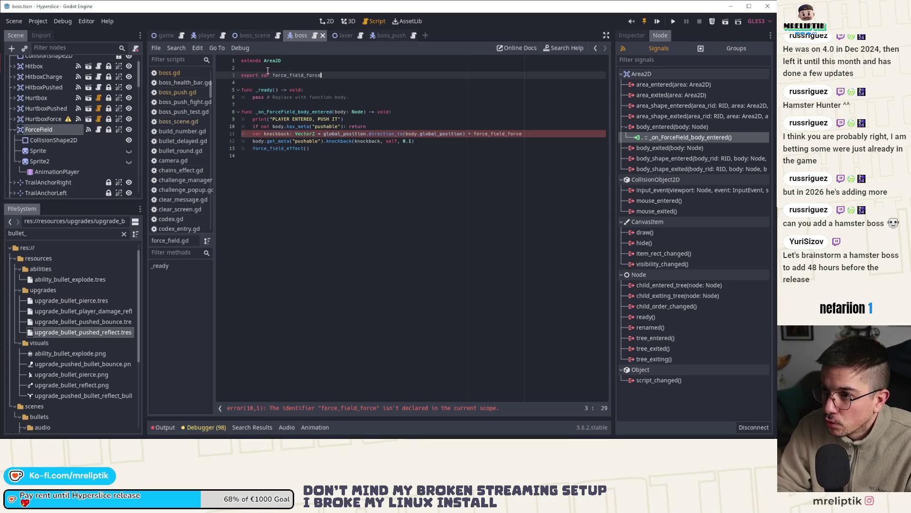
pyautogui.write(': float')
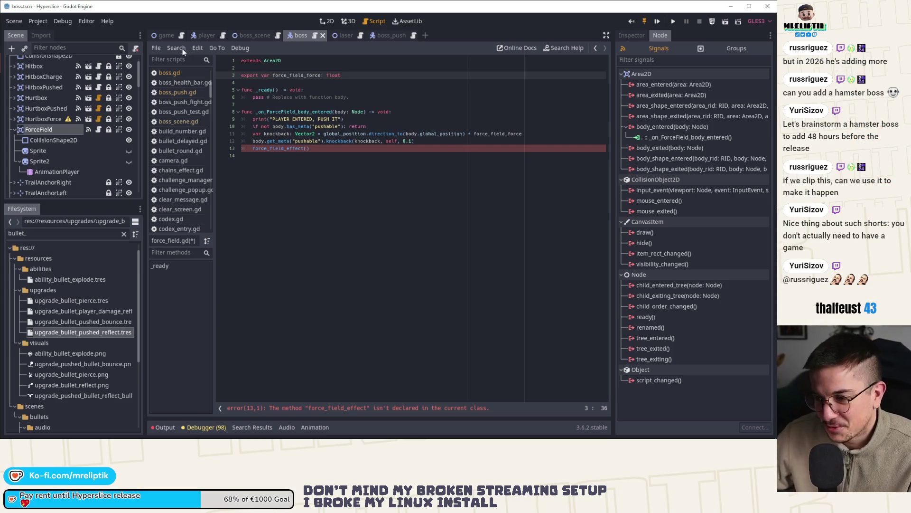
# Step: Check force_field_force's uses on the knockback line, then return to boss_push.gd
pyautogui.click(317, 149)
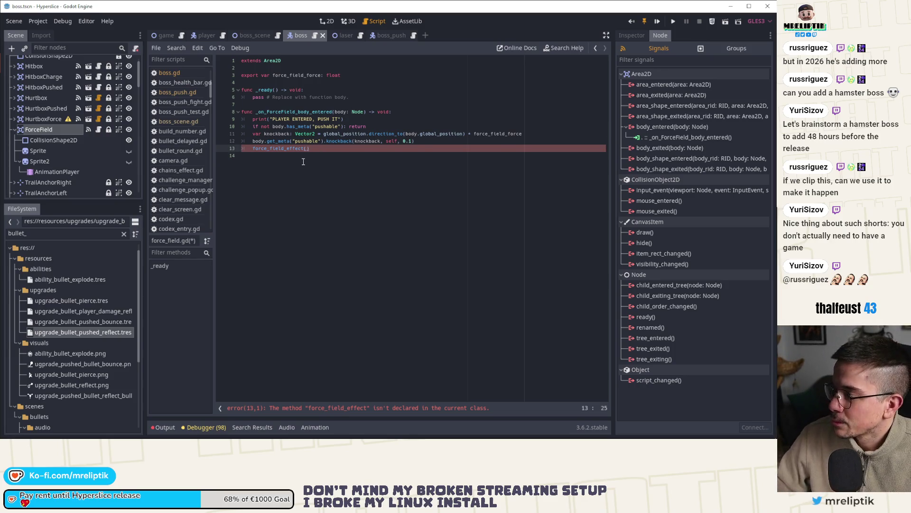
pyautogui.doubleClick(485, 133)
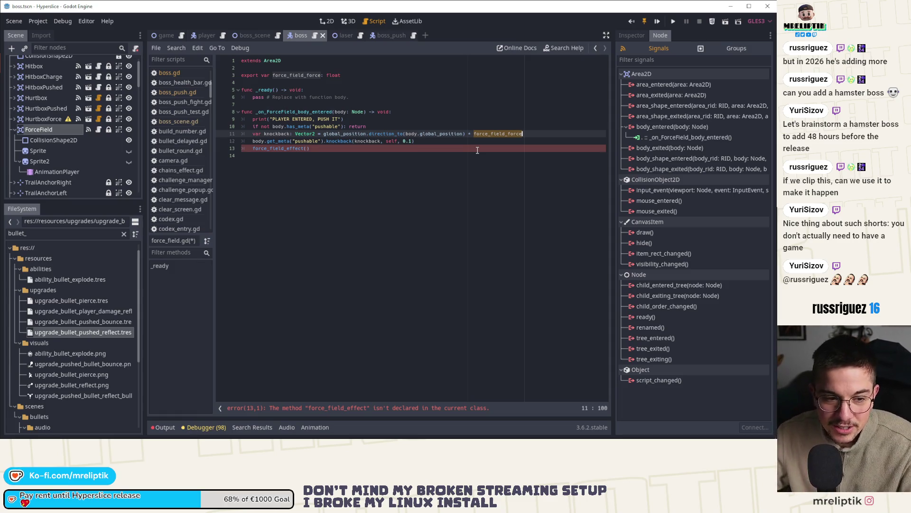
pyautogui.press('Down')
pyautogui.press('Down')
pyautogui.press('Down')
pyautogui.press('Up')
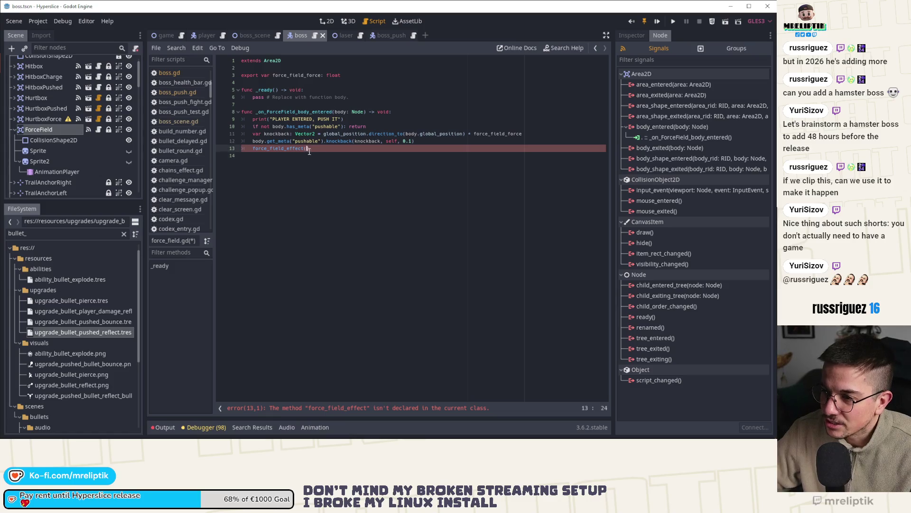
pyautogui.doubleClick(499, 135)
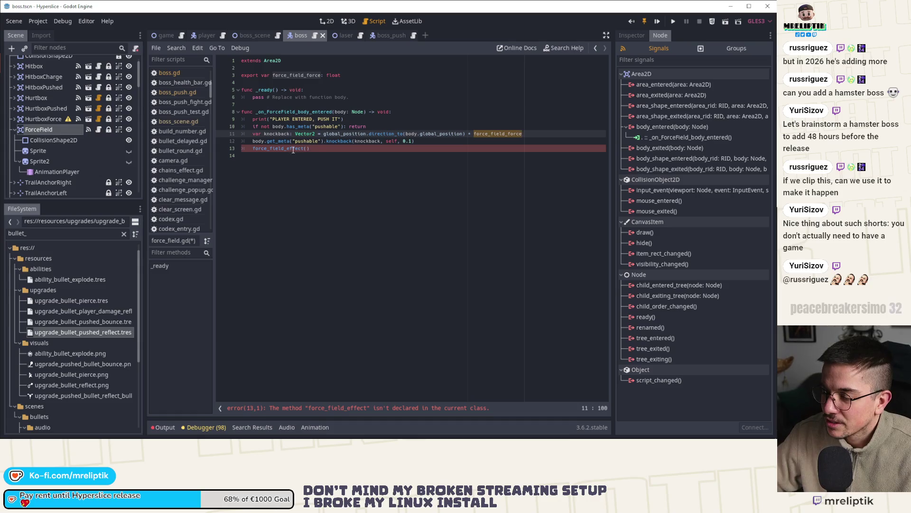
pyautogui.click(390, 34)
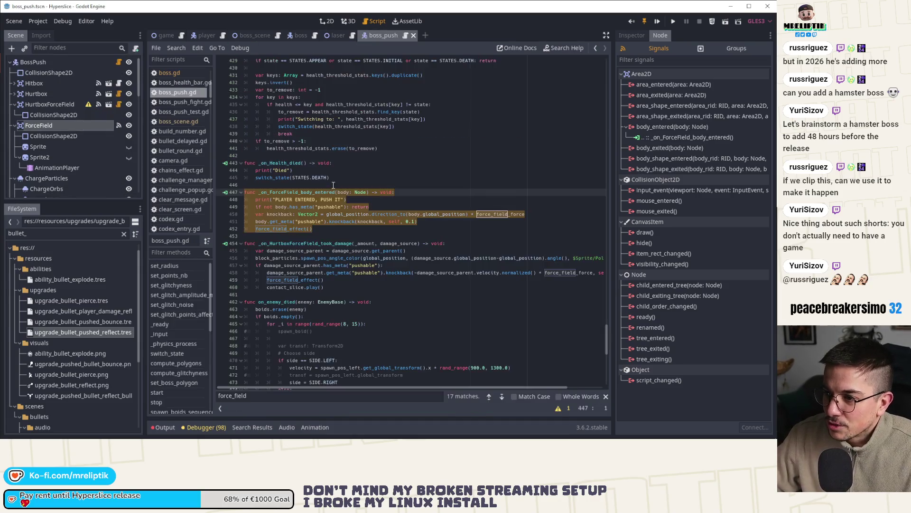
# Step: Copy force_field_effect from boss_push.gd, paste it into force_field.gd, and save
pyautogui.click(281, 228)
pyautogui.keyDown('ctrl'); pyautogui.click(281, 228); pyautogui.keyUp('ctrl')
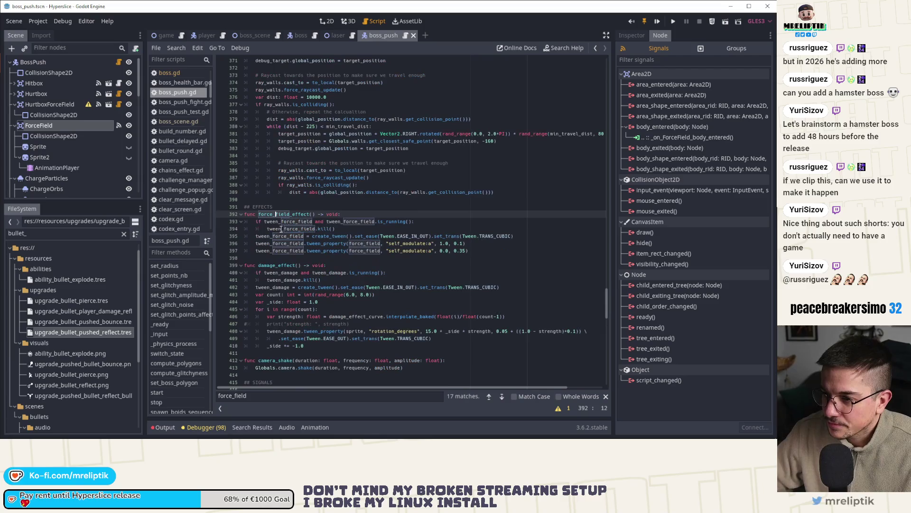
pyautogui.moveTo(484, 251); pyautogui.dragTo(206, 215)
pyautogui.hotkey('ctrl', 'c')
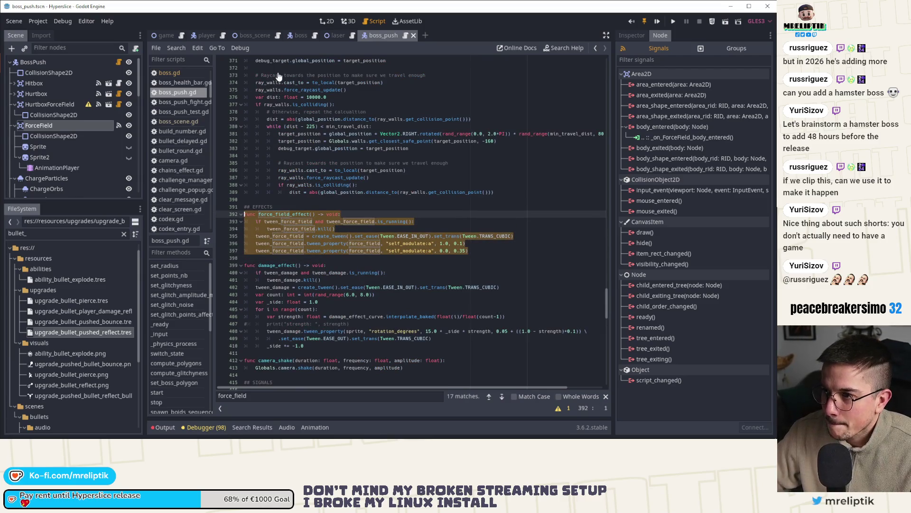
pyautogui.click(335, 36)
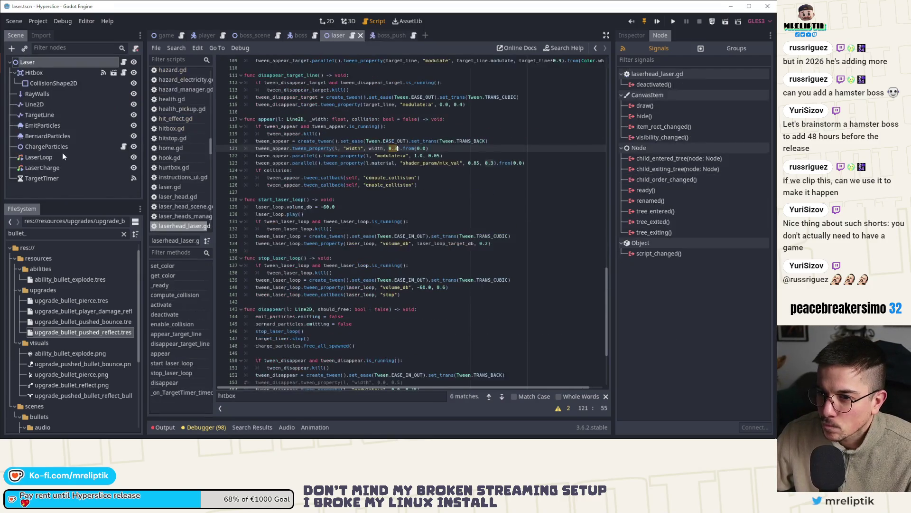
pyautogui.click(300, 35)
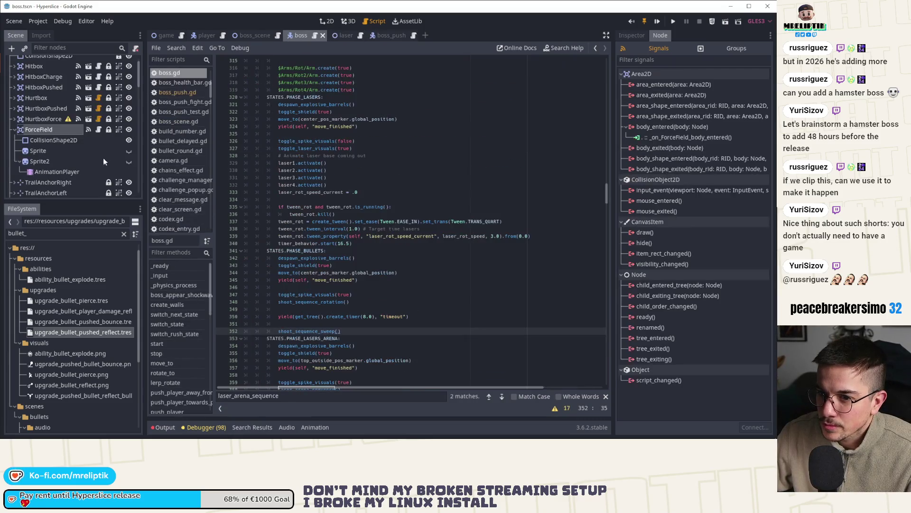
pyautogui.click(99, 129)
pyautogui.hotkey('ctrl', 'v')
pyautogui.hotkey('ctrl', 's')
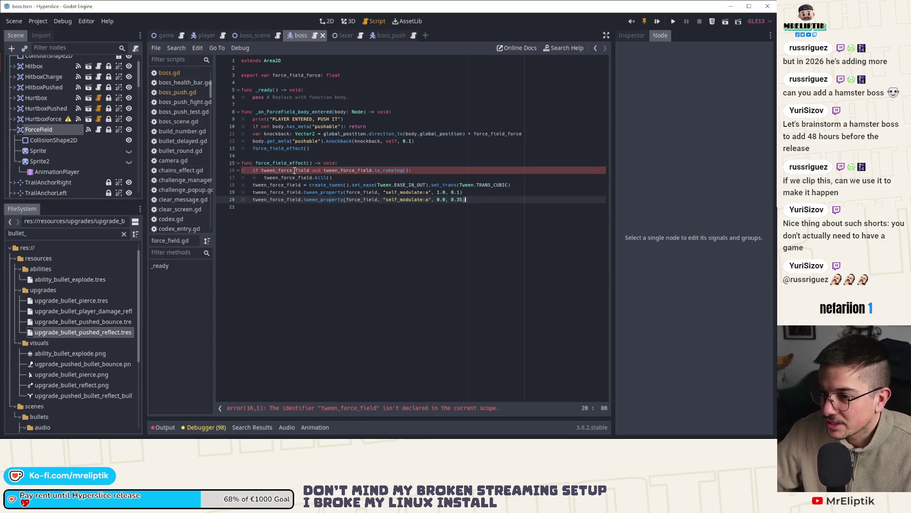
# Step: Declare 'var tween_force_field: SceneTreeTween' below the export variable and save
pyautogui.click(294, 170)
pyautogui.click(273, 81)
pyautogui.click(276, 169)
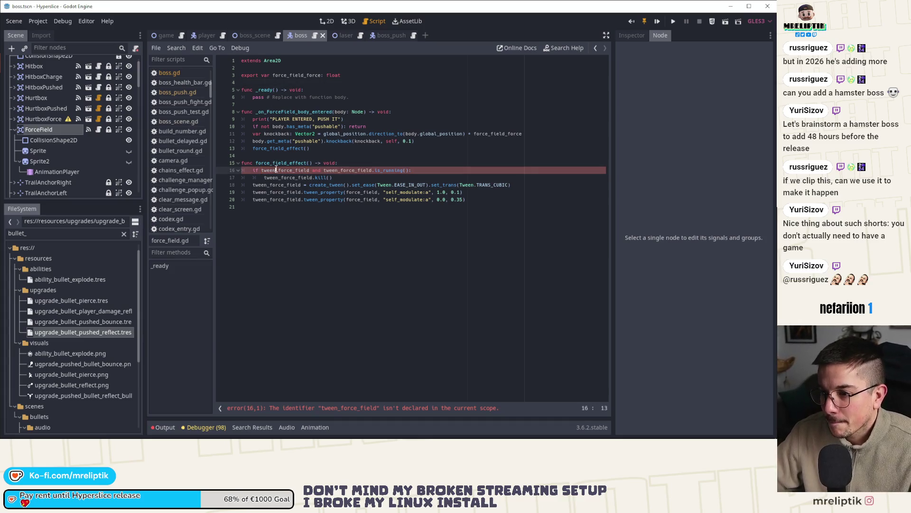
pyautogui.click(259, 83)
pyautogui.press('Return')
pyautogui.press('Return')
pyautogui.press('Up')
pyautogui.write('var tween_force_field: SceneTreeTween')
pyautogui.hotkey('ctrl', 's')
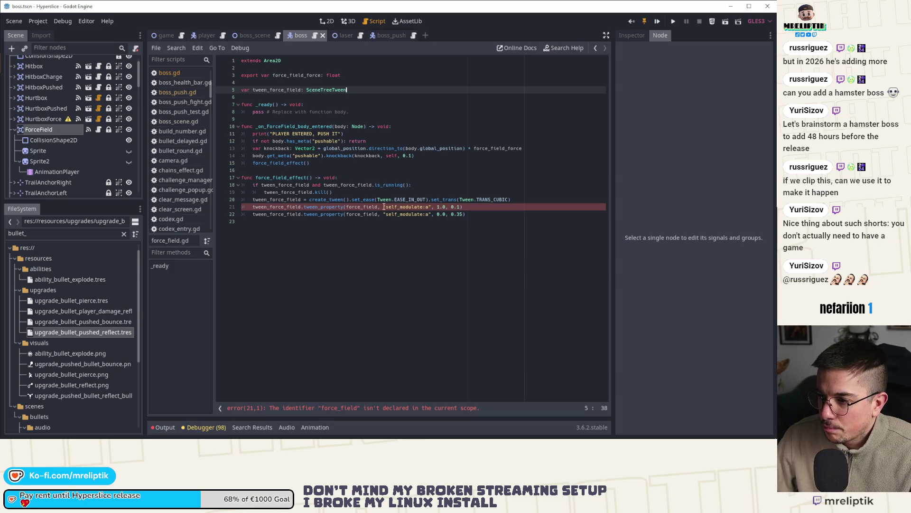
pyautogui.press('Return')
pyautogui.press('Down')
pyautogui.press('Return')
pyautogui.press('Up')
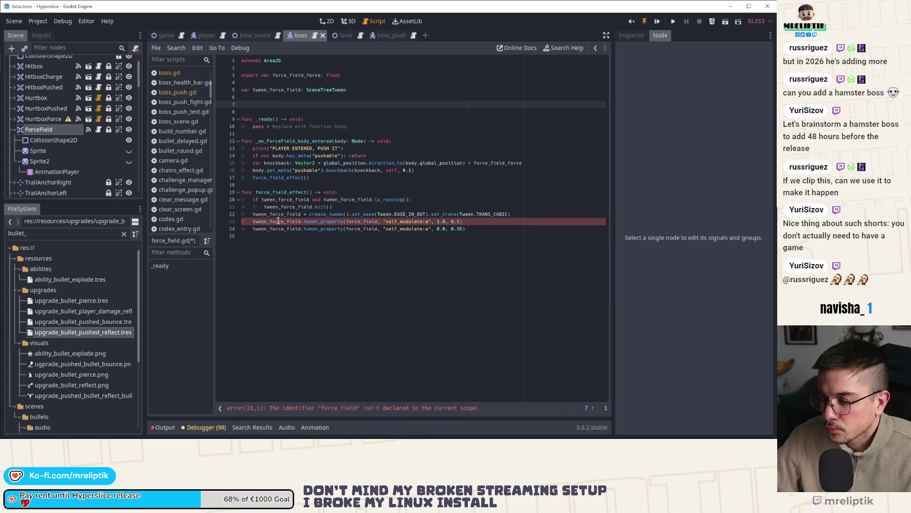
# Step: Replace force_field with self on lines 23 and 24, saving after each
pyautogui.doubleClick(357, 220)
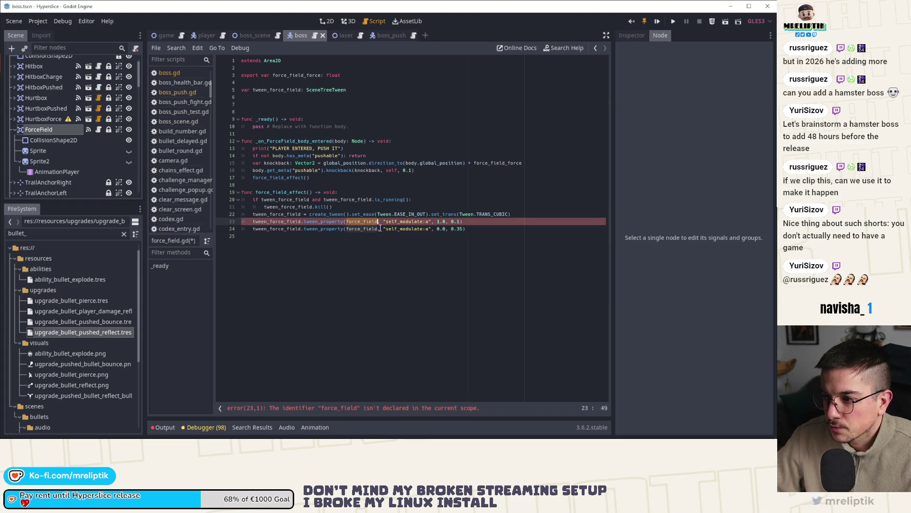
pyautogui.write('self')
pyautogui.hotkey('ctrl', 's')
pyautogui.doubleClick(354, 229)
pyautogui.write('self')
pyautogui.hotkey('ctrl', 's')
pyautogui.click(267, 97)
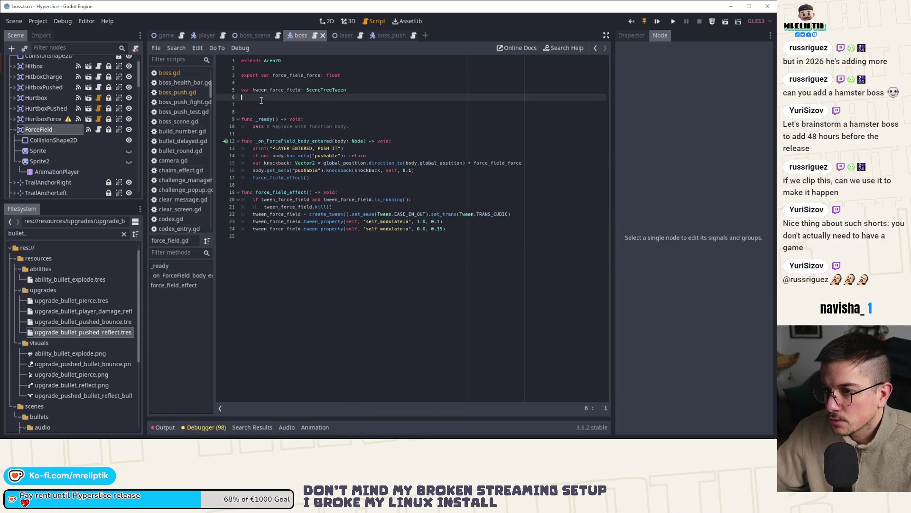
pyautogui.press('Down')
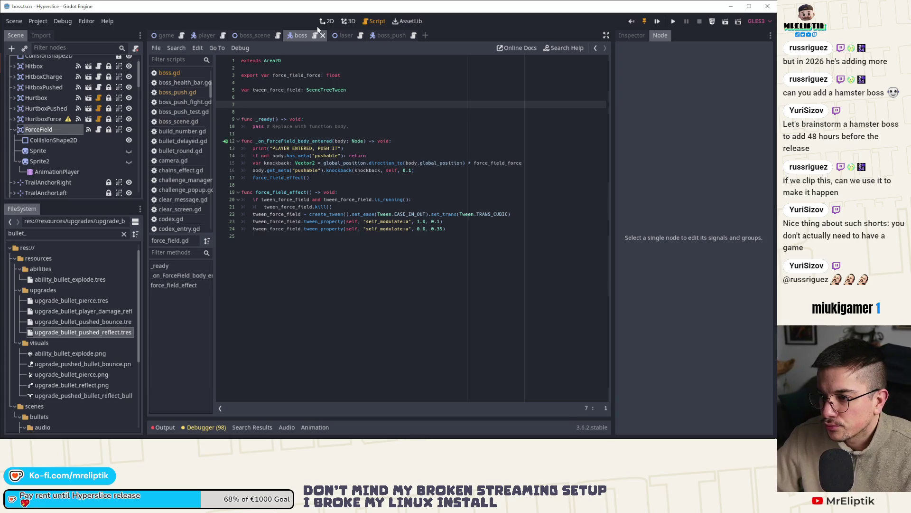
pyautogui.scroll(1, 109, 86)
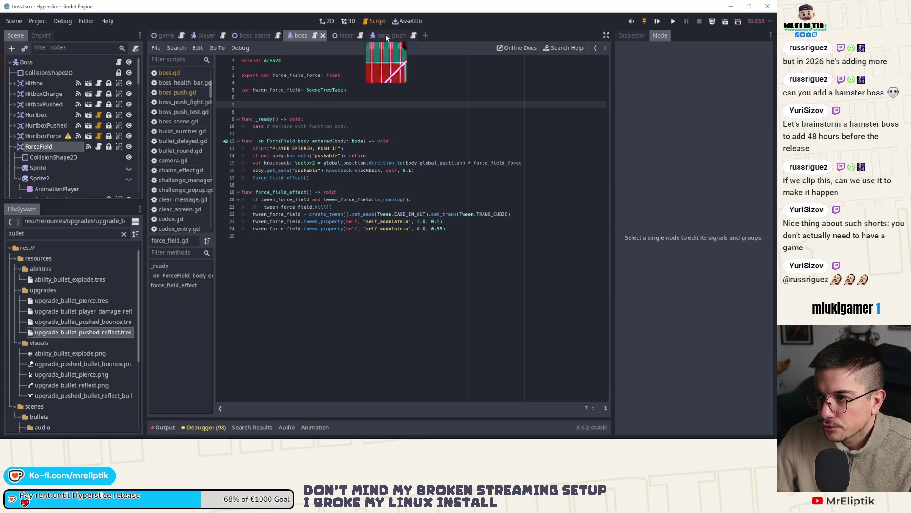
pyautogui.click(385, 34)
pyautogui.hotkey('ctrl', 'f')
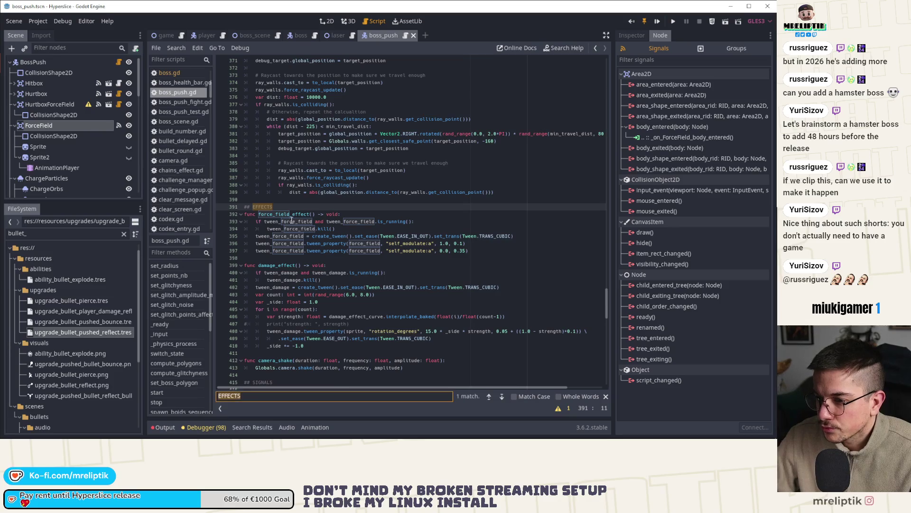
pyautogui.write('_effect')
pyautogui.click(489, 397)
pyautogui.click(490, 397)
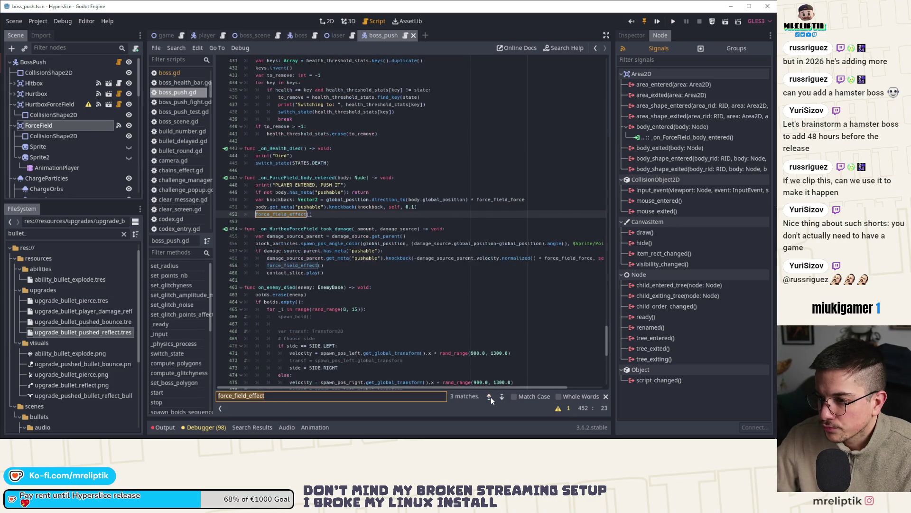
pyautogui.doubleClick(311, 229)
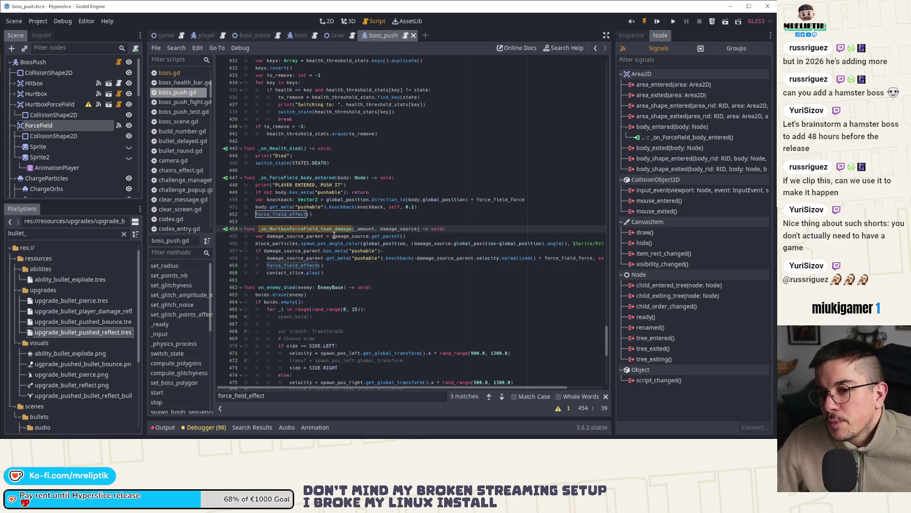
pyautogui.moveTo(325, 272)
pyautogui.mouseDown()
pyautogui.moveTo(264, 264)
pyautogui.moveTo(255, 236)
pyautogui.mouseUp()
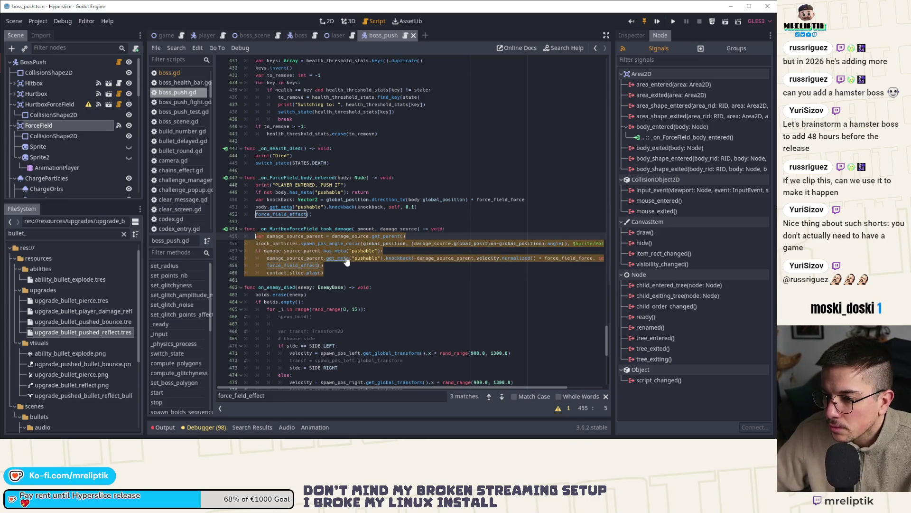
pyautogui.click(323, 21)
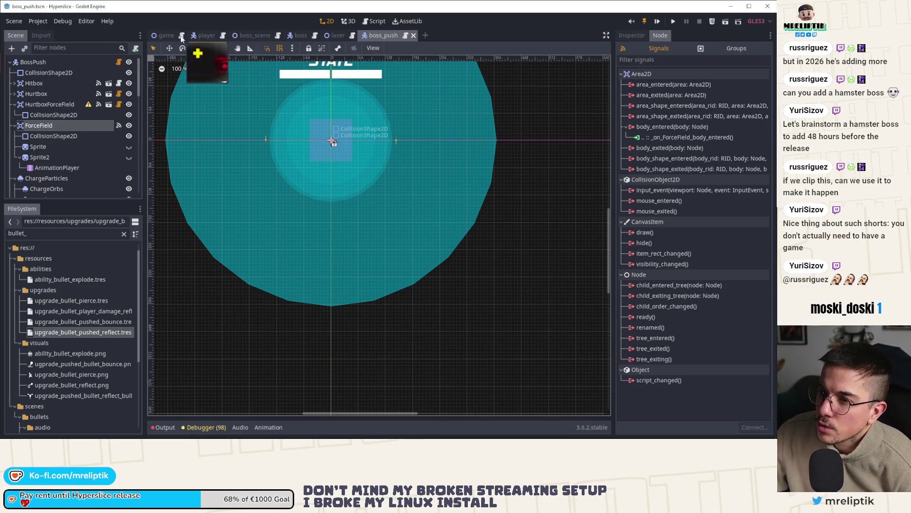
pyautogui.click(302, 36)
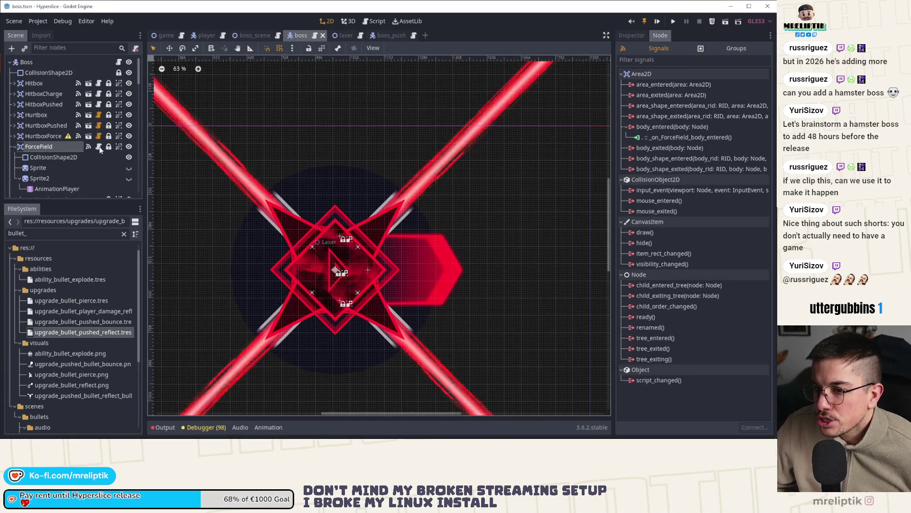
pyautogui.click(99, 146)
pyautogui.click(252, 135)
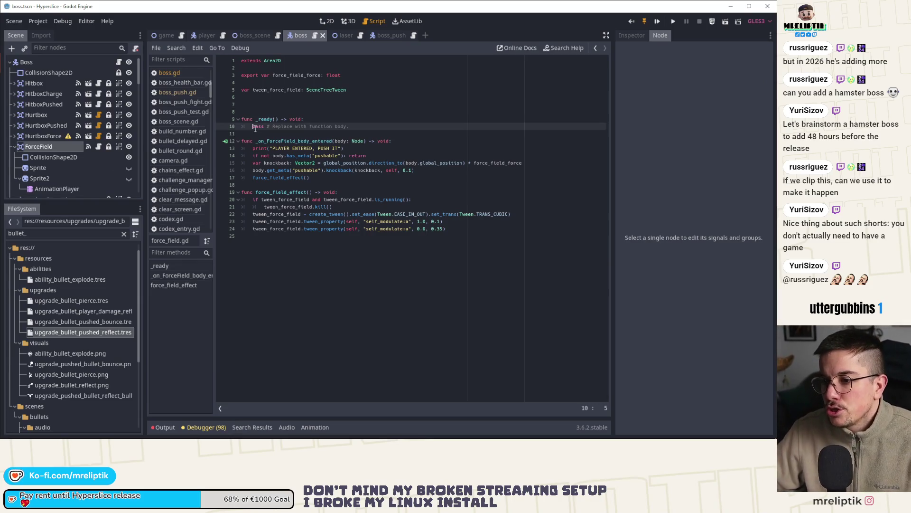
# Step: Add empty activate() -> void and deactivate() functions with pass bodies
pyautogui.press('Return')
pyautogui.press('Return')
pyautogui.press('Up')
pyautogui.write('func ac')
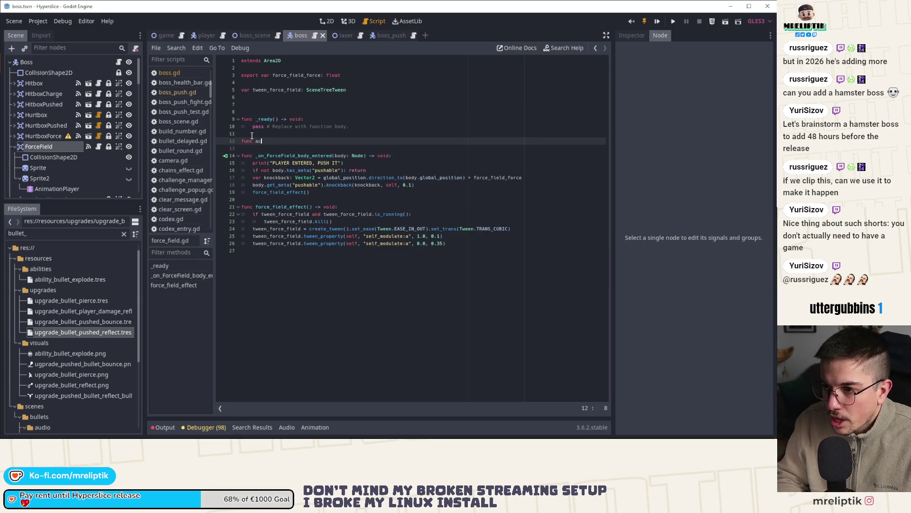
pyautogui.write('tivate() -> void:')
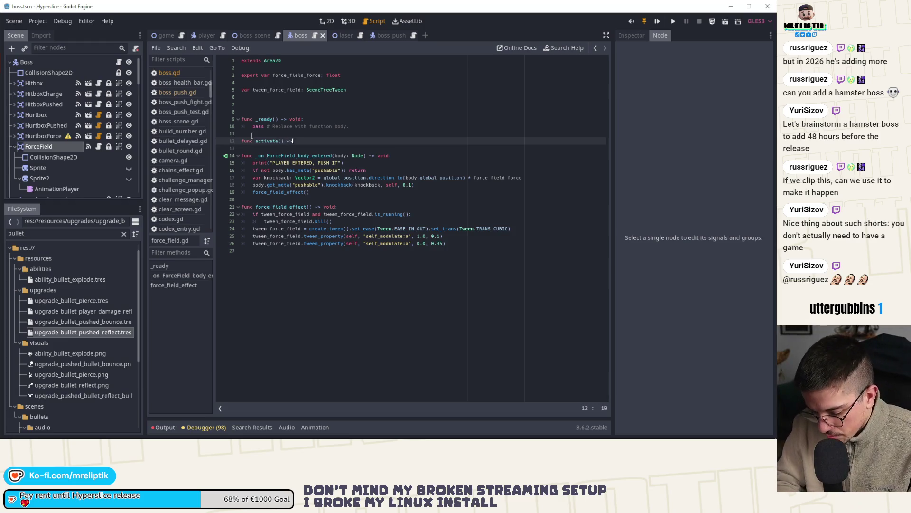
pyautogui.press('Return')
pyautogui.write('pass')
pyautogui.press('Return')
pyautogui.press('Return')
pyautogui.press('BackSpace')
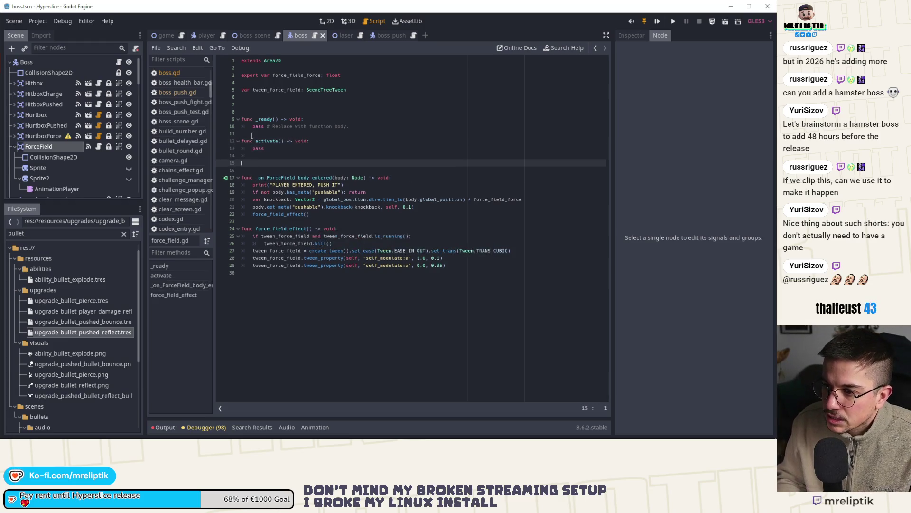
pyautogui.write('func deactivate')
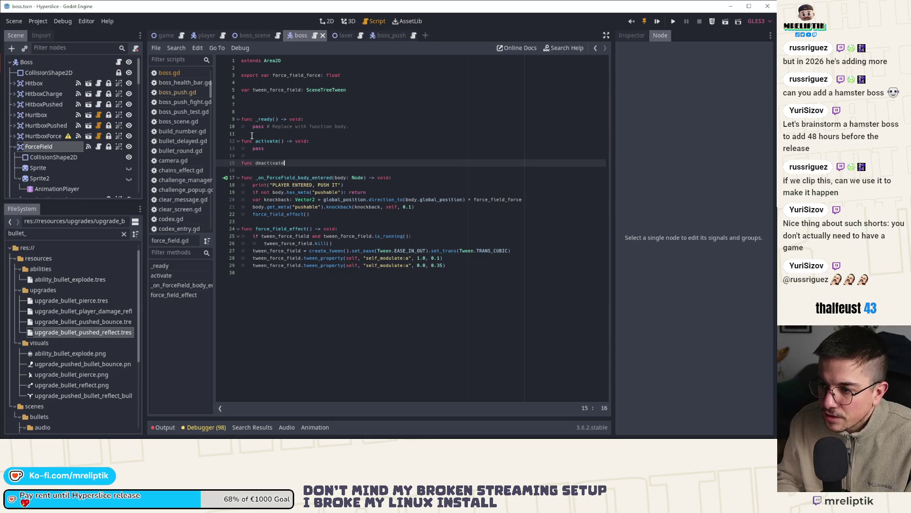
pyautogui.write('() -> void:')
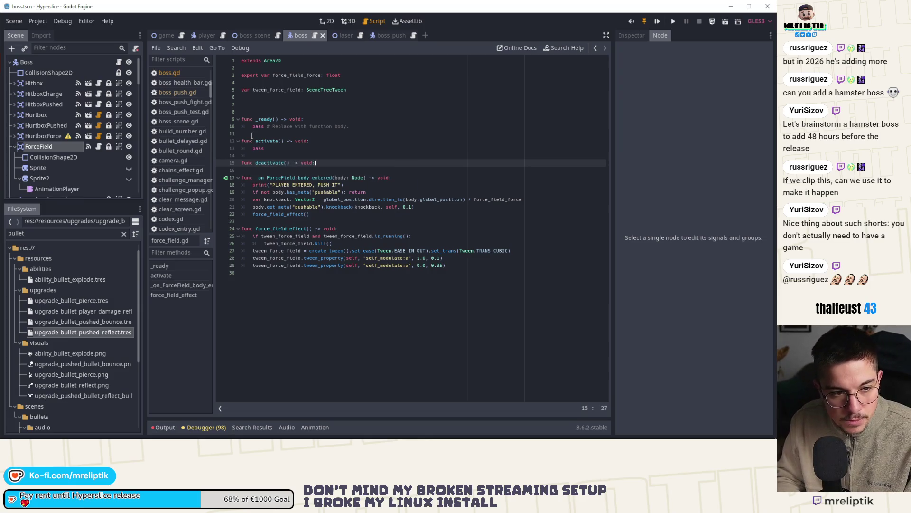
pyautogui.press('Return')
pyautogui.write('pass')
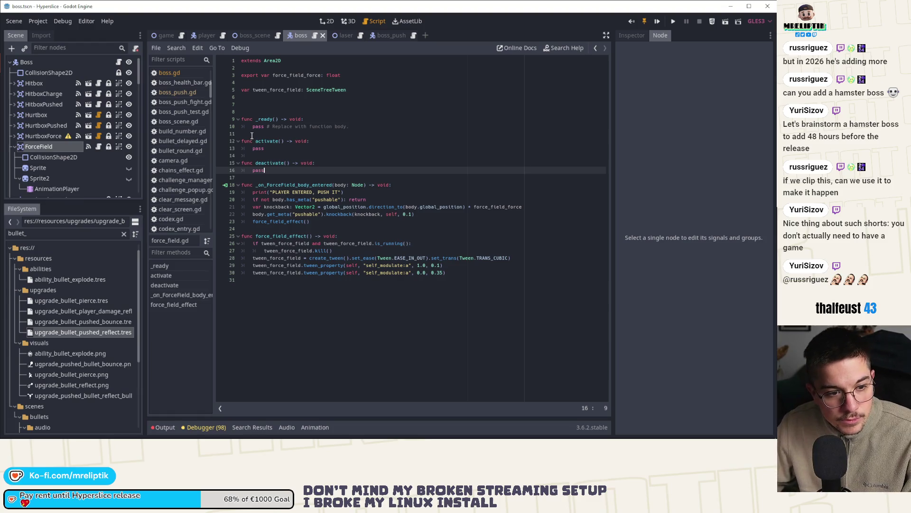
# Step: Add an onready variable collision_shape referencing the CollisionShape2D node
pyautogui.click(271, 97)
pyautogui.press('Delete')
pyautogui.press('Delete')
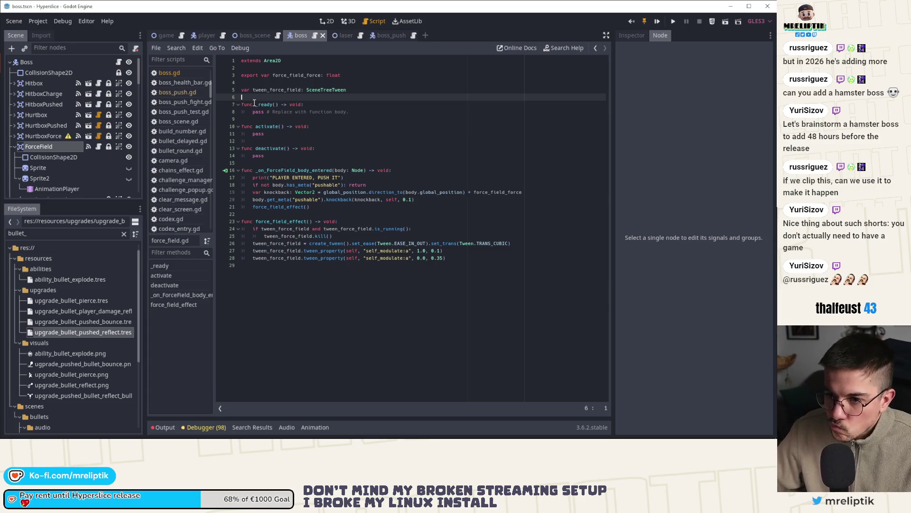
pyautogui.press('Return')
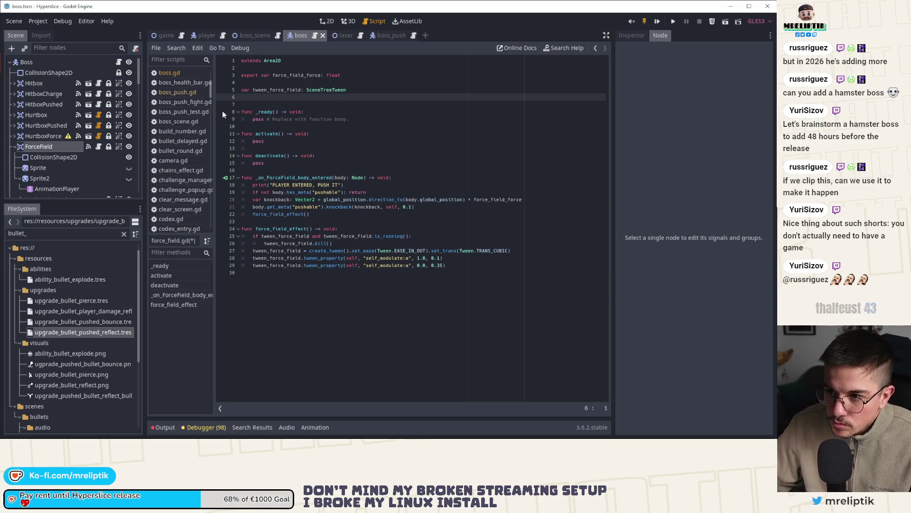
pyautogui.moveTo(52, 160)
pyautogui.mouseDown()
pyautogui.moveTo(236, 160)
pyautogui.moveTo(269, 96)
pyautogui.mouseUp()
pyautogui.click(244, 97)
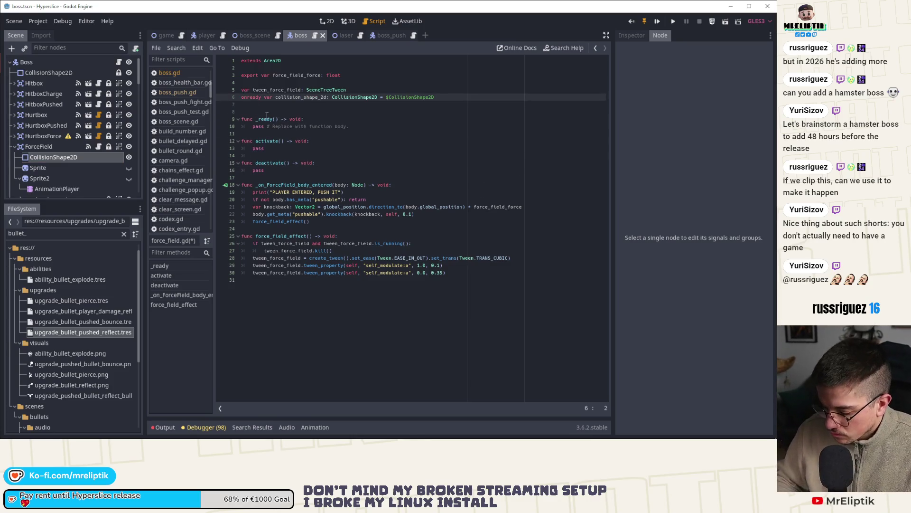
pyautogui.press('Return')
pyautogui.doubleClick(299, 104)
pyautogui.write('collision_shape')
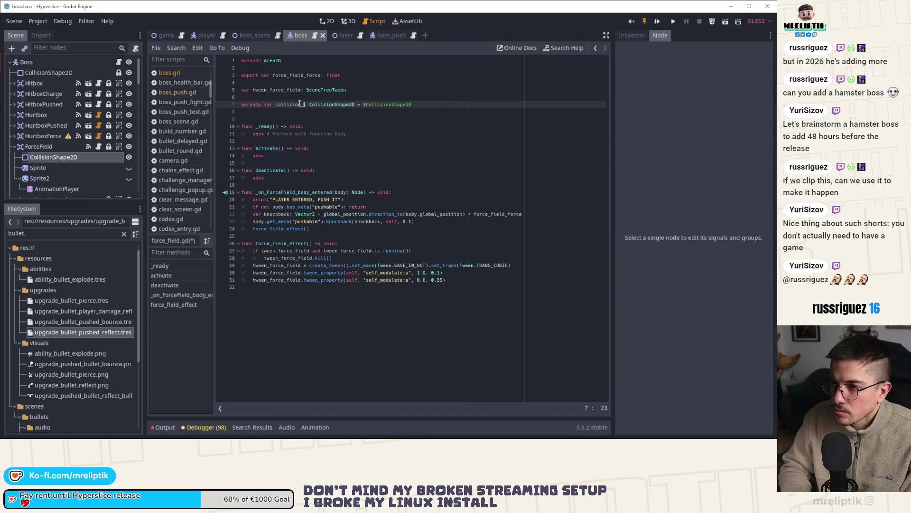
pyautogui.click(285, 108)
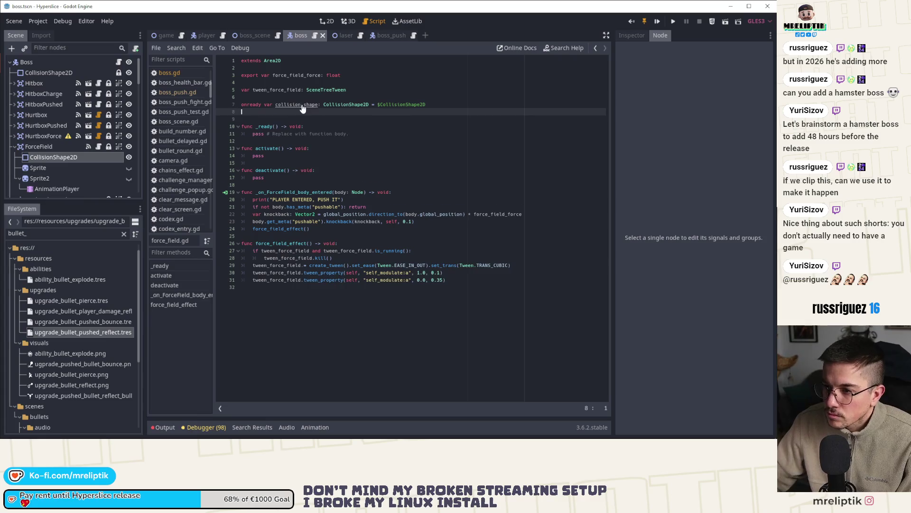
pyautogui.press('BackSpace')
# Step: Make activate() call collision_shape.set_deferred("disabled", false)
pyautogui.click(279, 148)
pyautogui.press('BackSpace')
pyautogui.press('BackSpace')
pyautogui.press('BackSpace')
pyautogui.write('collision_shape.set_d')
pyautogui.press('Return')
pyautogui.write('"st')
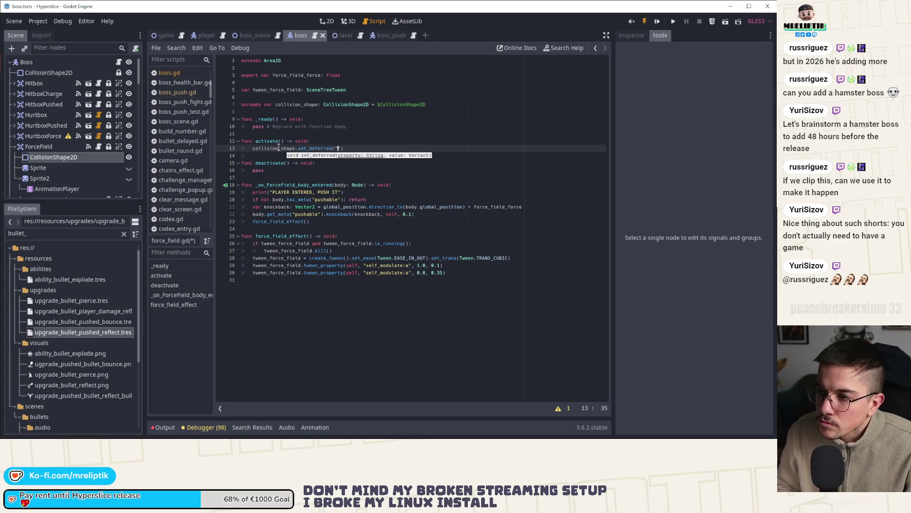
pyautogui.write('sabled", ')
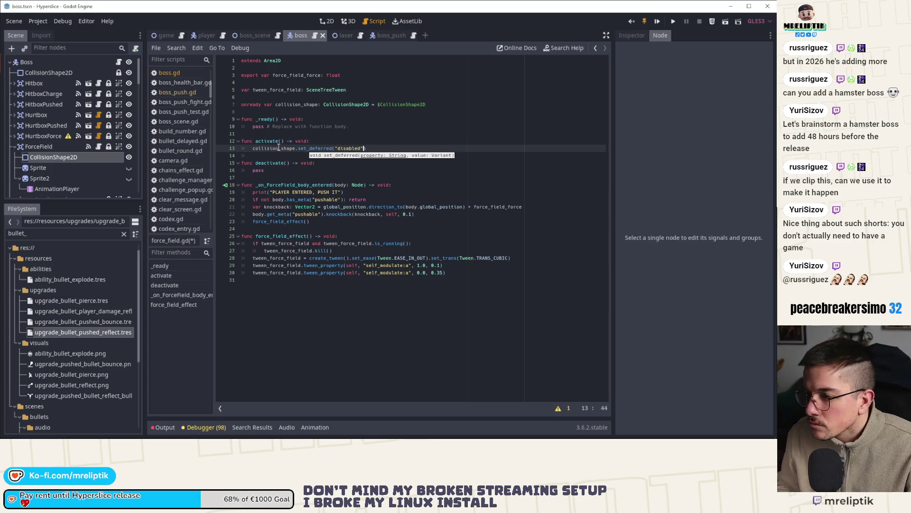
pyautogui.write('false')
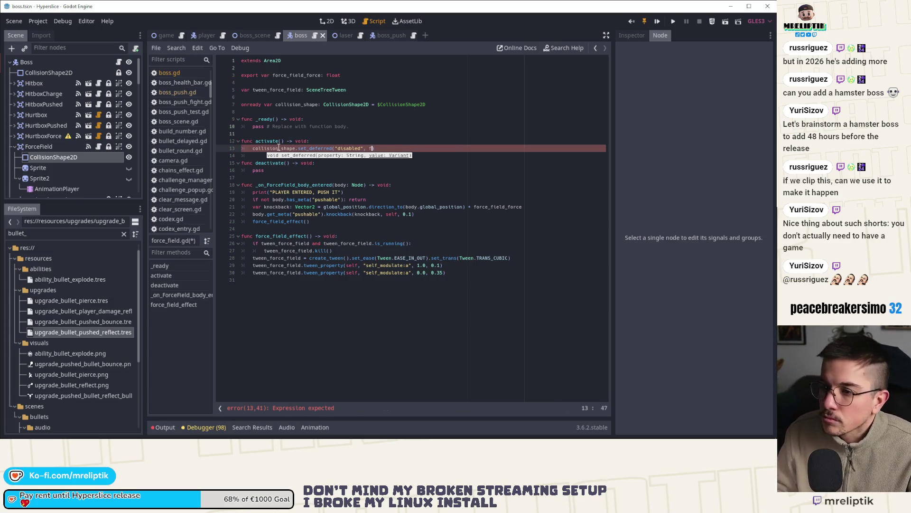
# Step: Give deactivate() set_deferred("disabled", true) in place of pass, and save
pyautogui.hotkey('ctrl', 'd')
pyautogui.hotkey('alt', 'Down')
pyautogui.hotkey('alt', 'Down')
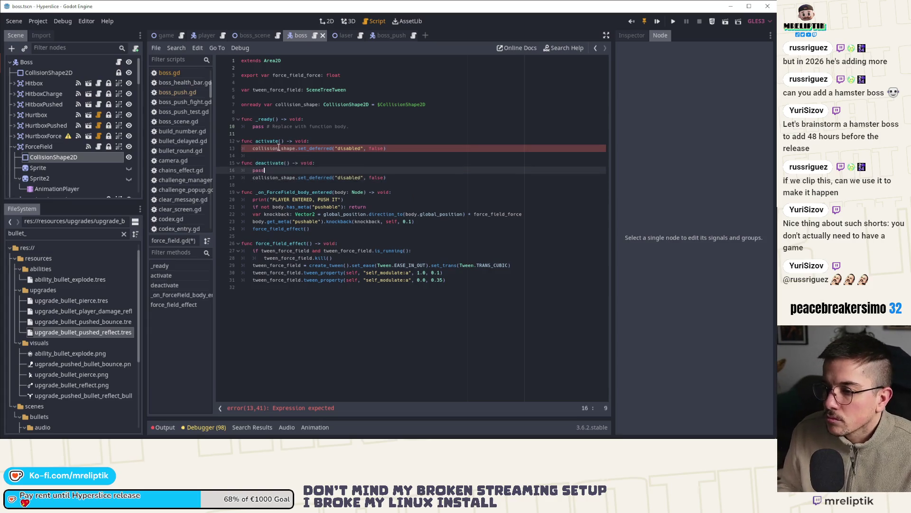
pyautogui.press('Down')
pyautogui.hotkey('ctrl', 'shift', 'k')
pyautogui.press('Up')
pyautogui.hotkey('ctrl', 'Left')
pyautogui.hotkey('ctrl', 'Left')
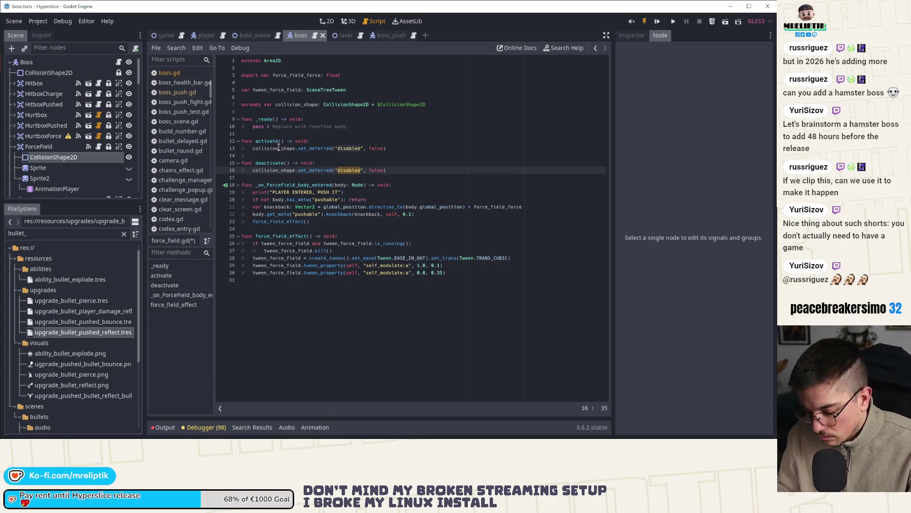
pyautogui.press('Right')
pyautogui.press('Right')
pyautogui.press('Right')
pyautogui.hotkey('shift', 'End')
pyautogui.write('true)')
pyautogui.hotkey('ctrl', 's')
pyautogui.doubleClick(277, 141)
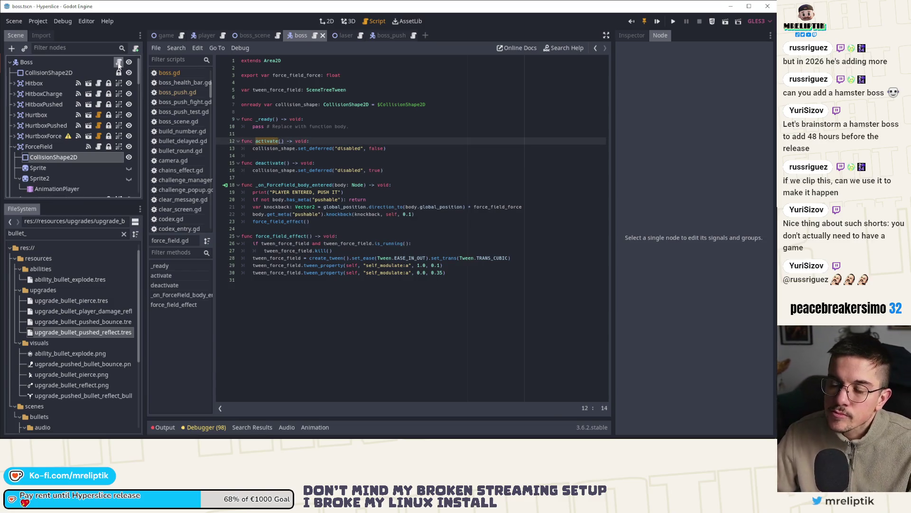
# Step: Add an onready force_field reference to the ForceField node in boss.gd
pyautogui.click(170, 72)
pyautogui.scroll(20, 368, 176)
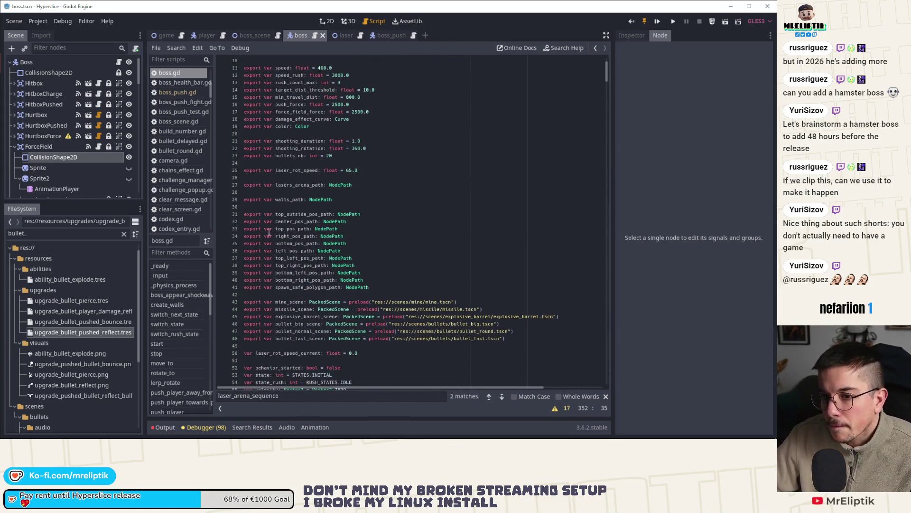
pyautogui.scroll(-10, 429, 237)
pyautogui.click(428, 256)
pyautogui.scroll(-20, 428, 255)
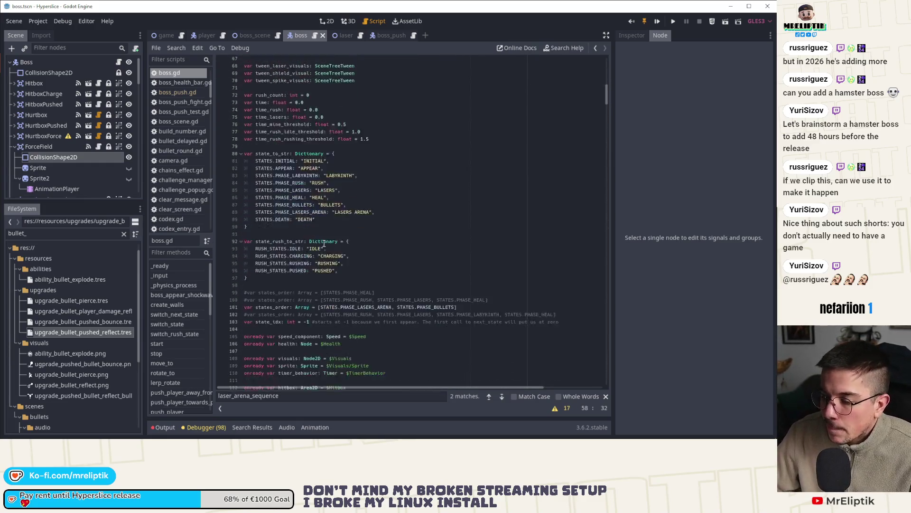
pyautogui.scroll(-7, 327, 243)
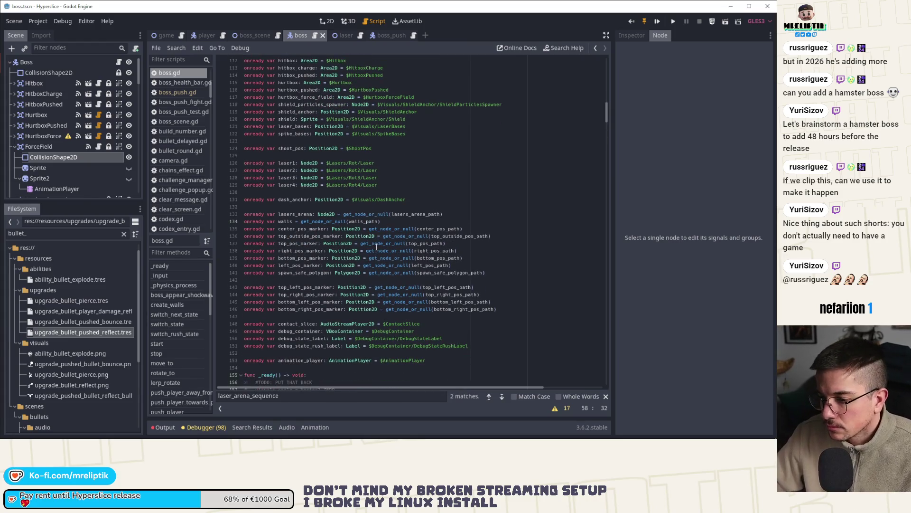
pyautogui.scroll(3, 372, 317)
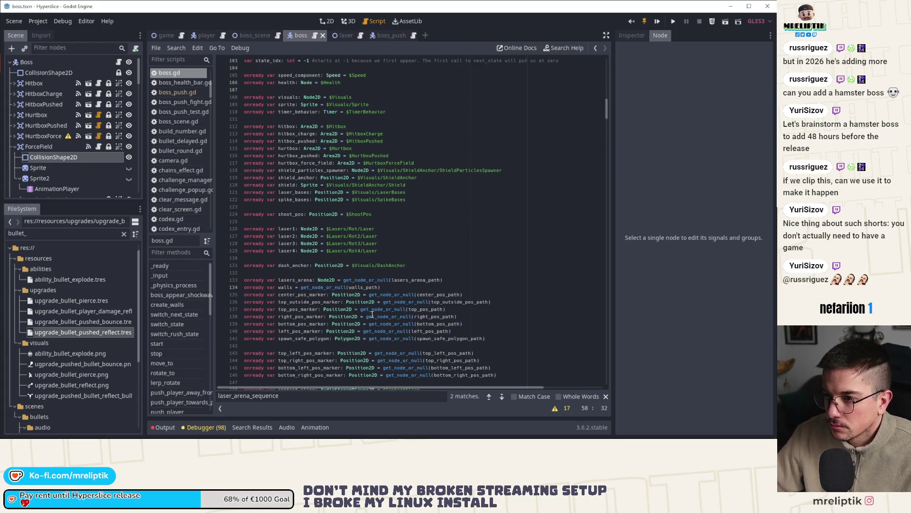
pyautogui.scroll(2, 372, 315)
pyautogui.click(295, 251)
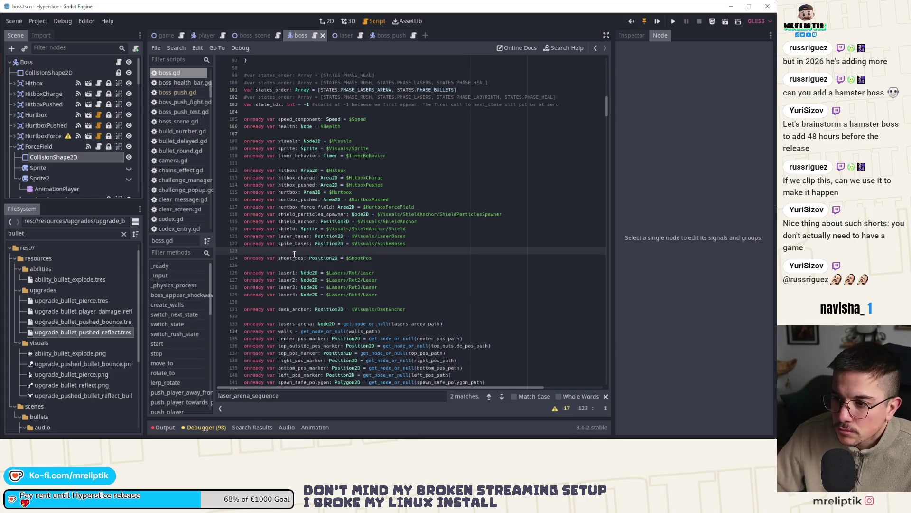
pyautogui.press('Return')
pyautogui.press('Up')
pyautogui.moveTo(39, 146); pyautogui.dragTo(294, 252)
pyautogui.doubleClick(294, 251)
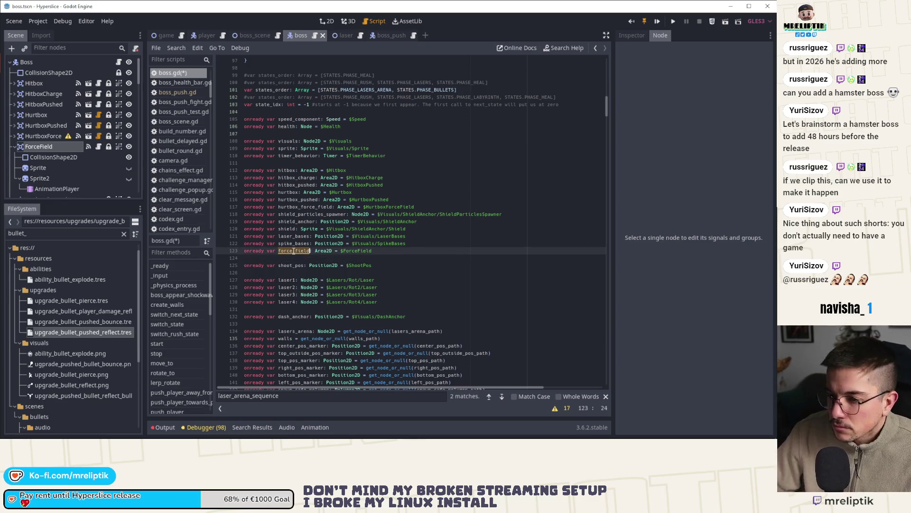
pyautogui.scroll(-15, 296, 266)
pyautogui.scroll(-1, 300, 283)
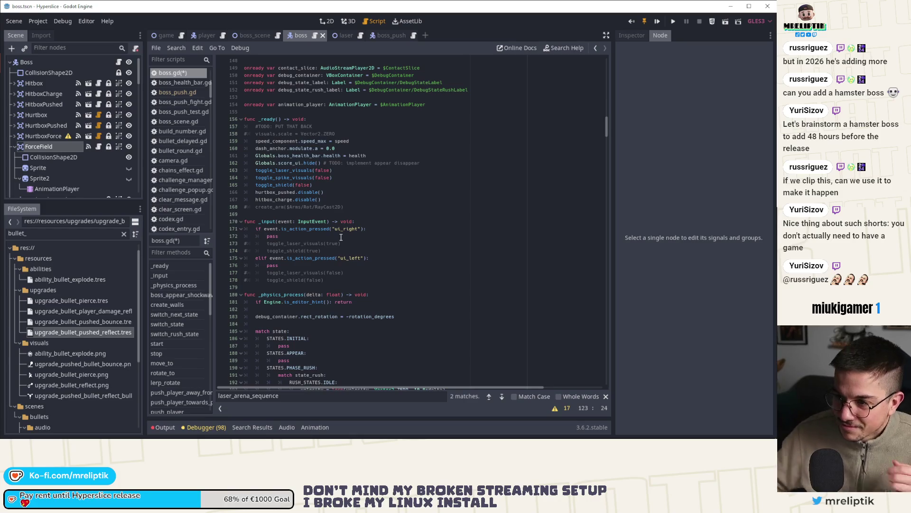
# Step: Uncomment the visuals.scale line and save the script
pyautogui.click(314, 134)
pyautogui.hotkey('ctrl', 'k')
pyautogui.press('Up')
pyautogui.hotkey('ctrl', 's')
# Step: Add force_field.activate() under STATES.APPEAR, save, and quick-search scenes for 'bullet'
pyautogui.hotkey('ctrl', 'f')
pyautogui.write('APPEAR')
pyautogui.click(502, 397)
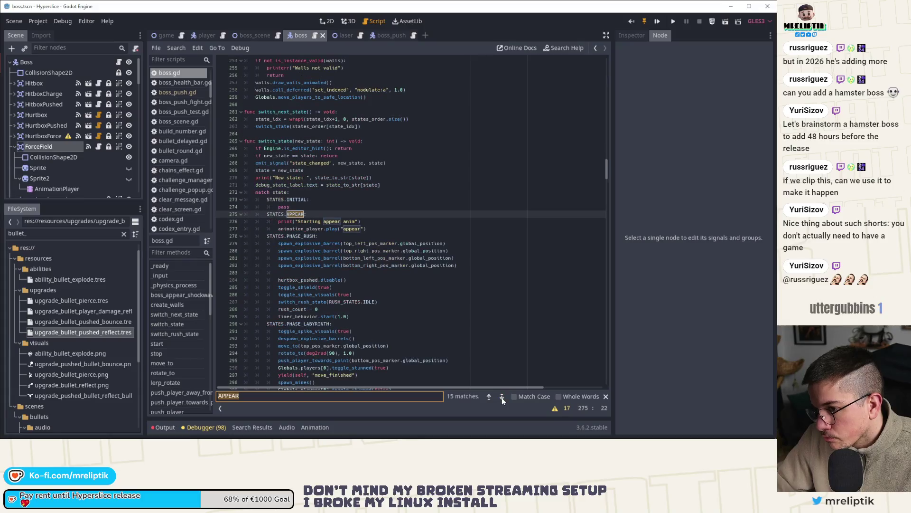
pyautogui.click(378, 223)
pyautogui.press('Return')
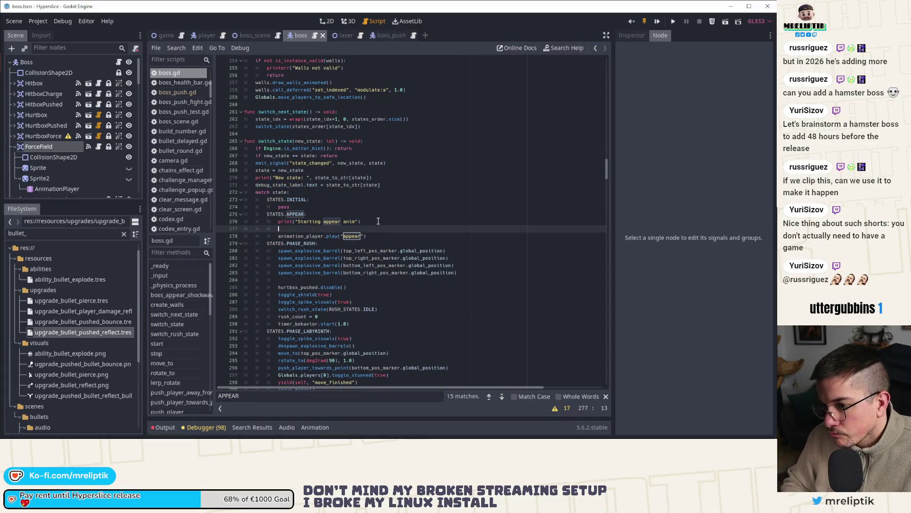
pyautogui.write('force_field.activate()')
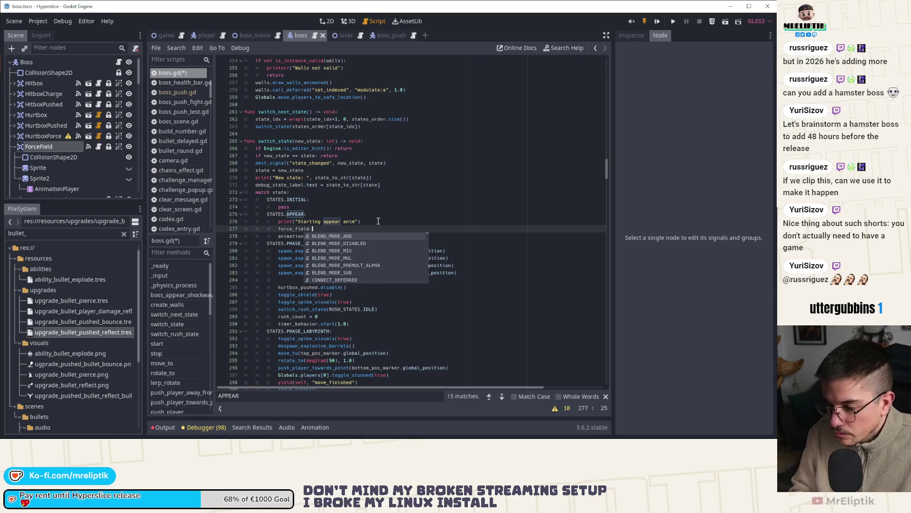
pyautogui.hotkey('ctrl', 's')
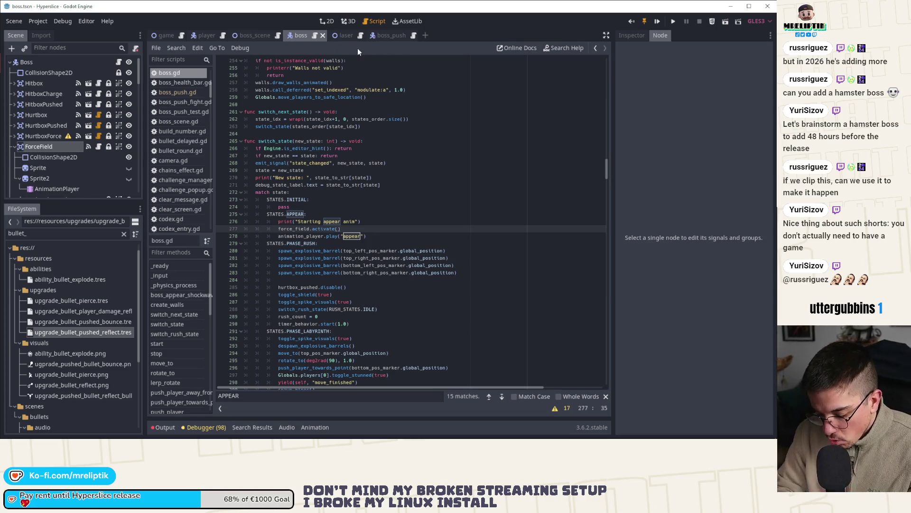
pyautogui.hotkey('ctrl', 'shift', 'o')
pyautogui.write('bullet')
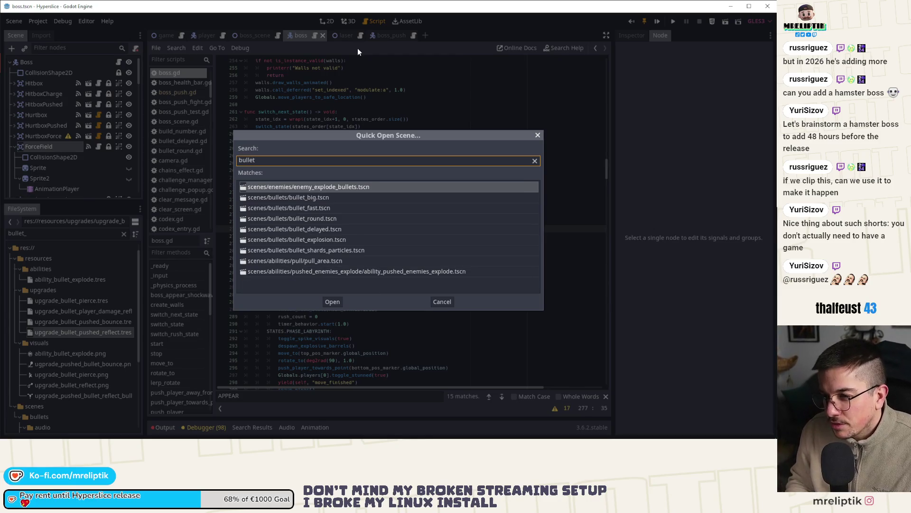
# Step: Open bullet_round.tscn and select its HitboxPushed node in the Inspector
pyautogui.press('Down')
pyautogui.press('Down')
pyautogui.press('Down')
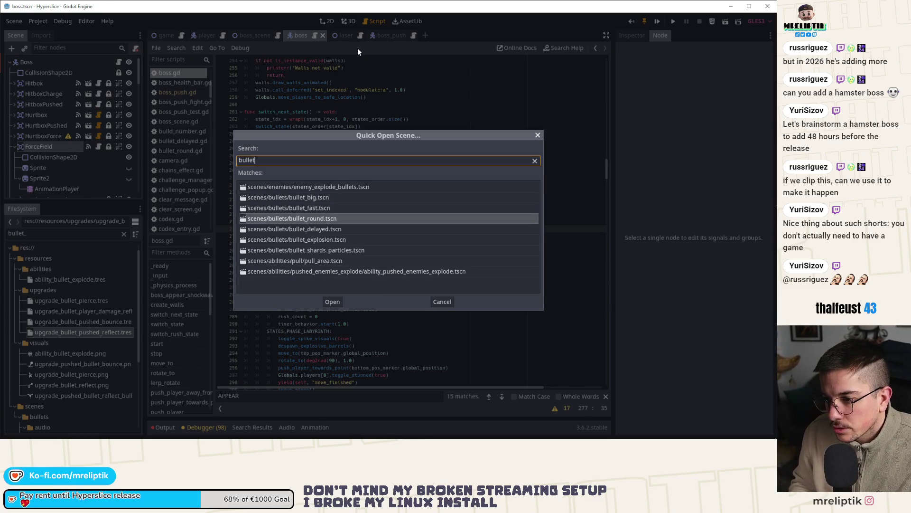
pyautogui.press('Return')
pyautogui.click(67, 62)
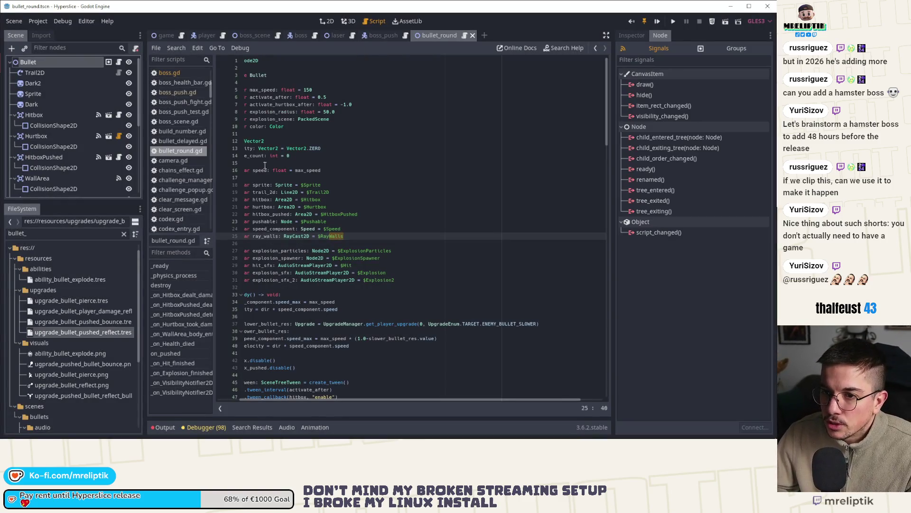
pyautogui.click(57, 157)
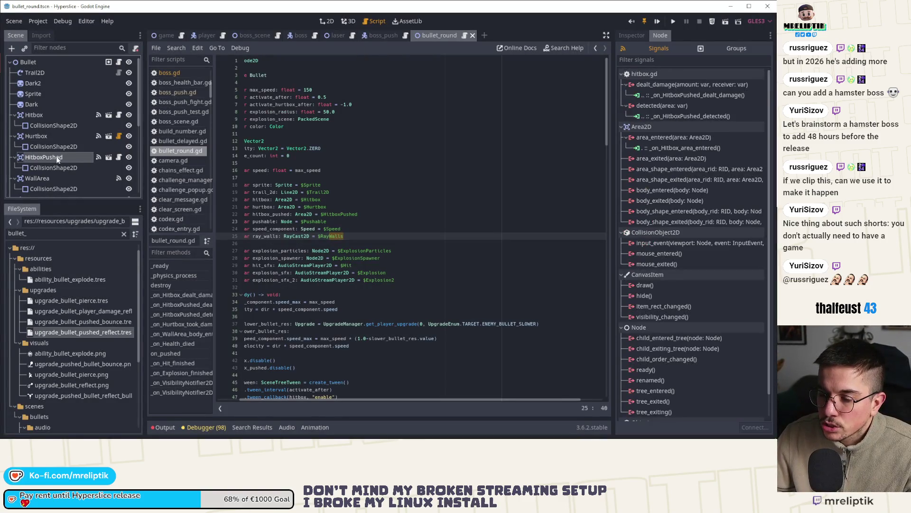
pyautogui.click(639, 36)
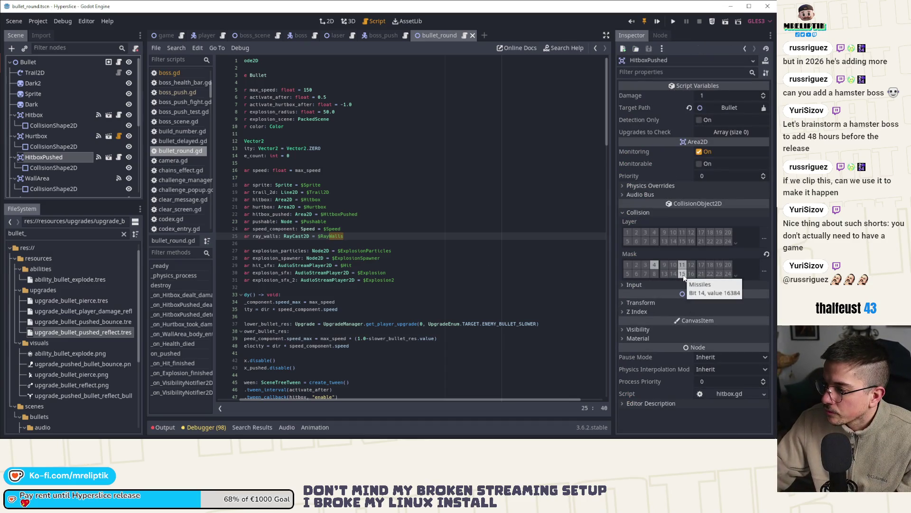
# Step: Add the Boss layer (bit 26) to HitboxPushed's collision mask, save, and switch to boss_push
pyautogui.click(736, 276)
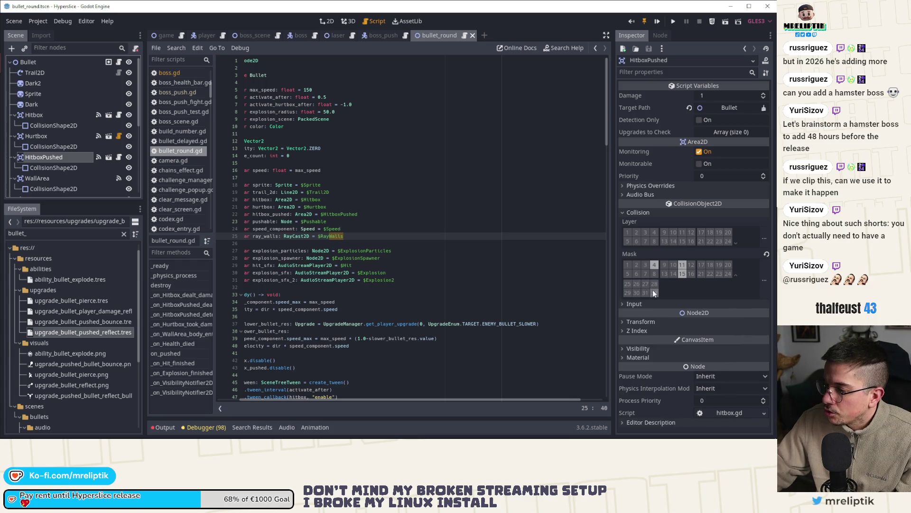
pyautogui.click(765, 280)
pyautogui.click(708, 402)
pyautogui.press('Escape')
pyautogui.hotkey('ctrl', 's')
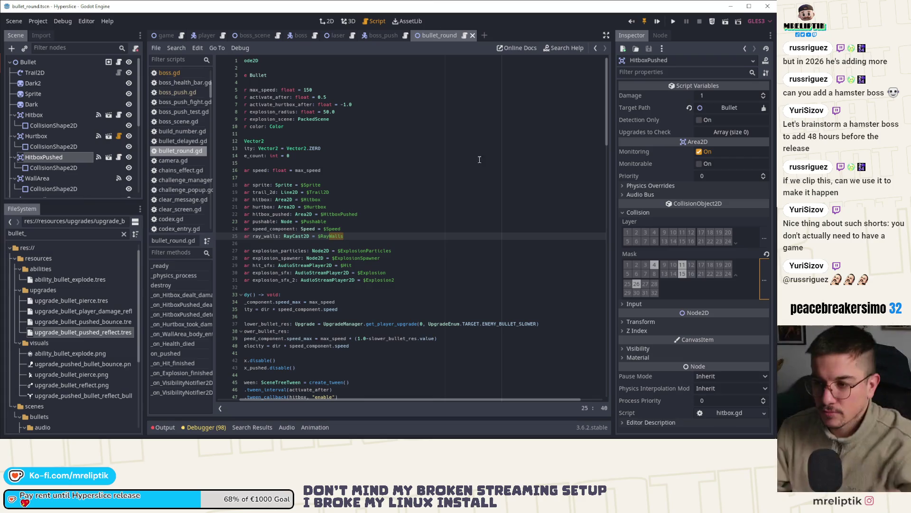
pyautogui.click(377, 35)
pyautogui.scroll(3, 386, 236)
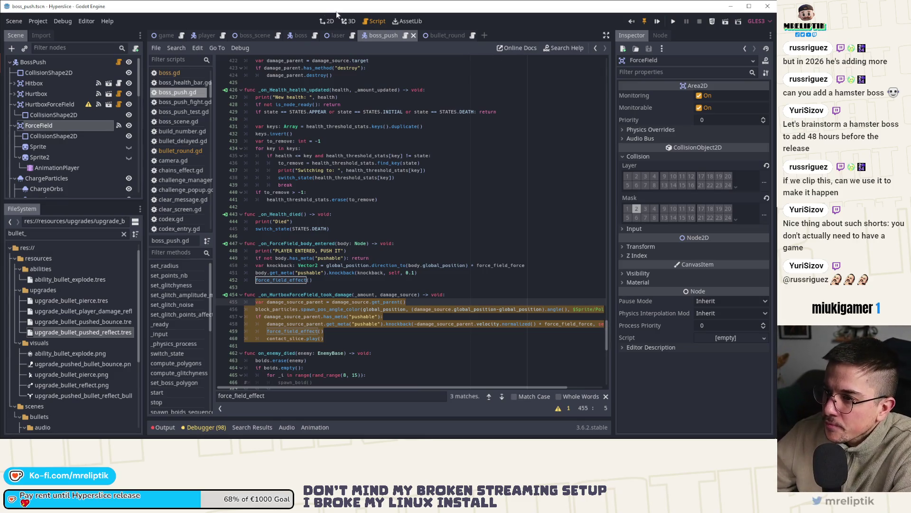
# Step: Close the laser scene tab
pyautogui.click(324, 22)
pyautogui.click(338, 35)
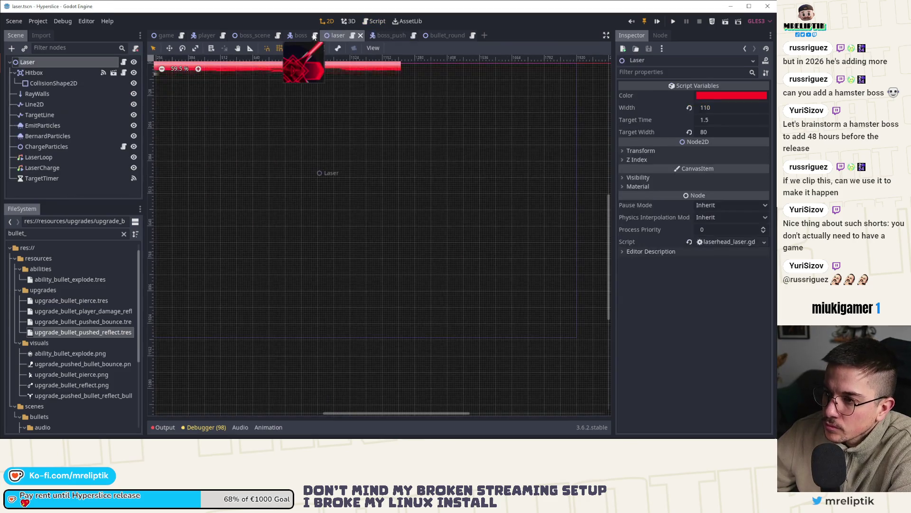
pyautogui.scroll(-3, 364, 134)
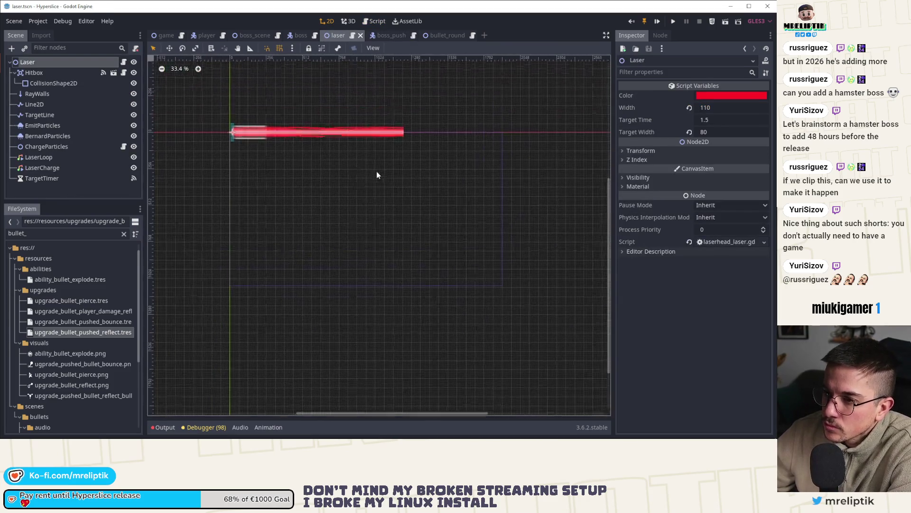
pyautogui.middleClick(332, 34)
pyautogui.scroll(-2, 377, 105)
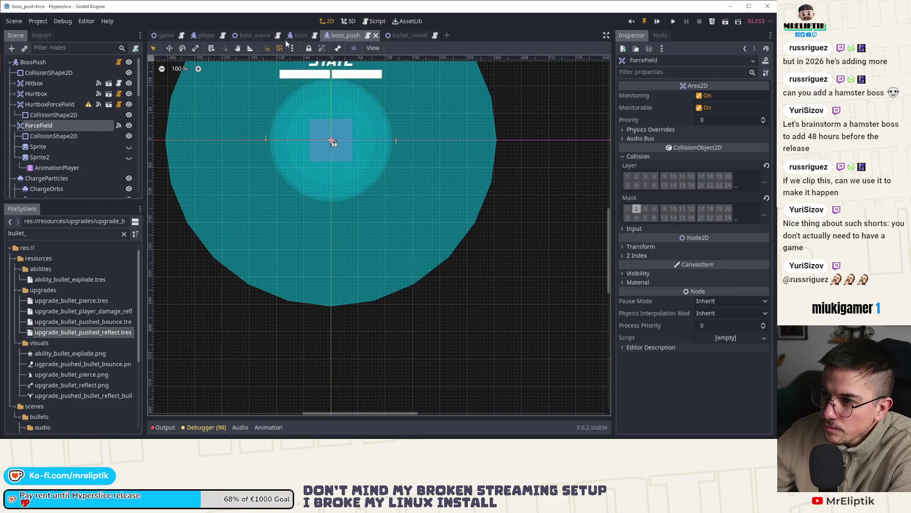
# Step: Open boss_push.gd and scroll through its force field code in _ready()
pyautogui.click(119, 62)
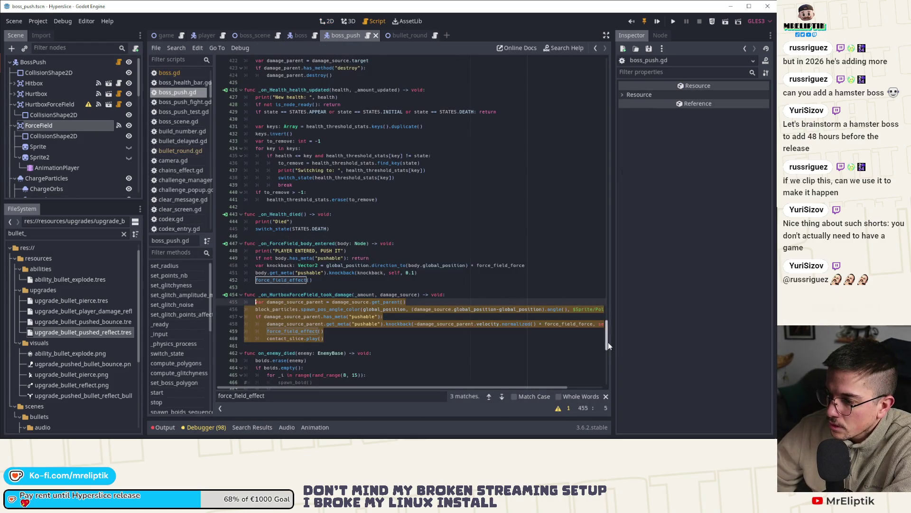
pyautogui.moveTo(608, 342); pyautogui.dragTo(608, 79)
pyautogui.scroll(-4, 406, 253)
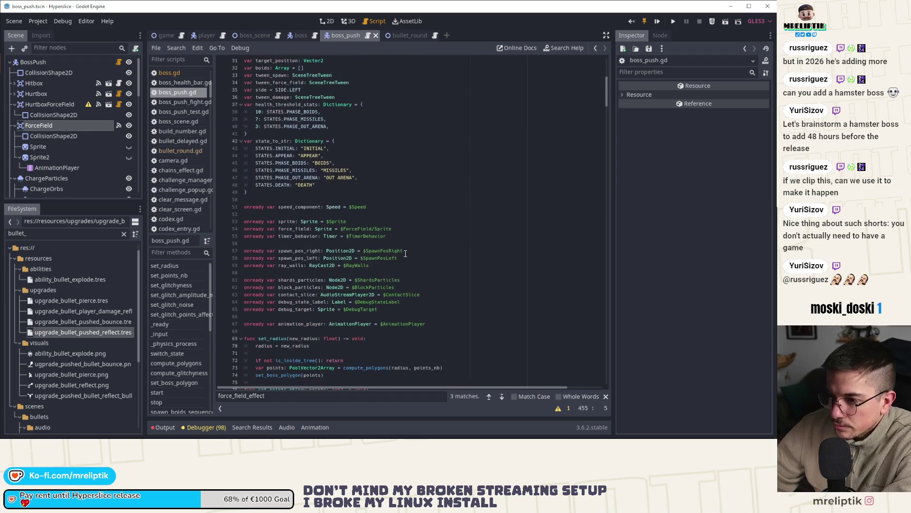
pyautogui.scroll(-4, 405, 253)
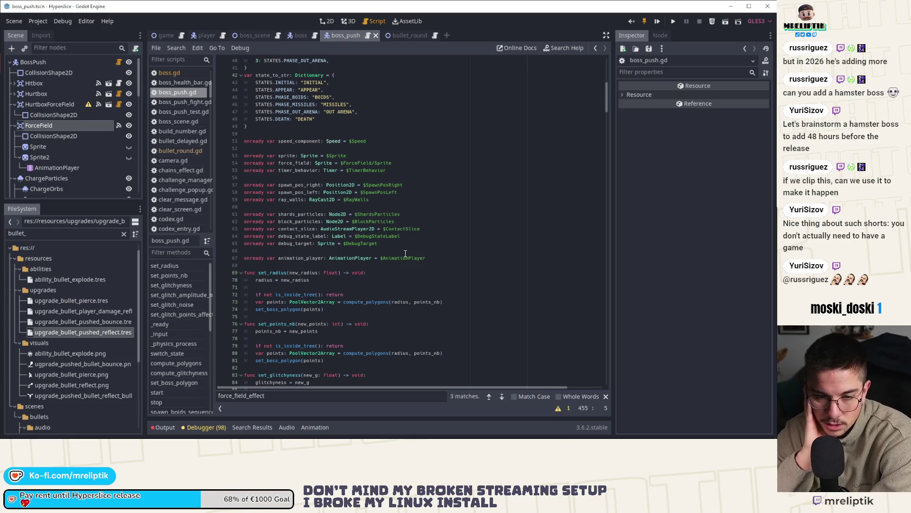
pyautogui.scroll(-14, 250, 157)
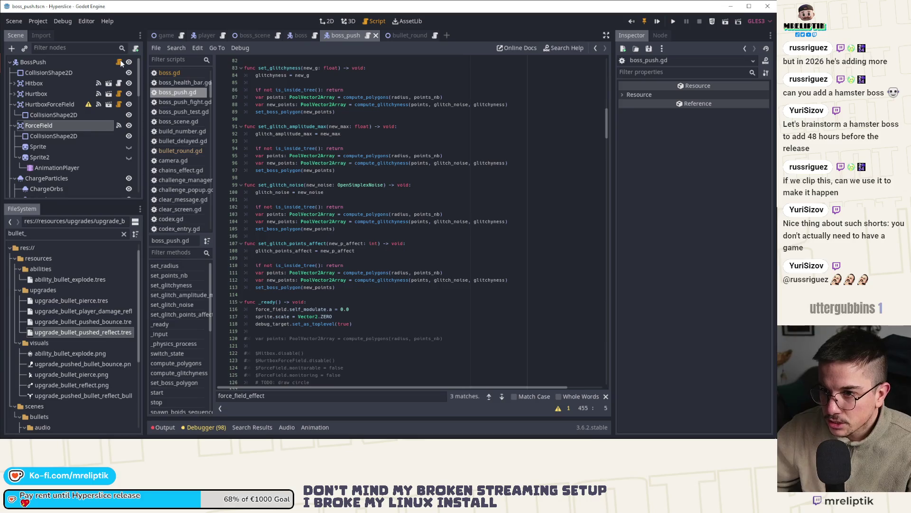
# Step: Copy the force field call into PHASE_RUSH below the barrel spawning, changed to deactivate()
pyautogui.click(301, 36)
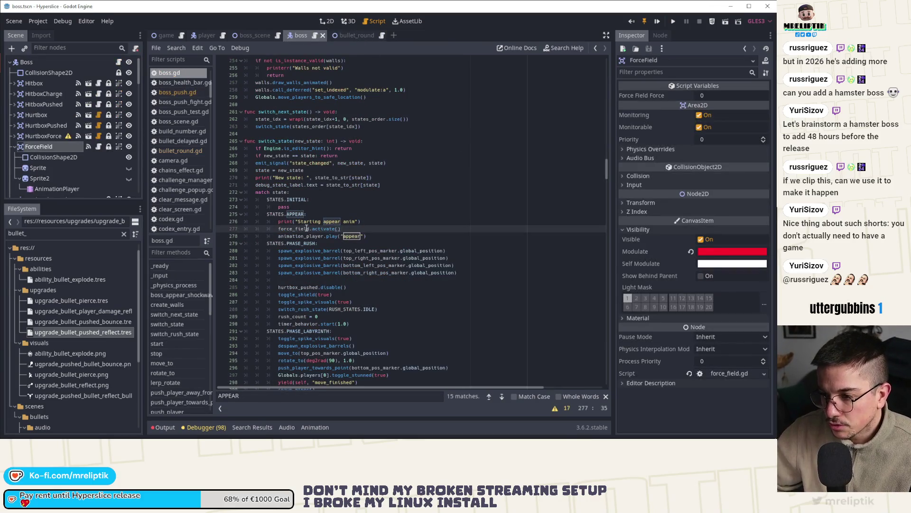
pyautogui.scroll(-2, 292, 119)
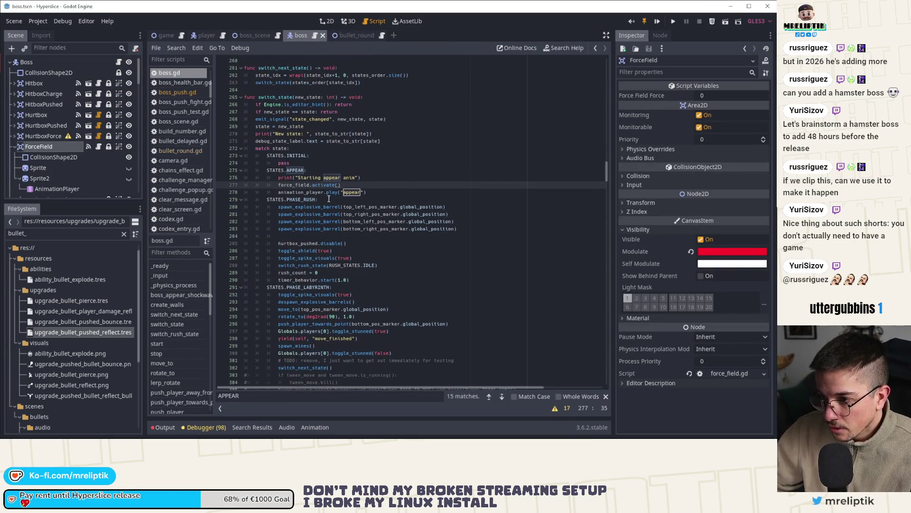
pyautogui.hotkey('ctrl', 'shift', 'd')
pyautogui.hotkey('alt', 'Down')
pyautogui.hotkey('alt', 'Down')
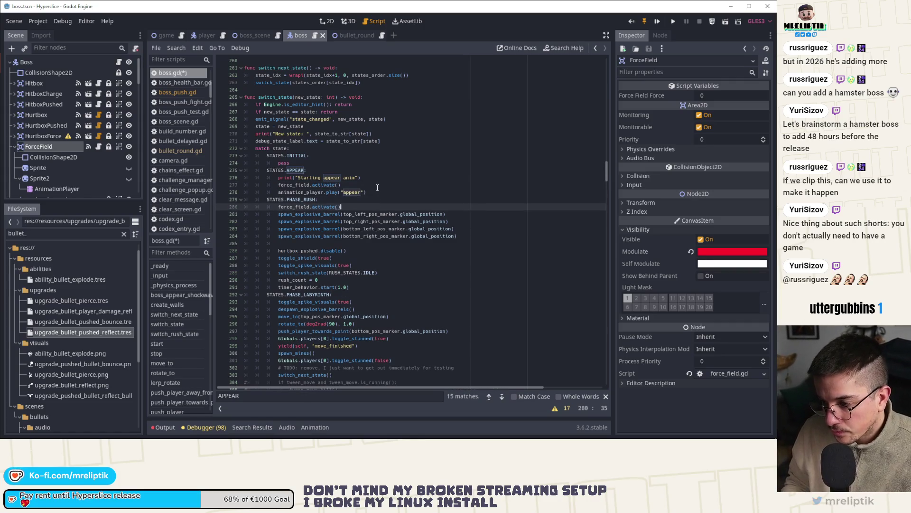
pyautogui.hotkey('alt', 'Down')
pyautogui.hotkey('alt', 'Down')
pyautogui.hotkey('alt', 'Down')
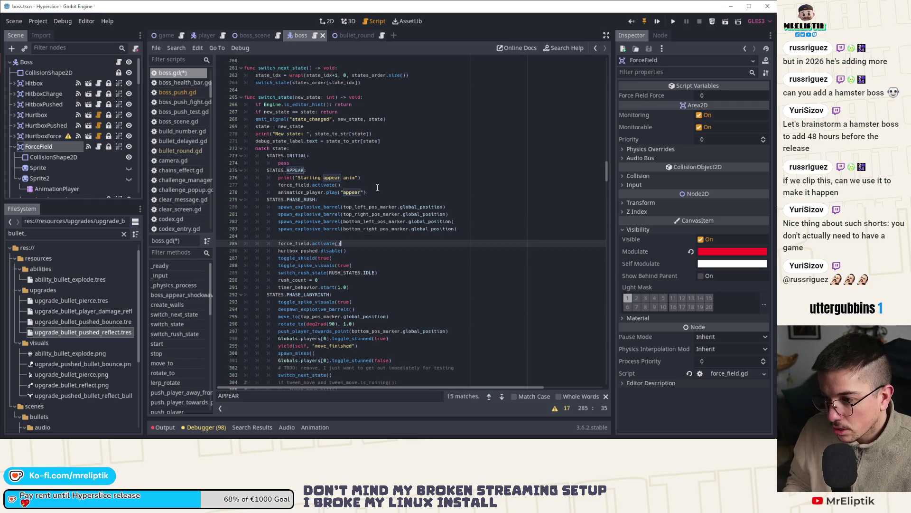
pyautogui.hotkey('ctrl', 'BackSpace')
pyautogui.write('deac')
pyautogui.press('Return')
# Step: Place force_field.activate() copies under PHASE_LABYRINTH, PHASE_HEAL and PHASE_LASERS, and save
pyautogui.press('Up')
pyautogui.press('Up')
pyautogui.press('Up')
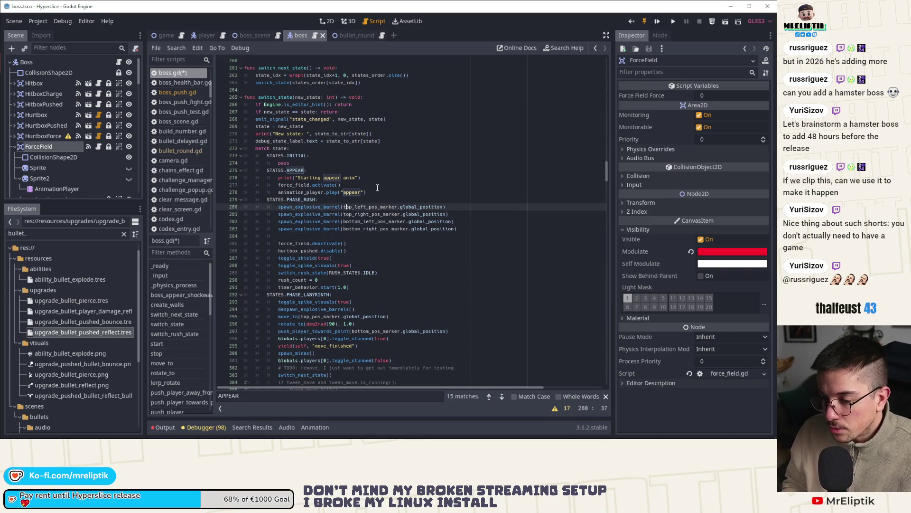
pyautogui.press('Up')
pyautogui.hotkey('ctrl', 'b')
pyautogui.hotkey('alt', 'Down')
pyautogui.hotkey('alt', 'Down')
pyautogui.hotkey('alt', 'Down')
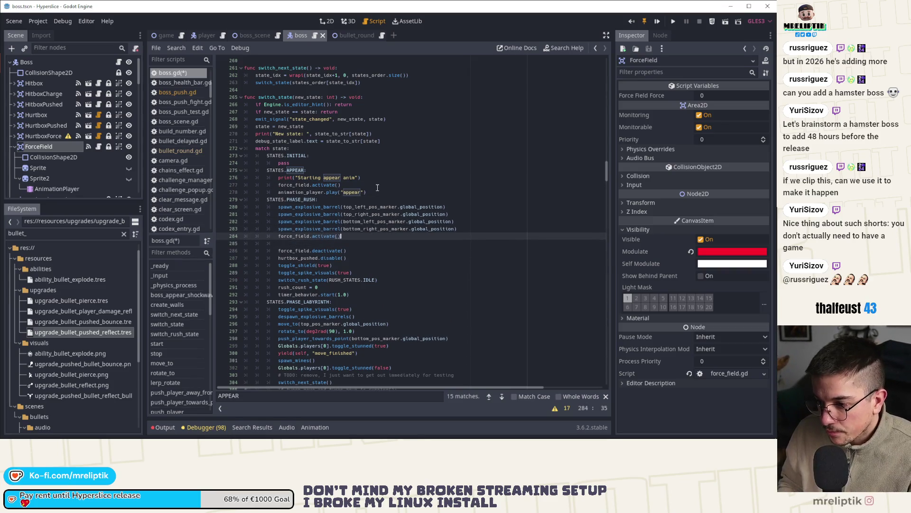
pyautogui.hotkey('alt', 'Down')
pyautogui.hotkey('alt', 'Down')
pyautogui.hotkey('alt', 'Down')
pyautogui.scroll(-5, 377, 188)
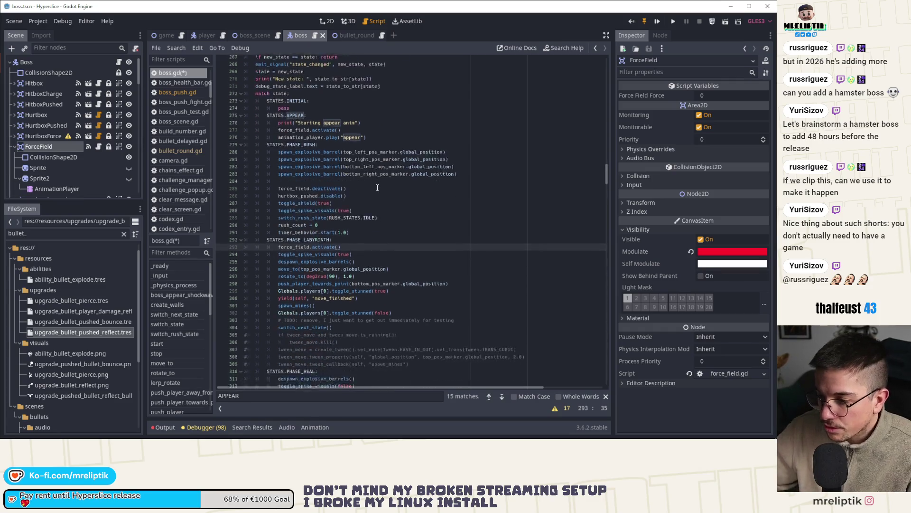
pyautogui.hotkey('alt', 'Down')
pyautogui.hotkey('alt', 'Down')
pyautogui.hotkey('alt', 'Down')
pyautogui.hotkey('alt', 'Down')
pyautogui.hotkey('alt', 'Down')
pyautogui.hotkey('alt', 'Down')
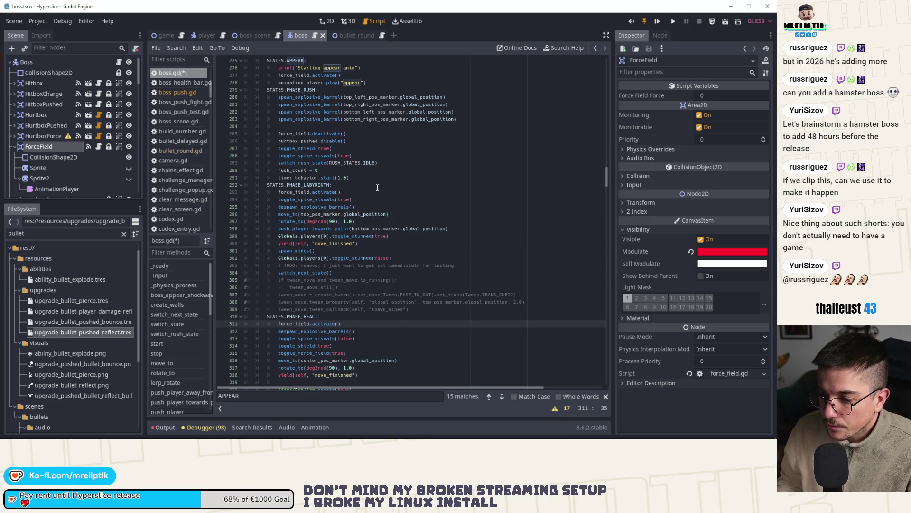
pyautogui.scroll(-4, 385, 209)
pyautogui.hotkey('ctrl', 'z')
pyautogui.hotkey('ctrl', 'z')
pyautogui.hotkey('ctrl', 'z')
pyautogui.hotkey('alt', 'Down')
pyautogui.hotkey('alt', 'Down')
pyautogui.hotkey('alt', 'Down')
pyautogui.hotkey('ctrl', 's')
pyautogui.scroll(-4, 392, 229)
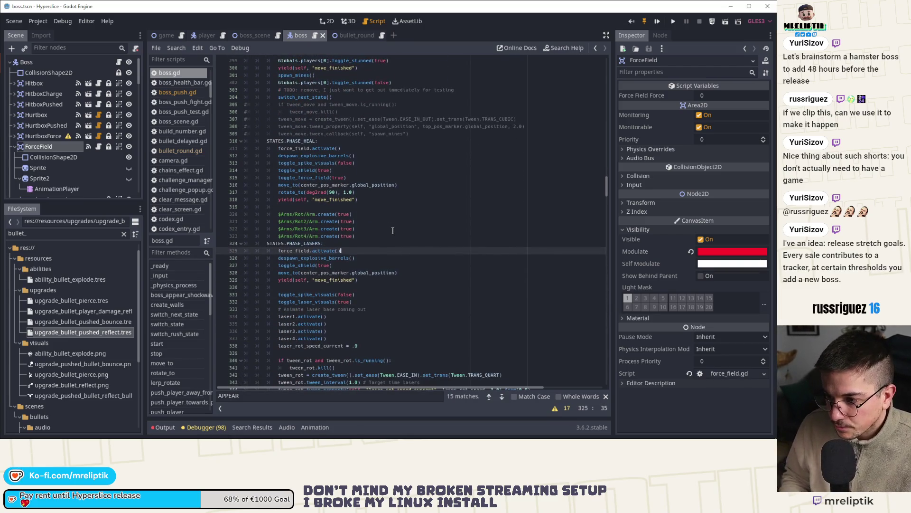
# Step: Put activate calls in PHASE_BULLETS and PHASE_LASERS_ARENA below despawn_explosive_barrels(), then save
pyautogui.scroll(-5, 393, 231)
pyautogui.hotkey('alt', 'Down')
pyautogui.hotkey('alt', 'Down')
pyautogui.hotkey('alt', 'Down')
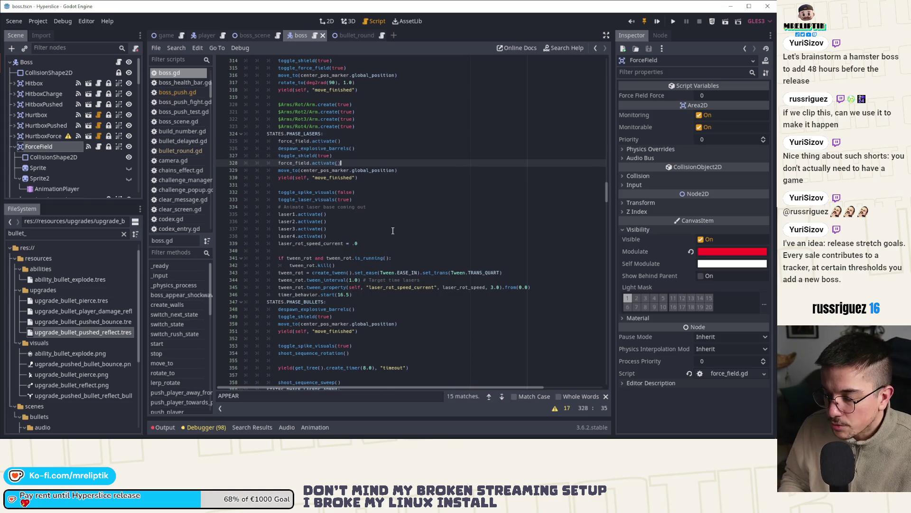
pyautogui.hotkey('alt', 'Down')
pyautogui.hotkey('alt', 'Down')
pyautogui.hotkey('alt', 'Down')
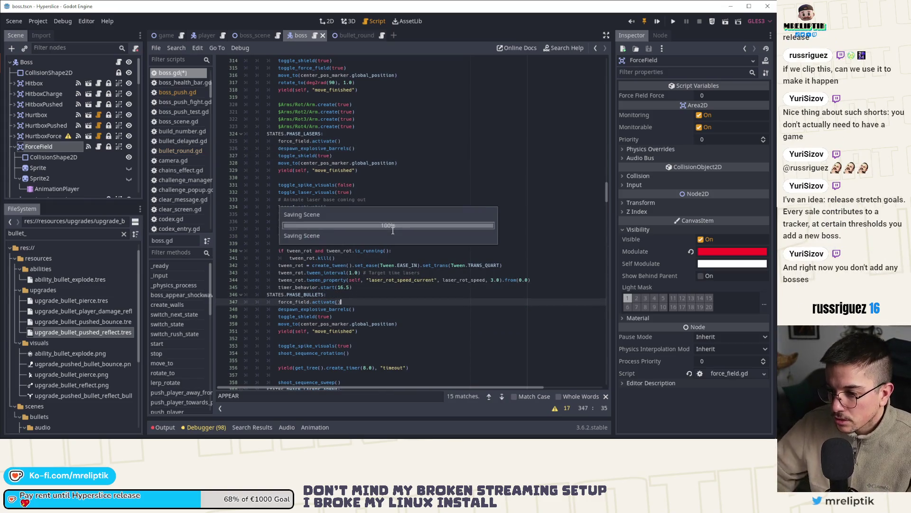
pyautogui.scroll(-5, 393, 231)
pyautogui.hotkey('alt', 'Down')
pyautogui.hotkey('alt', 'Down')
pyautogui.hotkey('alt', 'Down')
pyautogui.scroll(-2, 394, 264)
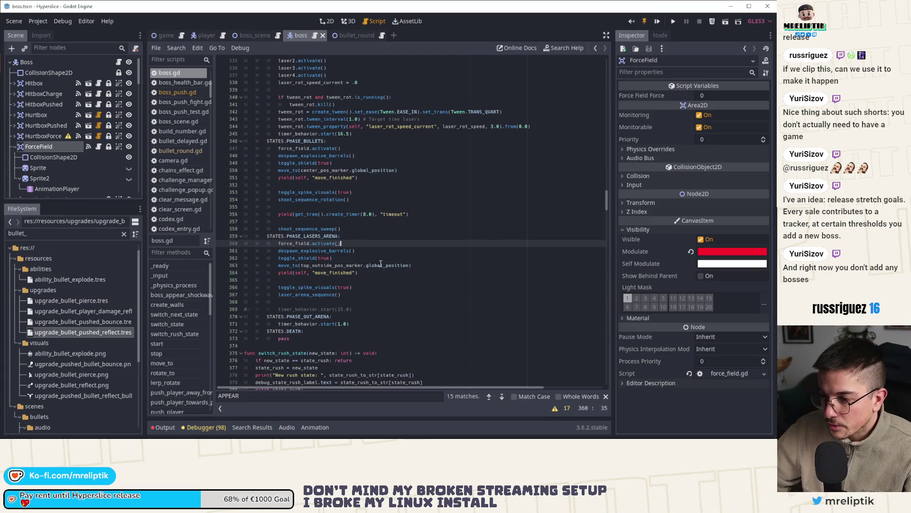
pyautogui.hotkey('alt', 'Down')
pyautogui.press('Up')
pyautogui.press('Up')
pyautogui.press('Up')
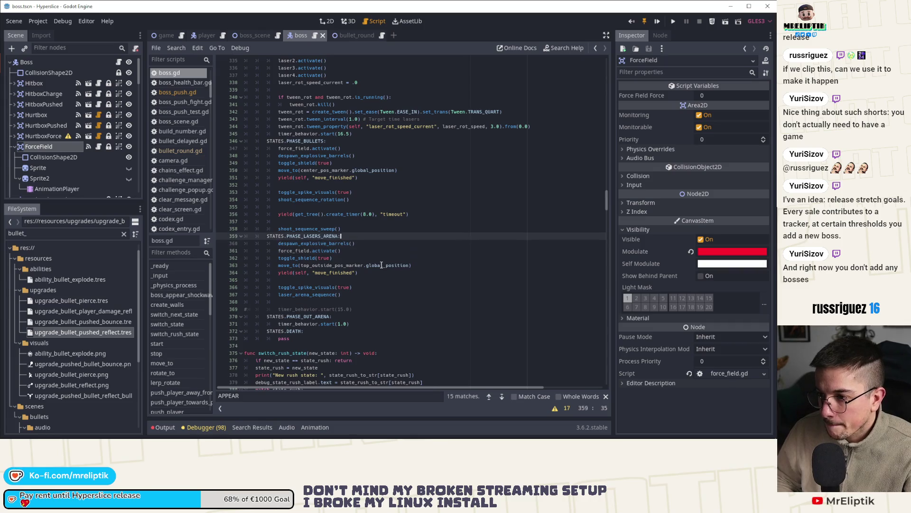
pyautogui.press('Up')
pyautogui.press('Up')
pyautogui.press('Up')
pyautogui.press('End')
pyautogui.hotkey('alt', 'Down')
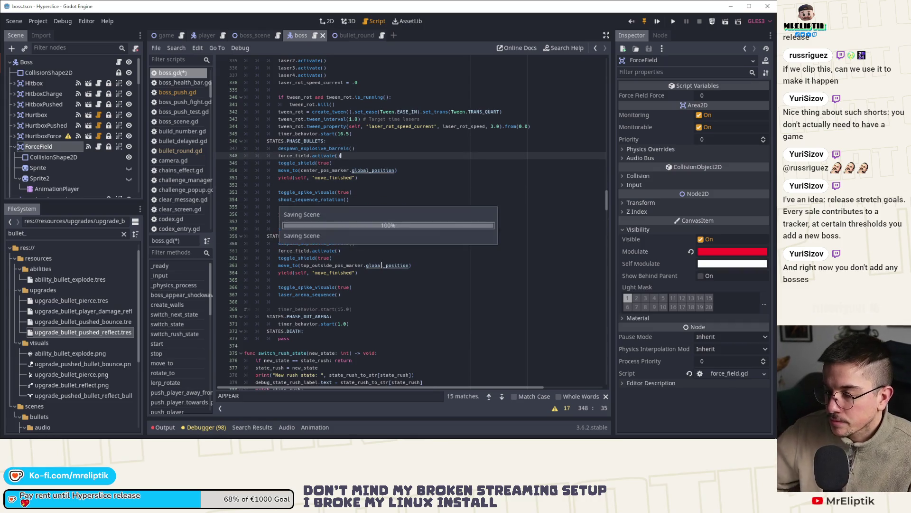
pyautogui.hotkey('ctrl', 's')
# Step: Move the PHASE_LASERS activate call below the barrel despawn and check PHASE_HEAL's order
pyautogui.scroll(2, 381, 264)
pyautogui.click(369, 140)
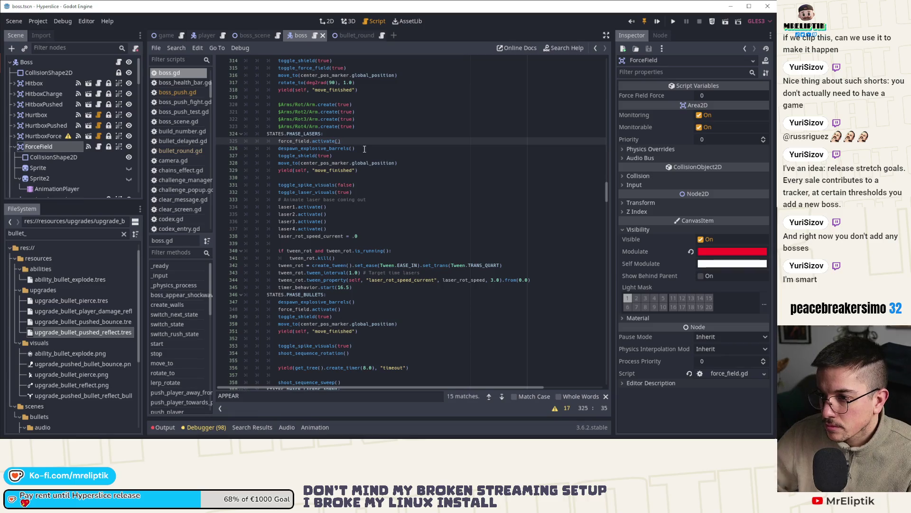
pyautogui.hotkey('alt', 'Down')
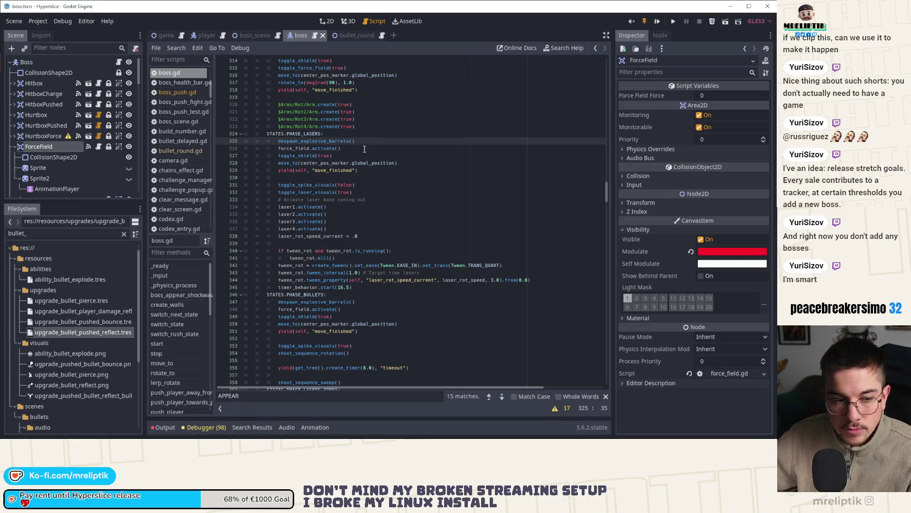
pyautogui.scroll(1, 365, 160)
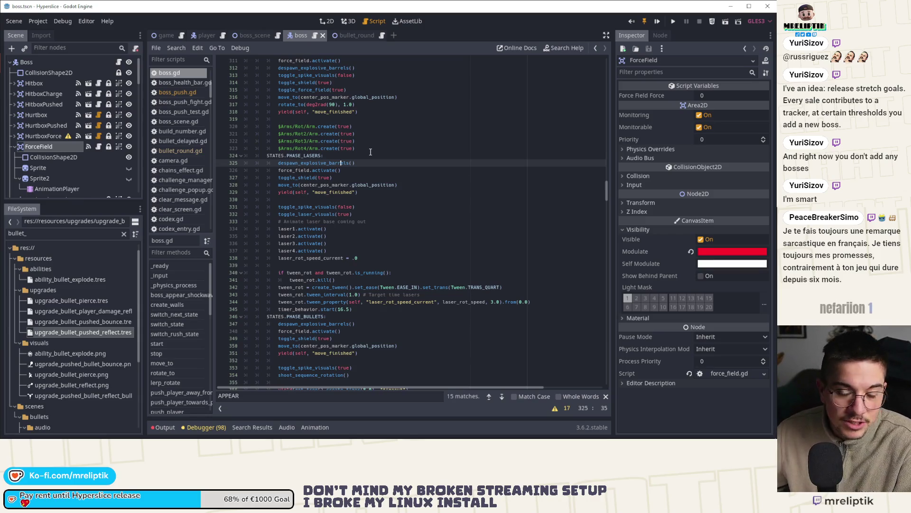
pyautogui.scroll(3, 359, 135)
pyautogui.click(360, 135)
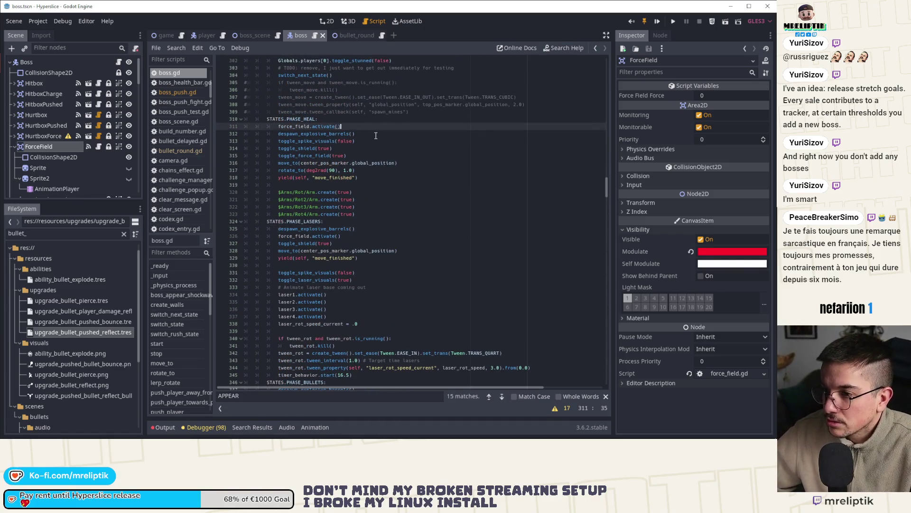
pyautogui.press('Up')
pyautogui.press('Down')
pyautogui.press('Up')
pyautogui.press('Down')
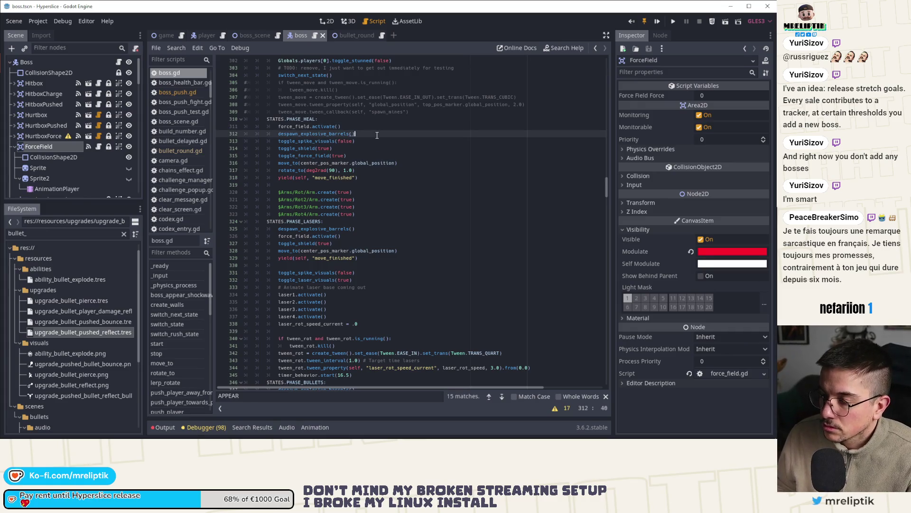
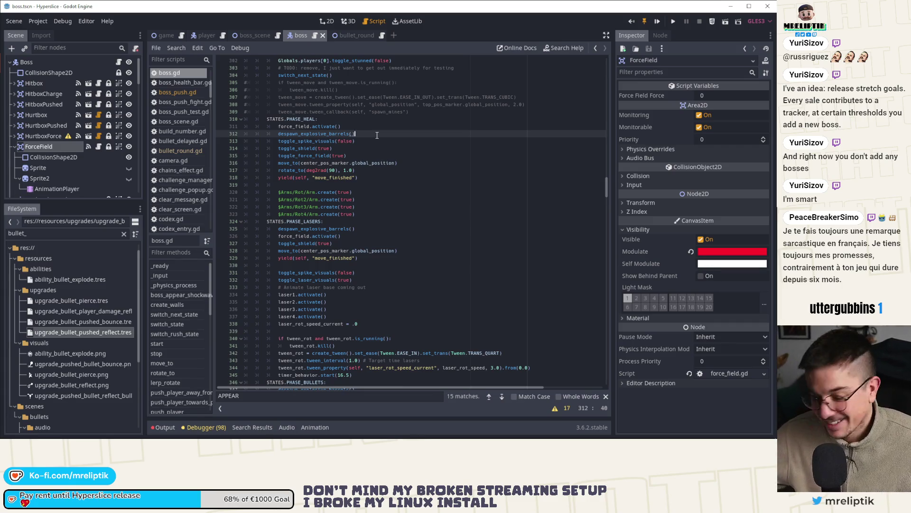
# Step: Comment out the current states_order line and uncomment the longer alternate definition below it
pyautogui.click(386, 207)
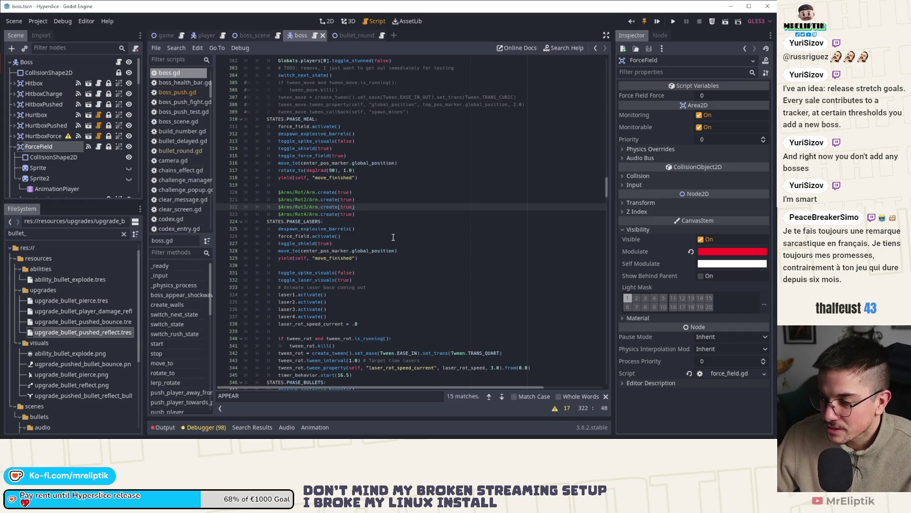
pyautogui.scroll(8, 561, 236)
pyautogui.moveTo(608, 179); pyautogui.dragTo(613, 44)
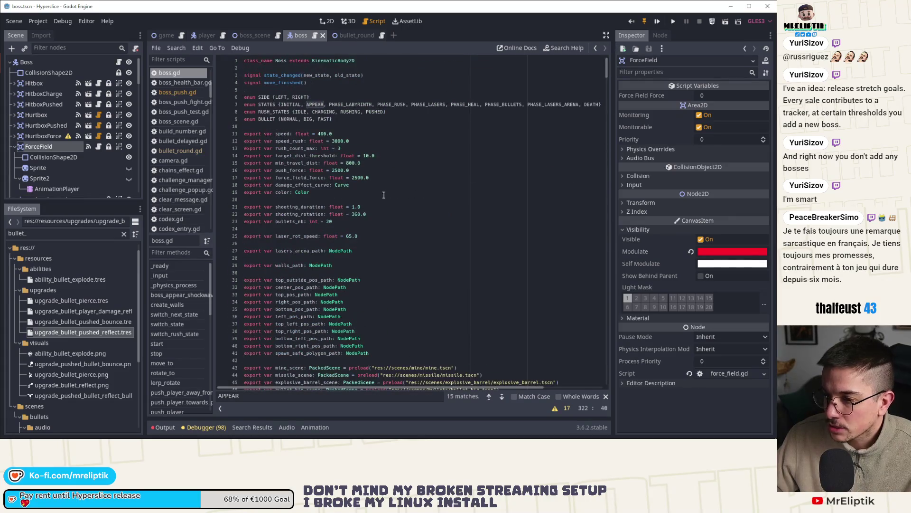
pyautogui.scroll(-13, 332, 249)
pyautogui.scroll(-12, 332, 248)
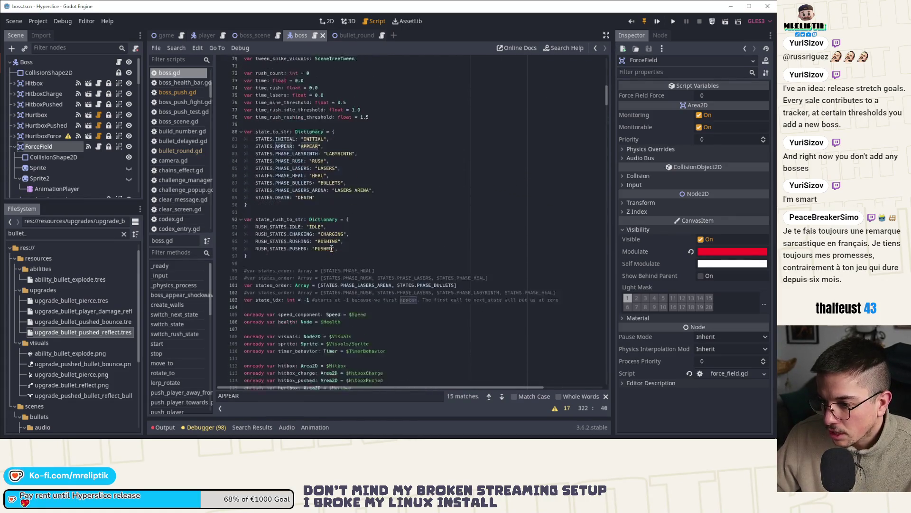
pyautogui.click(353, 245)
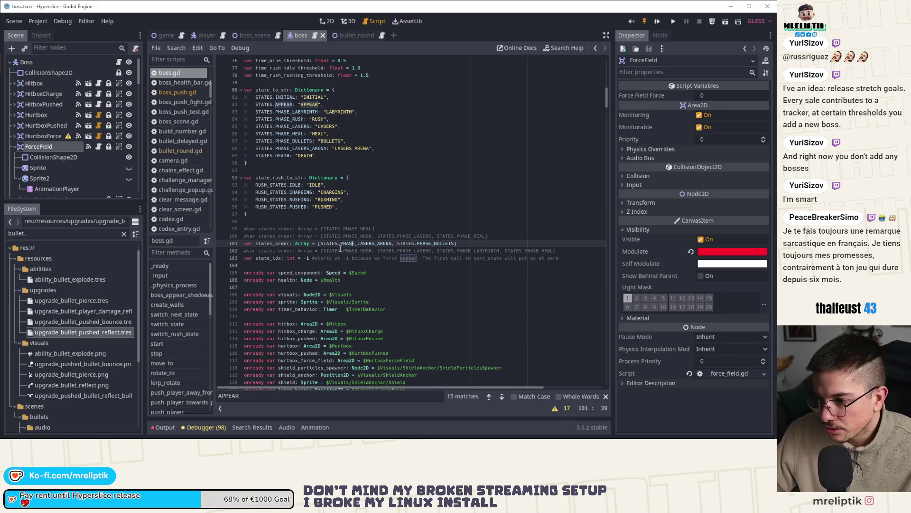
pyautogui.hotkey('ctrl', 'k')
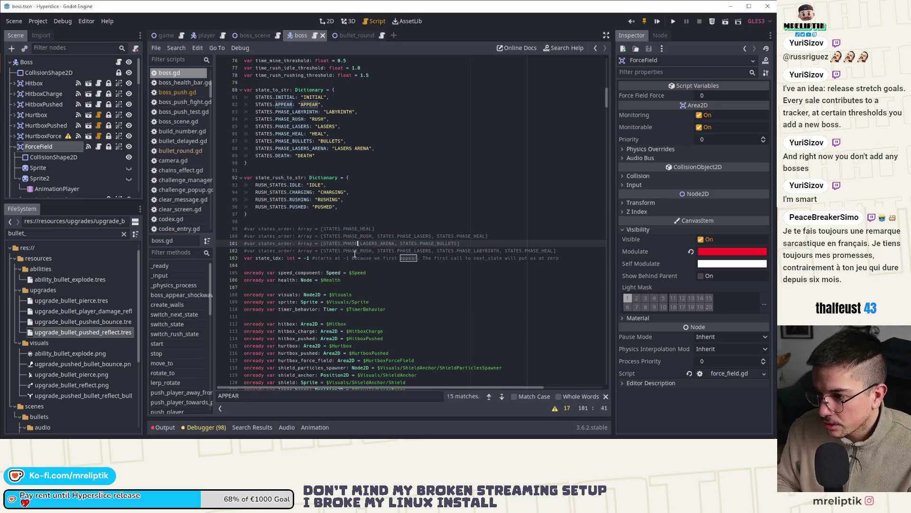
pyautogui.press('Down')
pyautogui.hotkey('ctrl', 'k')
# Step: Replace PHASE_LABYRINTH with PHASE_BULLETS and PHASE_LASERS_ARENA, save, and search for PHASE_BULLETS
pyautogui.press('Right')
pyautogui.press('Right')
pyautogui.press('Right')
pyautogui.hotkey('ctrl', 'Left')
pyautogui.hotkey('ctrl', 'shift', 'Right')
pyautogui.hotkey('ctrl', 'shift', 'Right')
pyautogui.hotkey('ctrl', 'shift', 'Right')
pyautogui.press('Delete')
pyautogui.write('STATES.OP')
pyautogui.press('BackSpace')
pyautogui.press('BackSpace')
pyautogui.write('PHASE_BULLETS, PS')
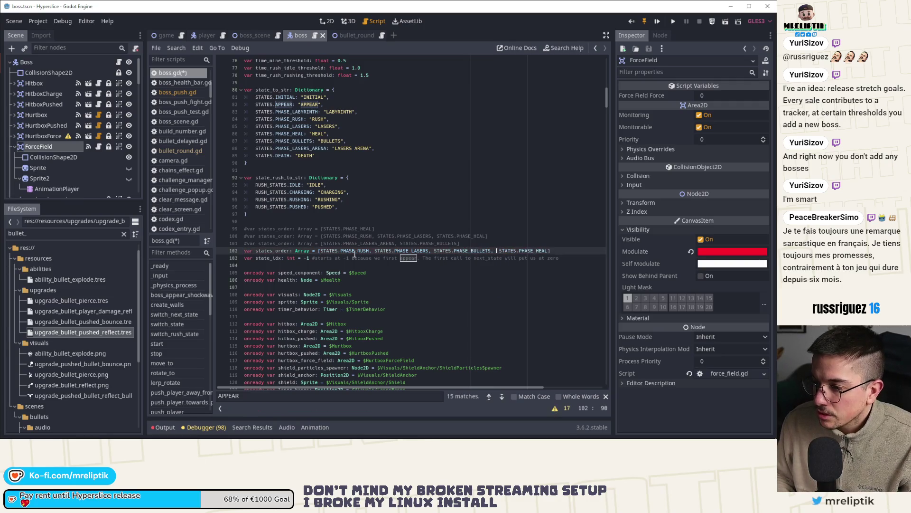
pyautogui.press('BackSpace')
pyautogui.press('BackSpace')
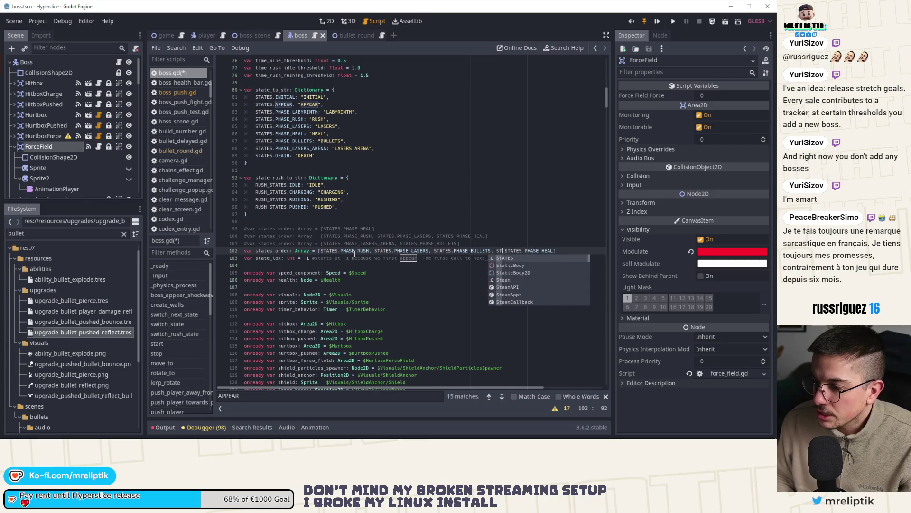
pyautogui.write('STATES.')
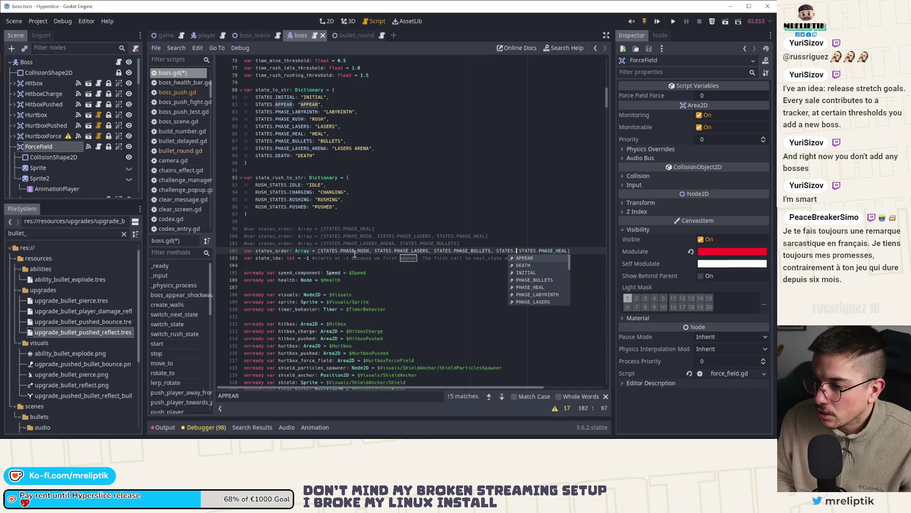
pyautogui.write('PHA')
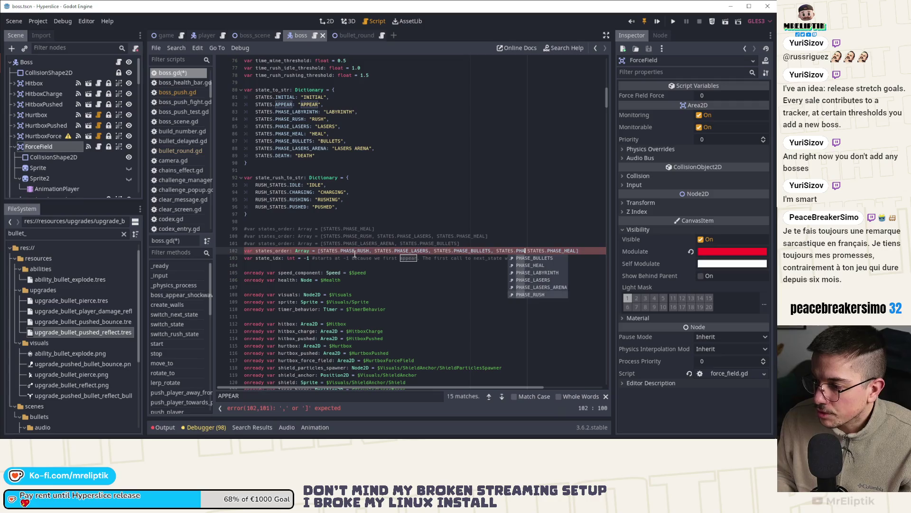
pyautogui.press('Return')
pyautogui.write(',')
pyautogui.hotkey('ctrl', 's')
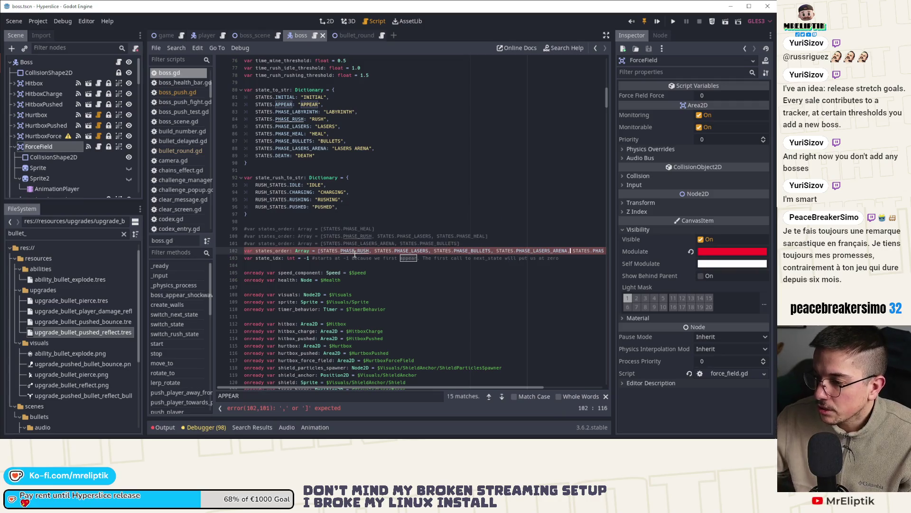
pyautogui.doubleClick(475, 250)
pyautogui.hotkey('ctrl', 'f')
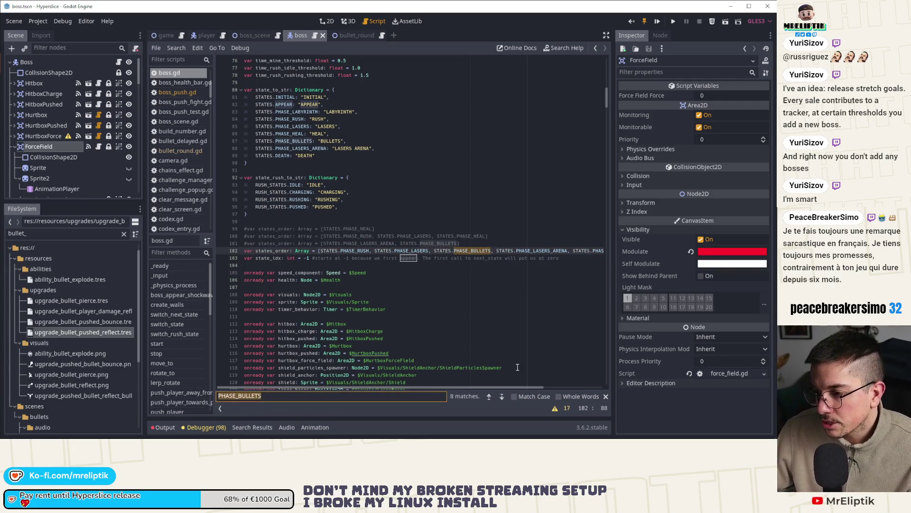
# Step: Step through the PHASE_BULLETS matches to inspect the bullets phase and its 8.0 timer
pyautogui.click(503, 397)
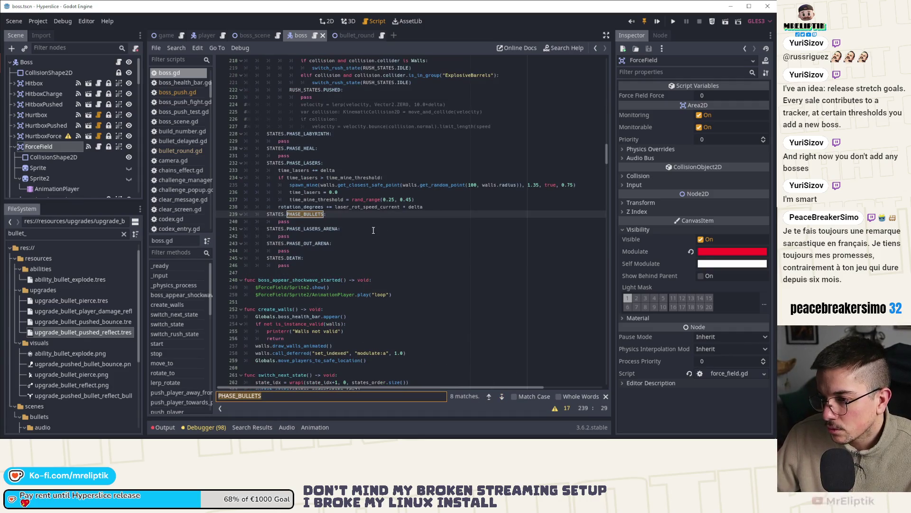
pyautogui.scroll(5, 339, 251)
pyautogui.scroll(13, 339, 250)
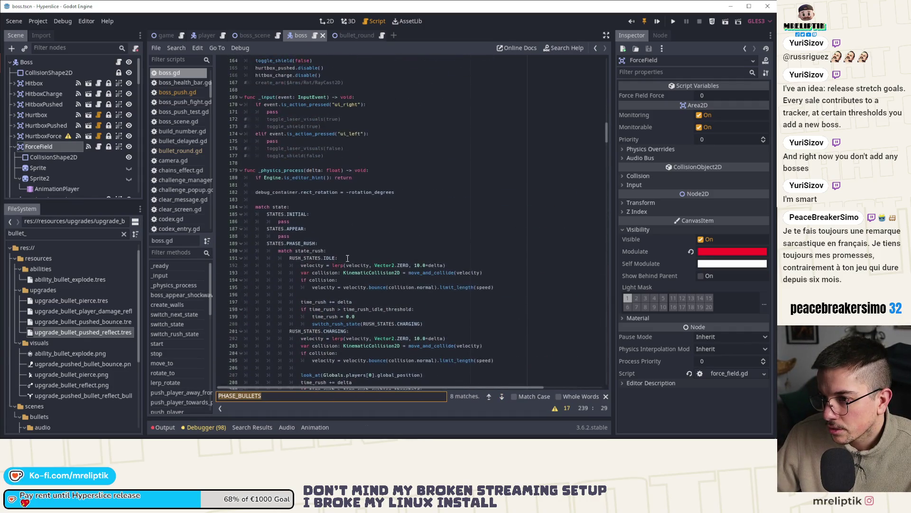
pyautogui.click(502, 397)
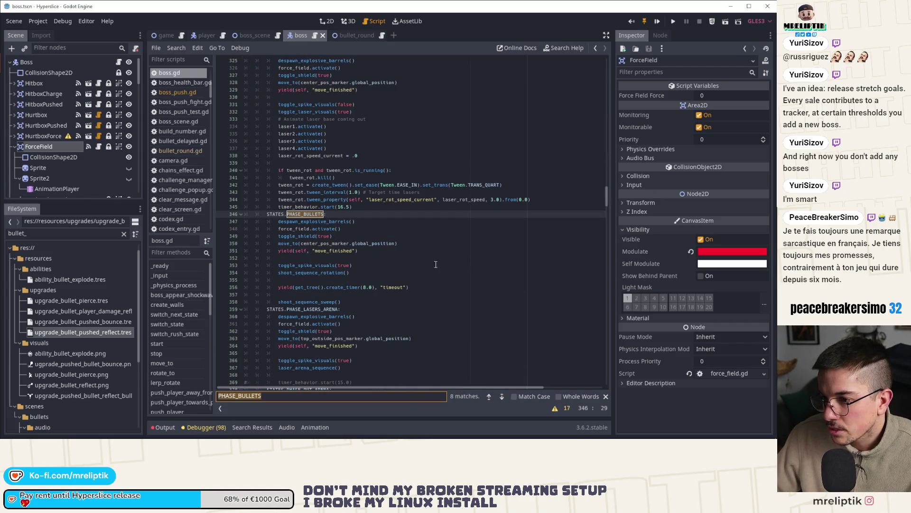
pyautogui.doubleClick(342, 288)
pyautogui.click(366, 287)
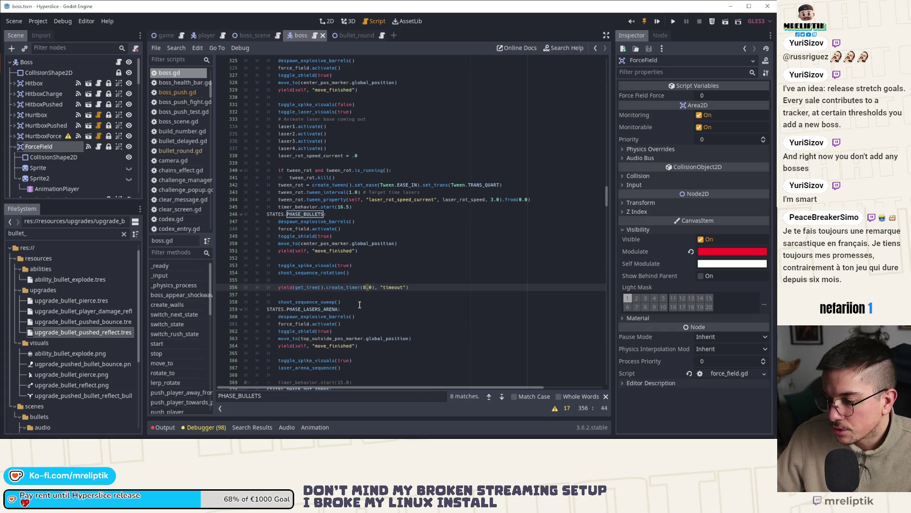
pyautogui.doubleClick(313, 302)
pyautogui.scroll(-5, 354, 287)
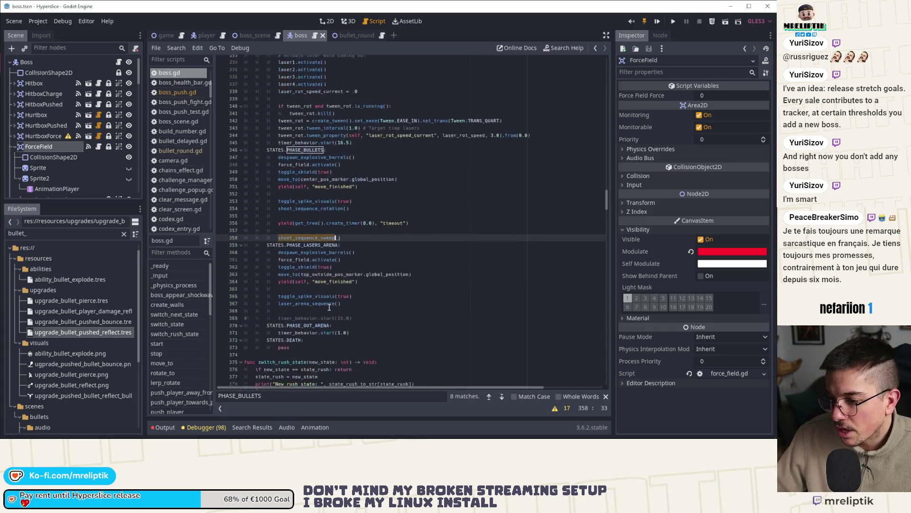
pyautogui.click(377, 272)
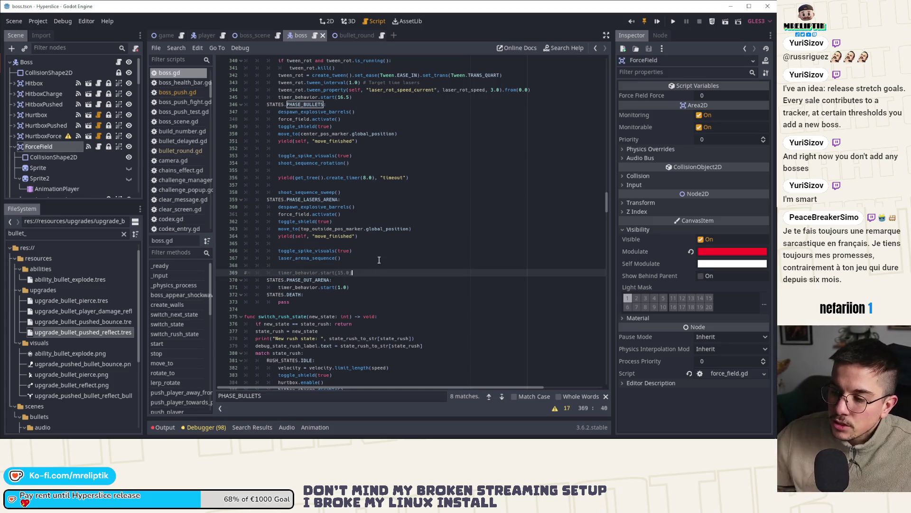
# Step: Jump to the laser_arena_sequence definition and put the caret at the end of line 570
pyautogui.doubleClick(314, 258)
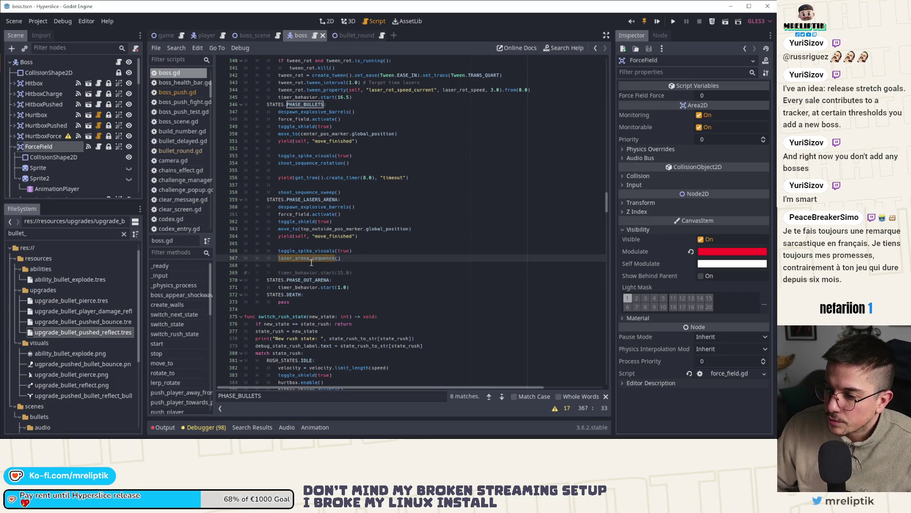
pyautogui.moveTo(351, 273); pyautogui.dragTo(278, 273)
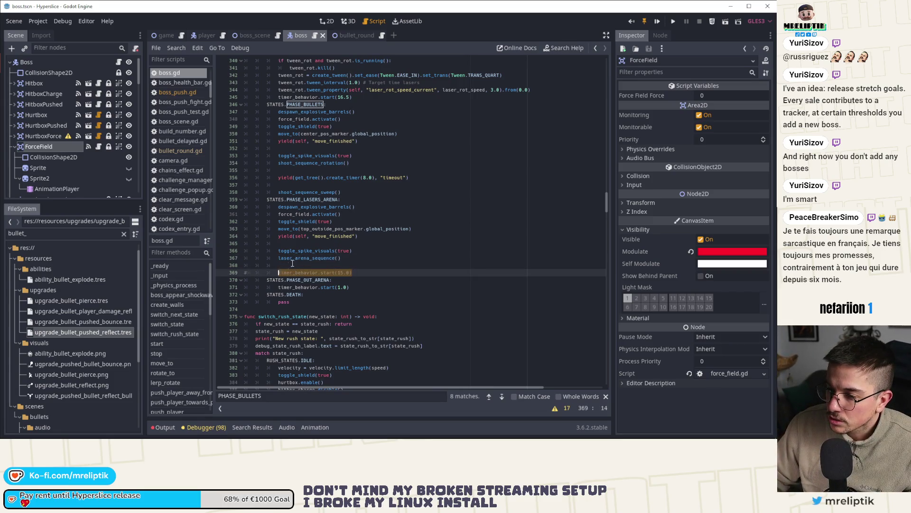
pyautogui.scroll(-2, 292, 263)
pyautogui.keyDown('ctrl'); pyautogui.click(298, 214); pyautogui.keyUp('ctrl')
pyautogui.scroll(-8, 298, 214)
pyautogui.click(321, 243)
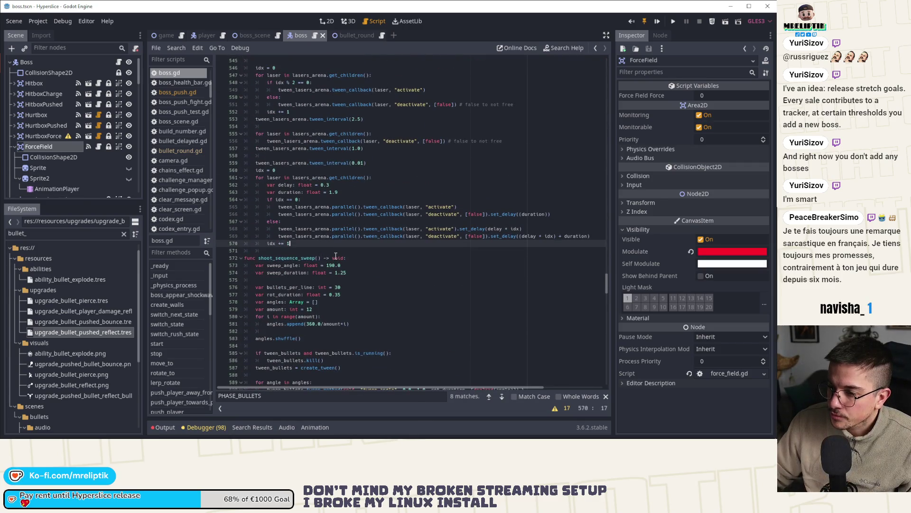
# Step: Add a tween_lasers_arena.tween_callback line after the laser loop, leaving a line above it
pyautogui.press('Return')
pyautogui.press('Return')
pyautogui.write('twee')
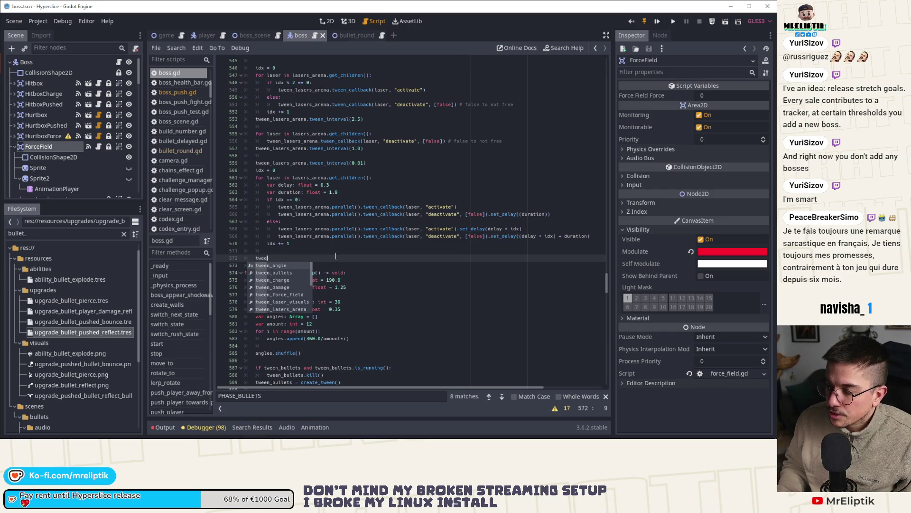
pyautogui.press('Down')
pyautogui.press('Down')
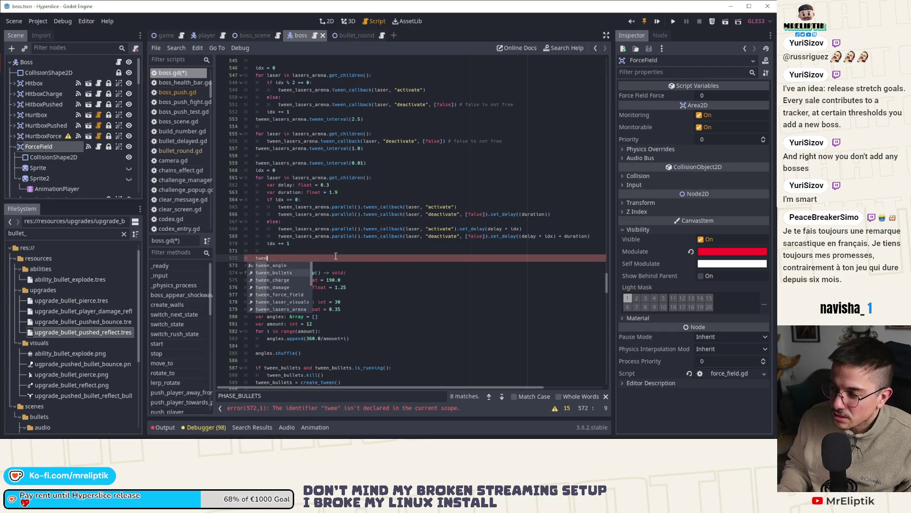
pyautogui.press('Up')
pyautogui.press('Down')
pyautogui.press('Up')
pyautogui.press('Down')
pyautogui.press('Up')
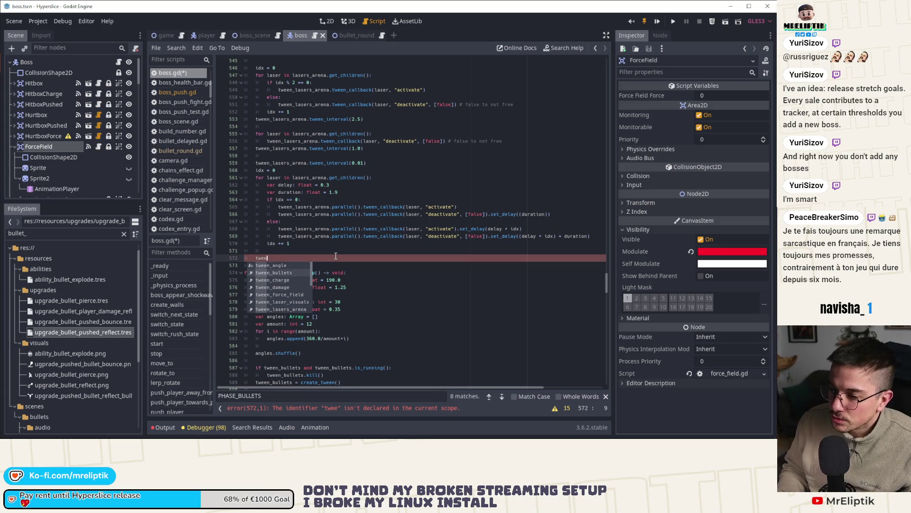
pyautogui.press('Down')
pyautogui.press('Down')
pyautogui.press('Down')
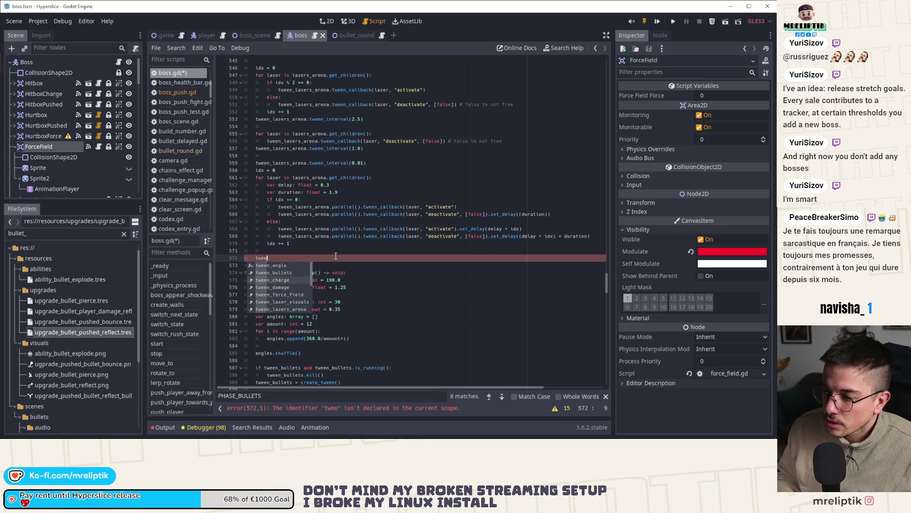
pyautogui.press('Return')
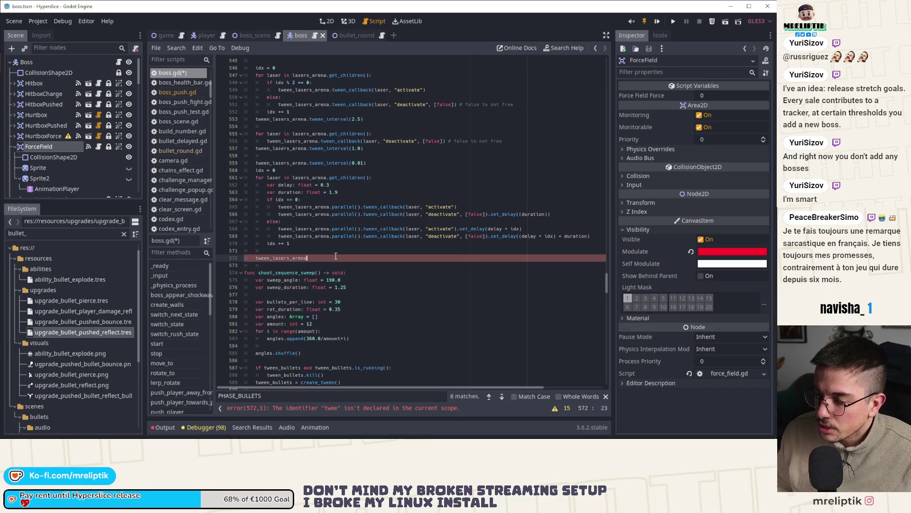
pyautogui.write('.twee')
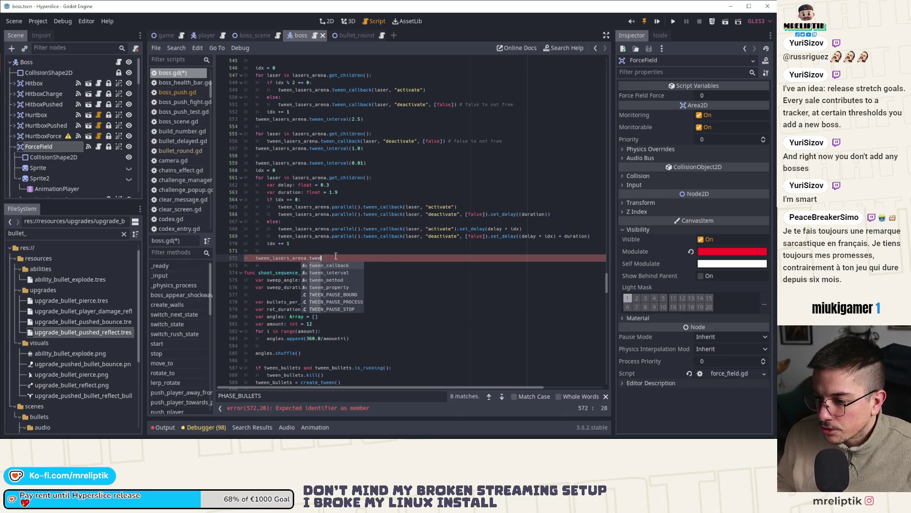
pyautogui.press('Return')
pyautogui.press('Home')
pyautogui.press('Return')
pyautogui.press('Up')
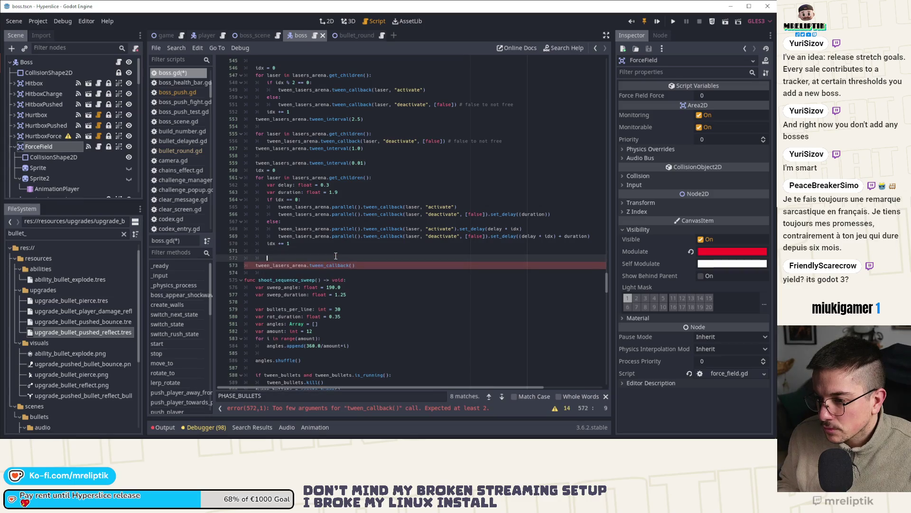
# Step: Insert tween_lasers_arena.tween_interval(1.0) above the callback line
pyautogui.write('twee')
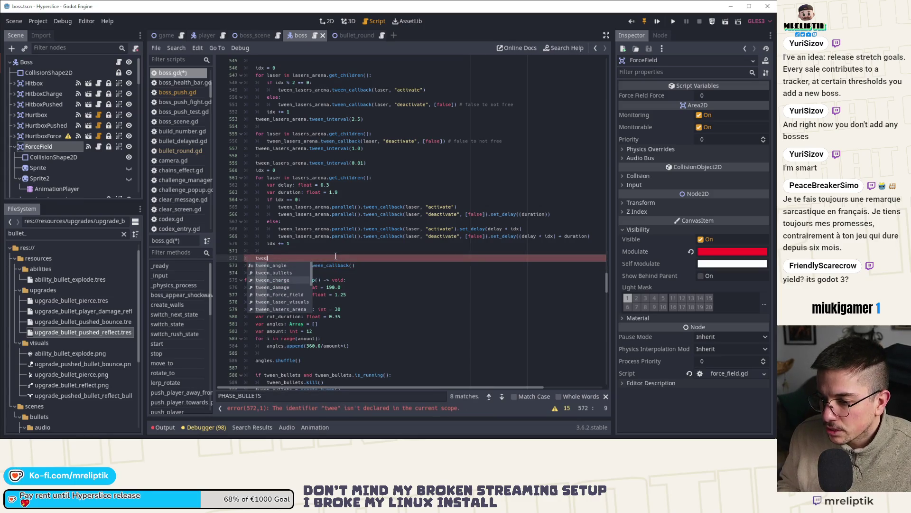
pyautogui.write('n_')
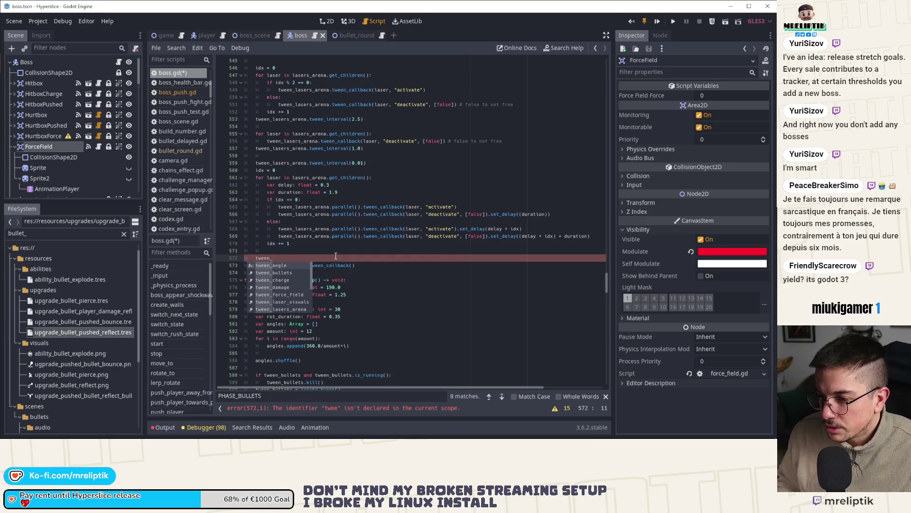
pyautogui.write('las')
pyautogui.press('Return')
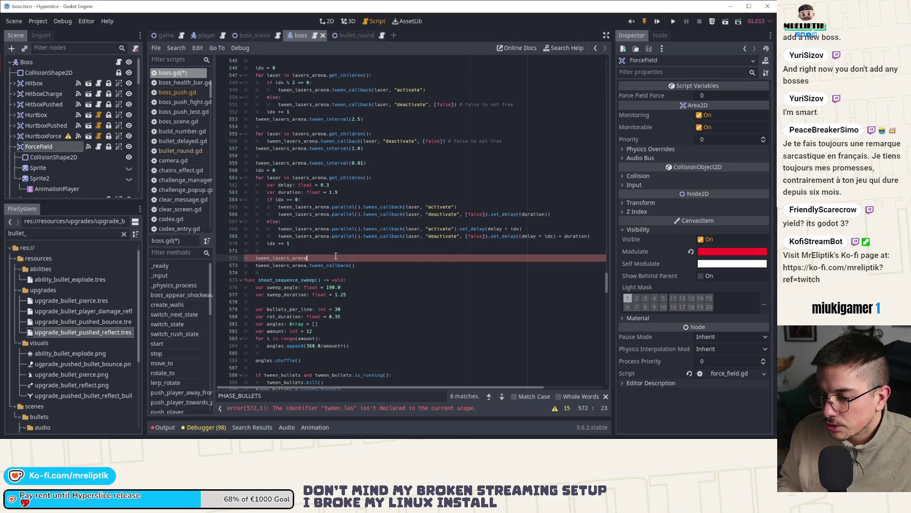
pyautogui.write('.twe')
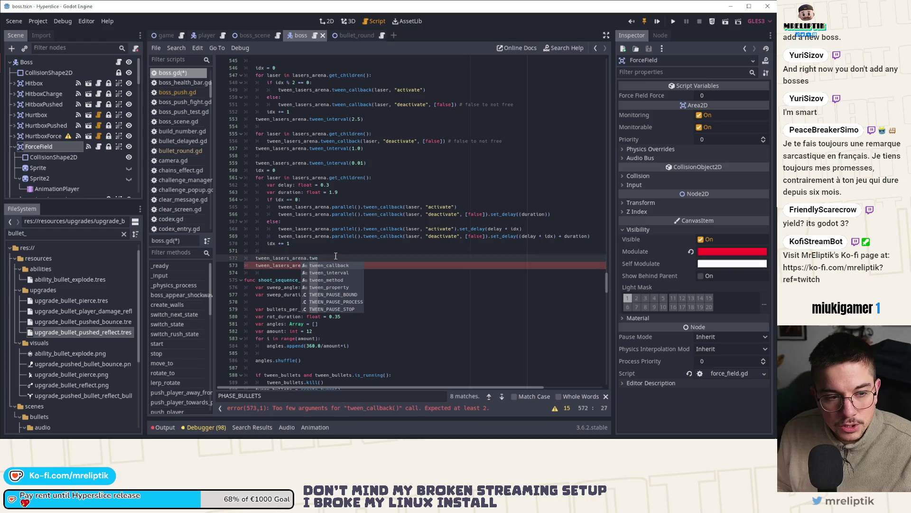
pyautogui.press('Down')
pyautogui.press('Return')
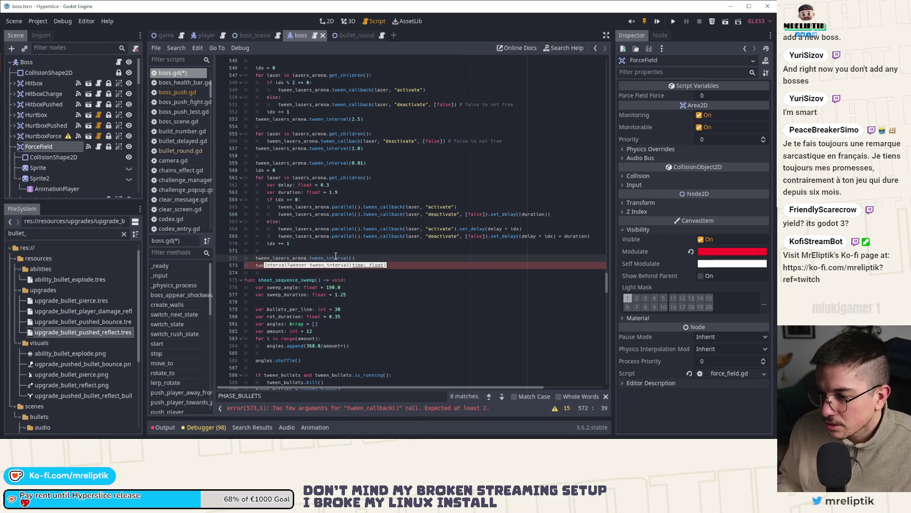
pyautogui.write('1.0')
# Step: Make the callback tween_callback(self, "switch_next_state") and save boss.gd
pyautogui.press('Down')
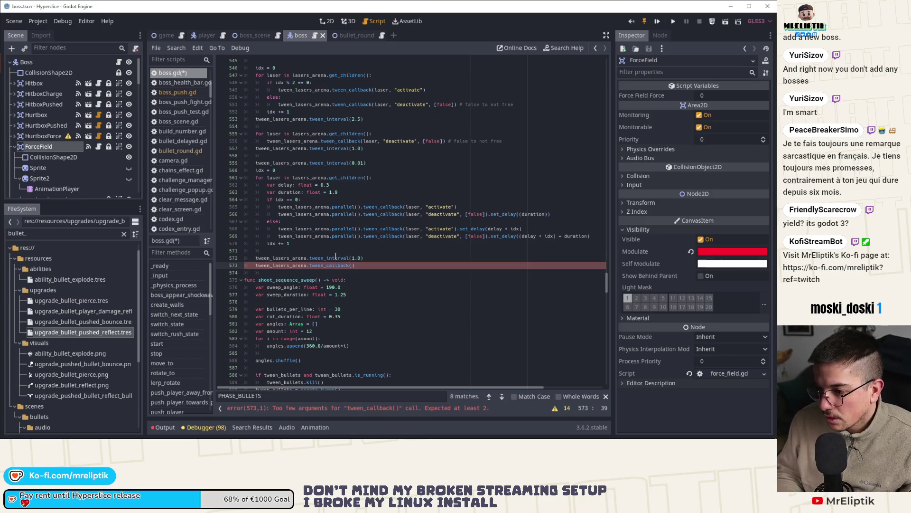
pyautogui.write('swit')
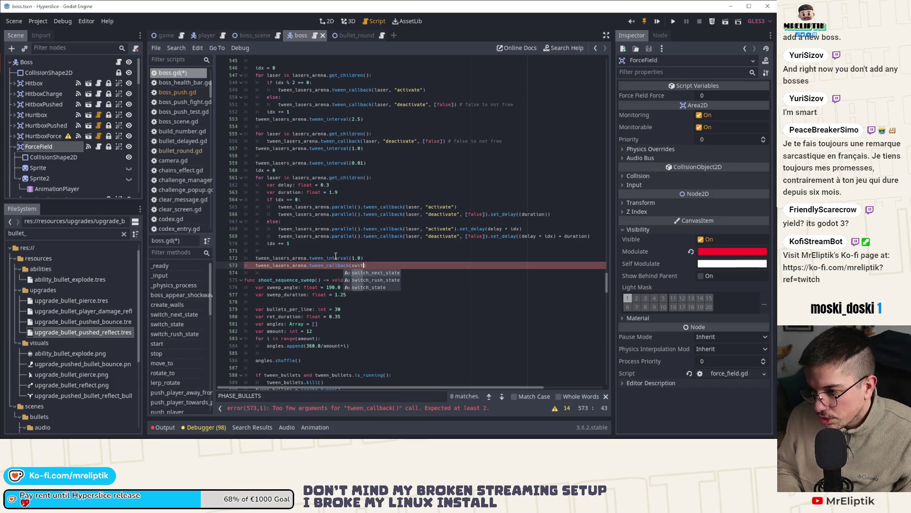
pyautogui.press('Return')
pyautogui.hotkey('ctrl', 'Left')
pyautogui.hotkey('ctrl', 'Left')
pyautogui.write('s')
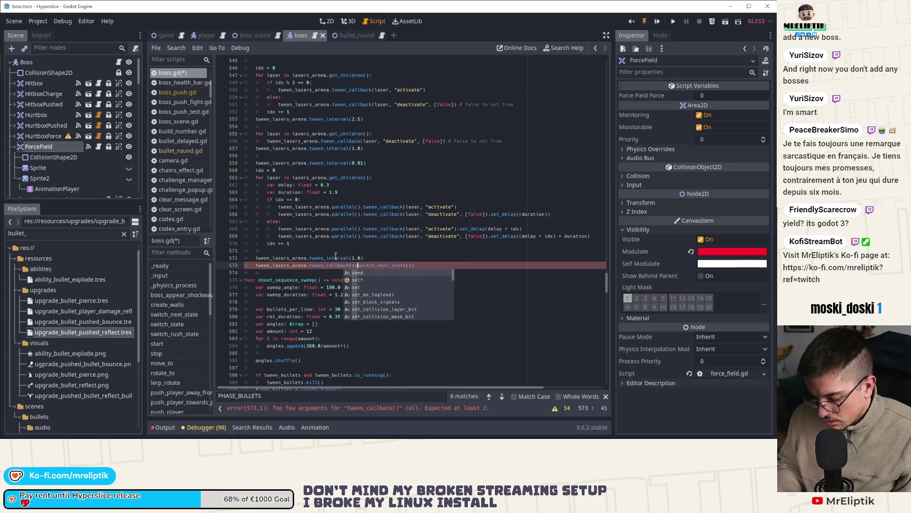
pyautogui.write('elf, "')
pyautogui.hotkey('ctrl', 'Right')
pyautogui.press('Delete')
pyautogui.press('Delete')
pyautogui.write('"')
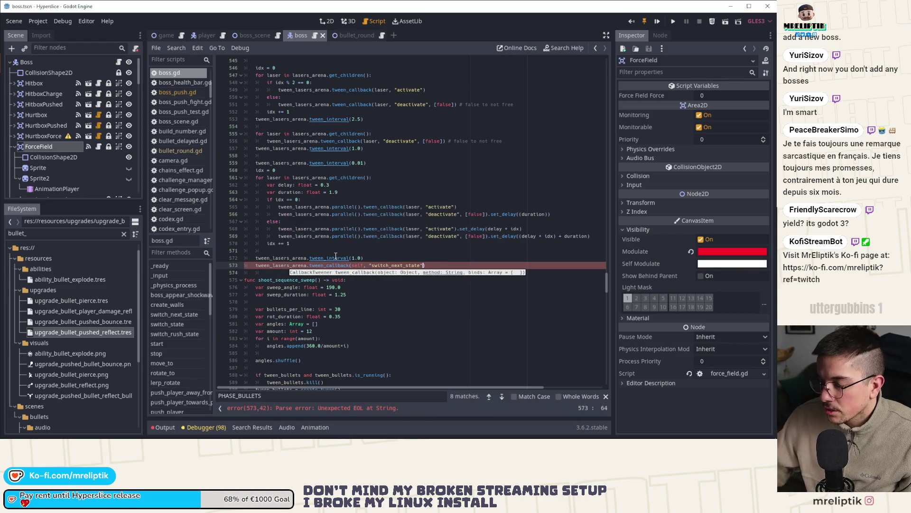
pyautogui.press('Delete')
pyautogui.hotkey('ctrl', 's')
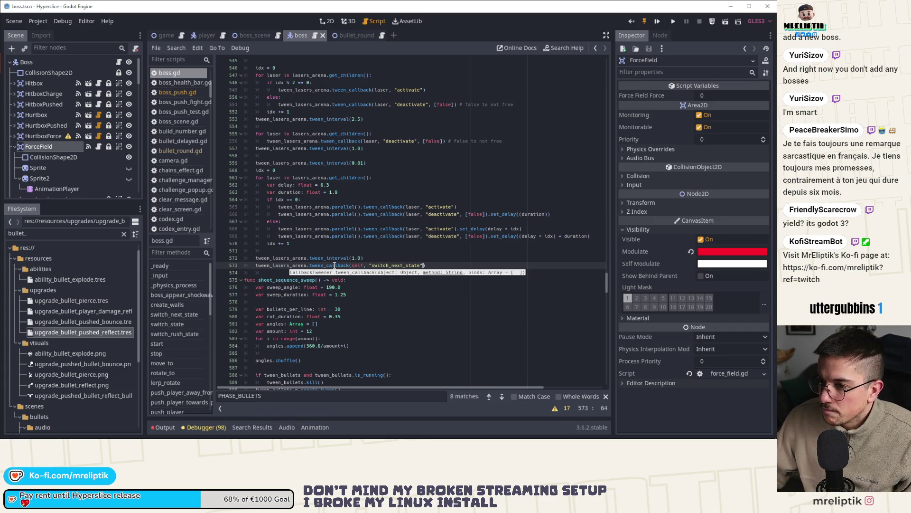
# Step: Open the Boss node's script, glancing at the 2D scene view before returning to Script
pyautogui.scroll(8, 334, 265)
pyautogui.scroll(13, 335, 265)
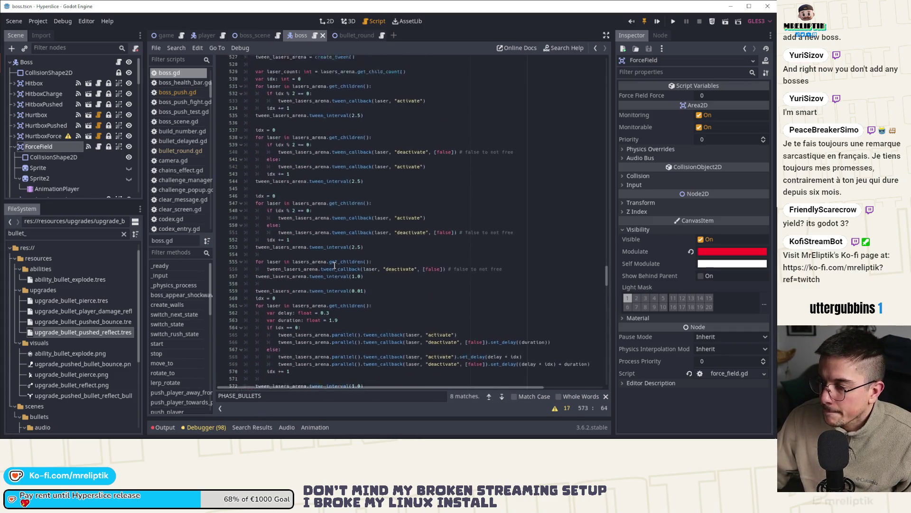
pyautogui.scroll(5, 335, 265)
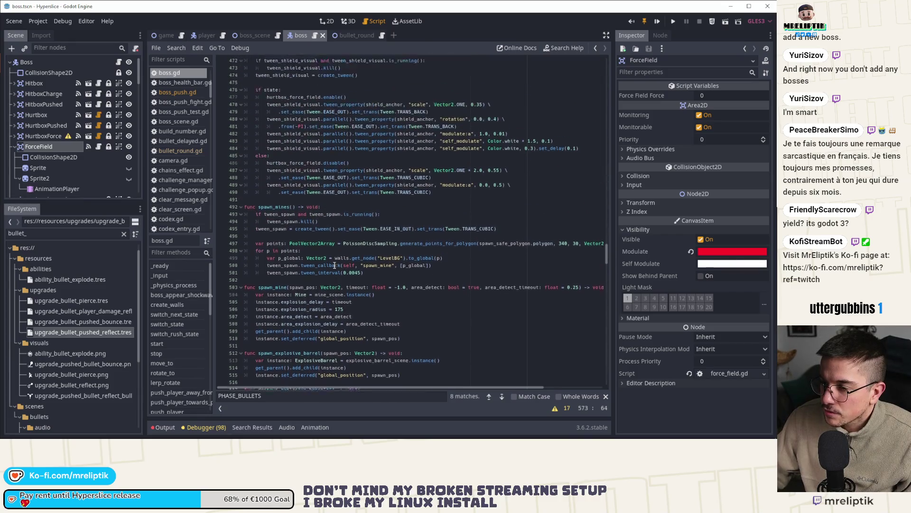
pyautogui.click(119, 62)
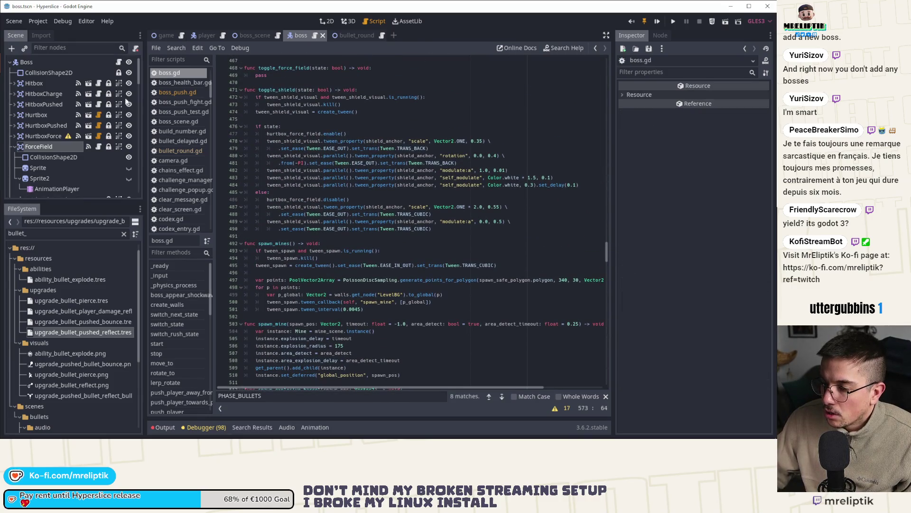
pyautogui.click(322, 21)
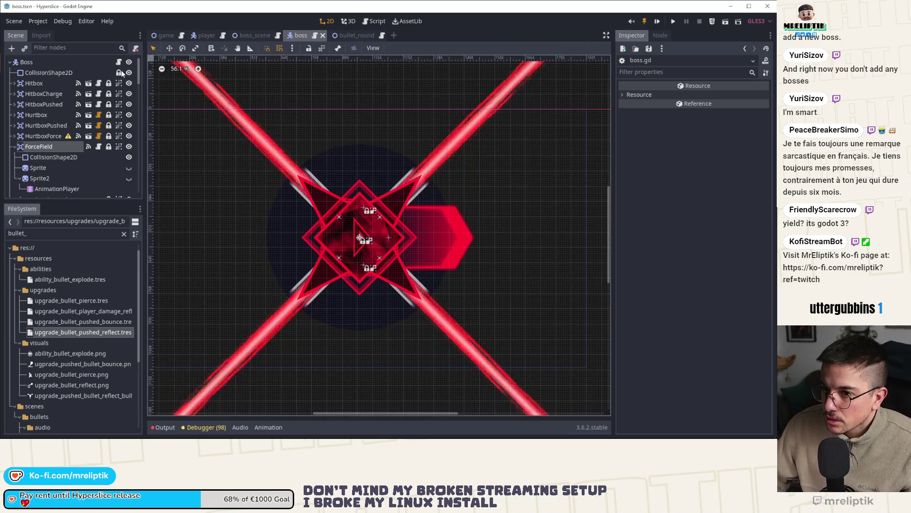
pyautogui.hotkey('ctrl', 'F3')
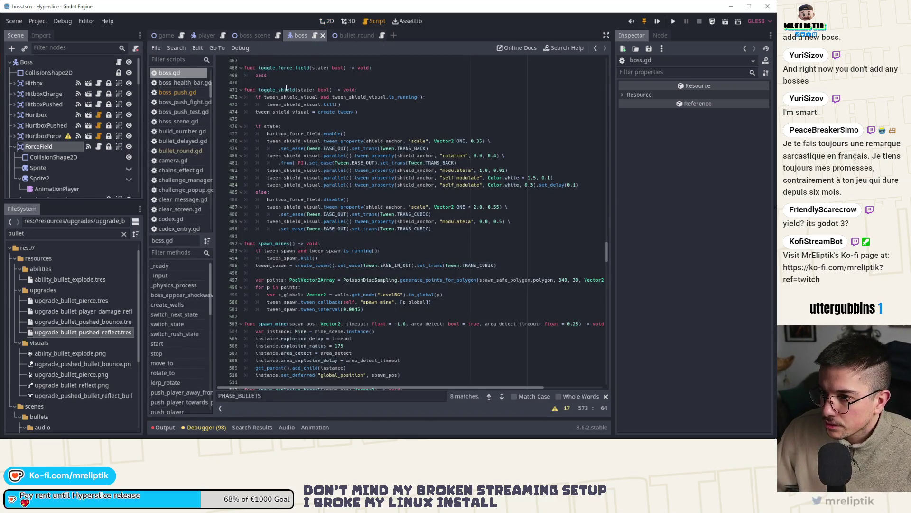
# Step: Jump to switch_state and scroll down to its STATES.PHASE_BULLETS branch
pyautogui.scroll(-2, 178, 315)
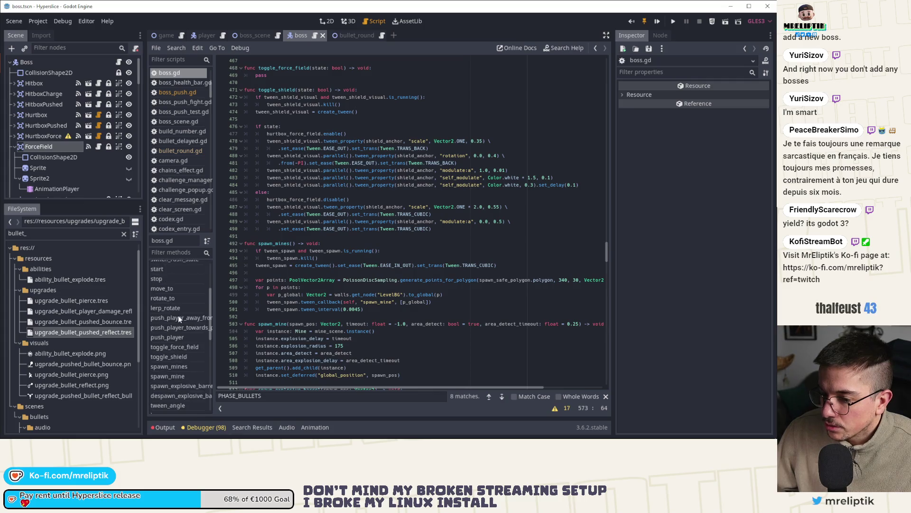
pyautogui.click(176, 306)
pyautogui.scroll(-8, 341, 270)
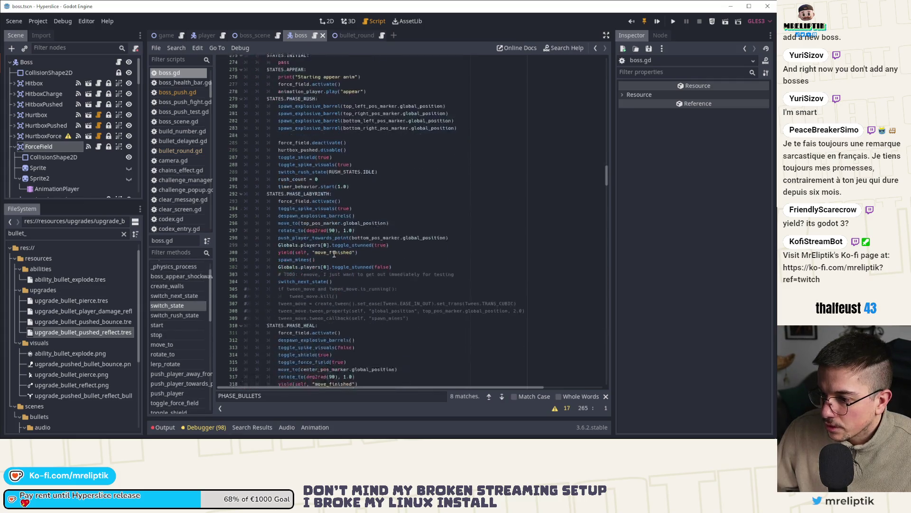
pyautogui.scroll(-8, 230, 208)
pyautogui.scroll(-1, 310, 258)
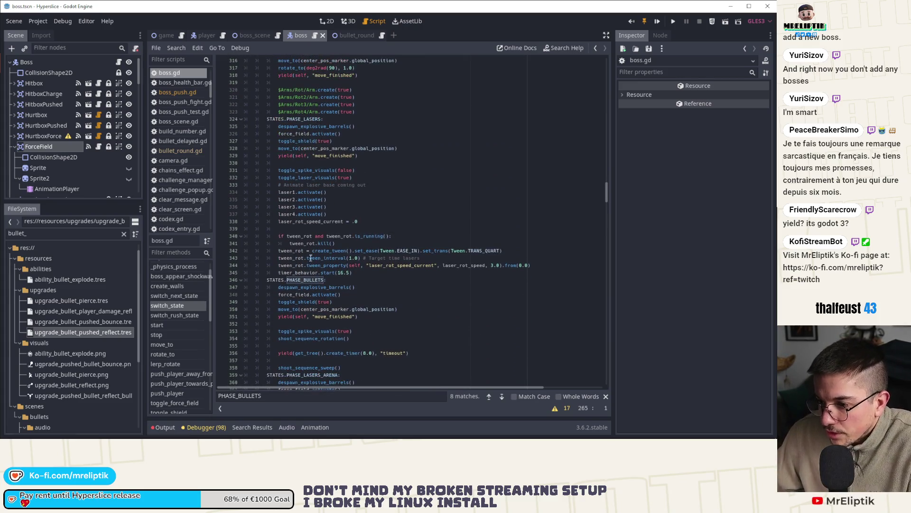
pyautogui.scroll(-3, 309, 284)
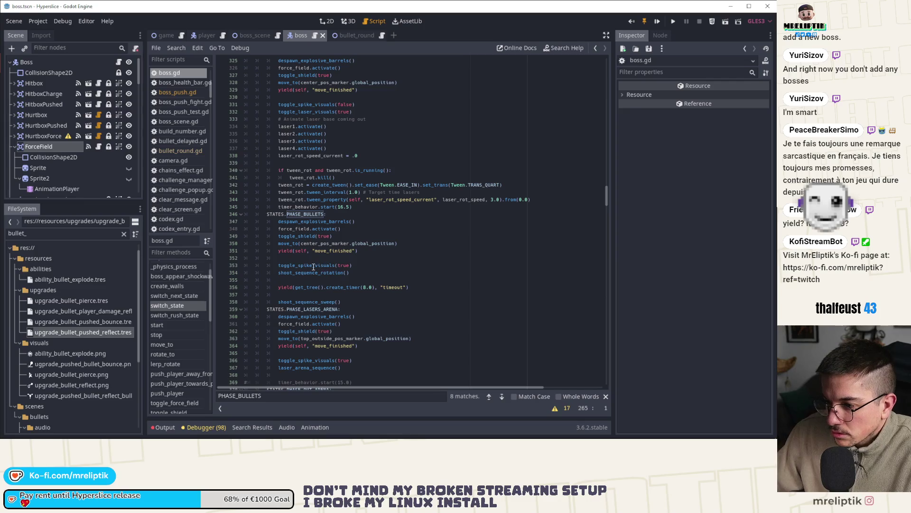
# Step: Below shoot_sequence_sweep() add yield(self, "shoot_sequence_sweep_finished") and save
pyautogui.doubleClick(295, 273)
pyautogui.click(361, 269)
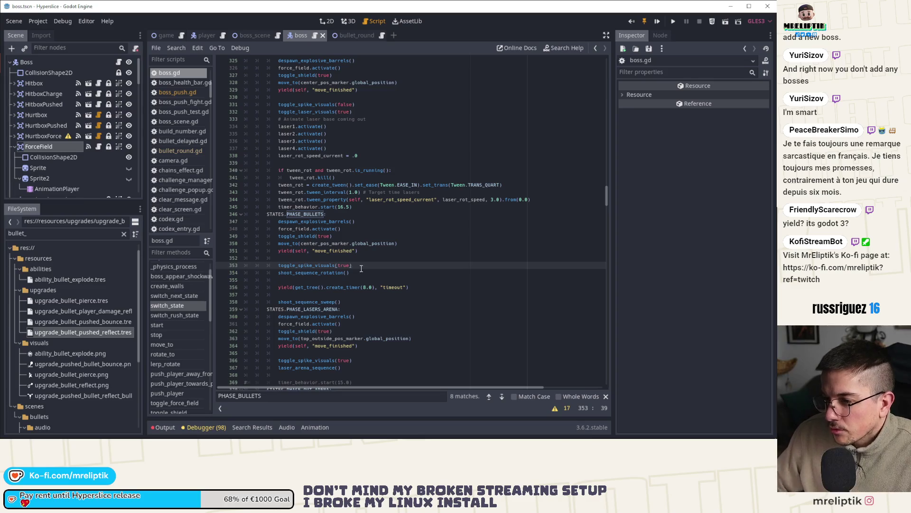
pyautogui.press('Down')
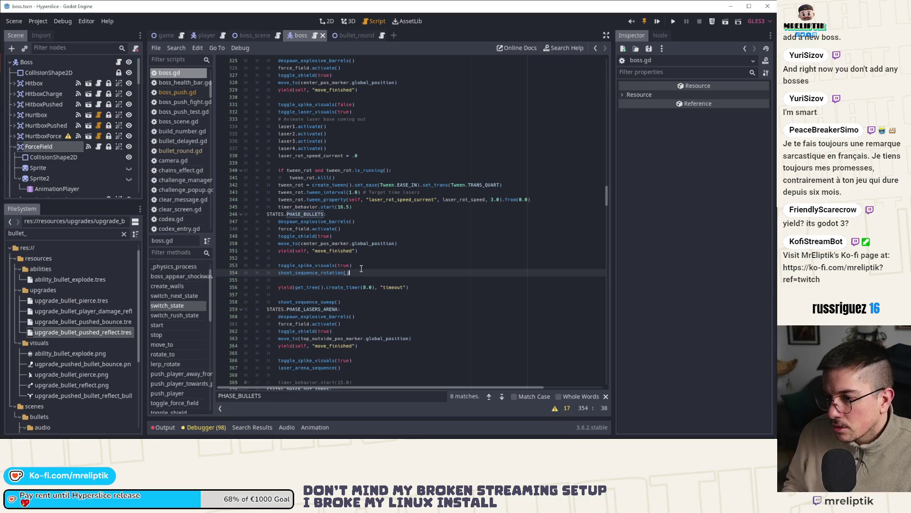
pyautogui.press('Down')
pyautogui.press('Down')
pyautogui.press('Down')
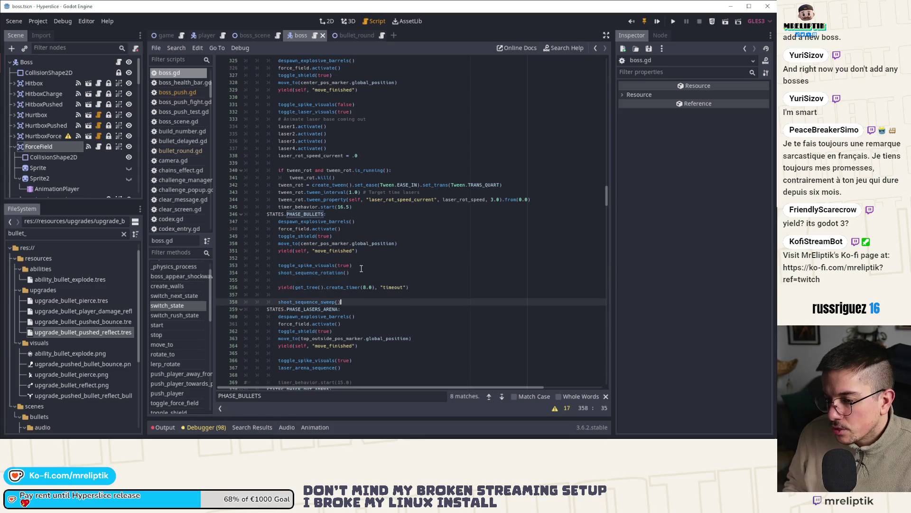
pyautogui.press('Up')
pyautogui.press('Up')
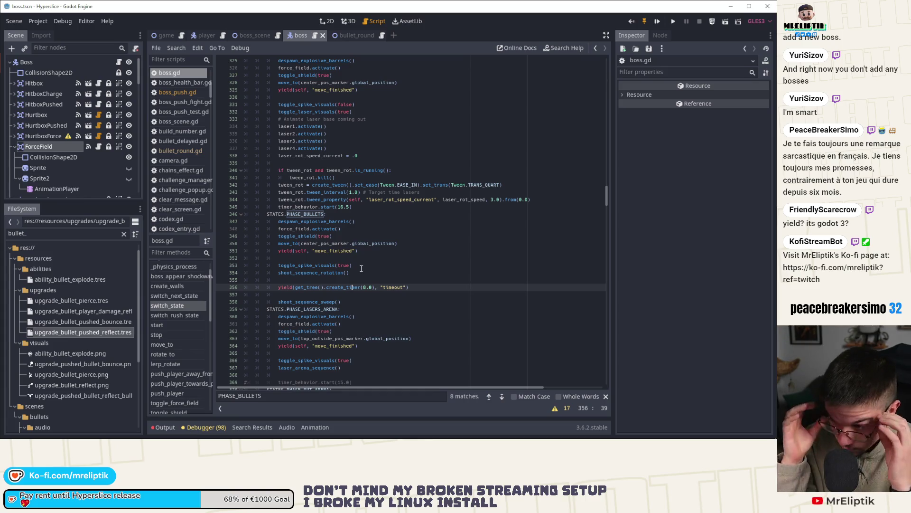
pyautogui.press('Down')
pyautogui.press('Down')
pyautogui.press('Return')
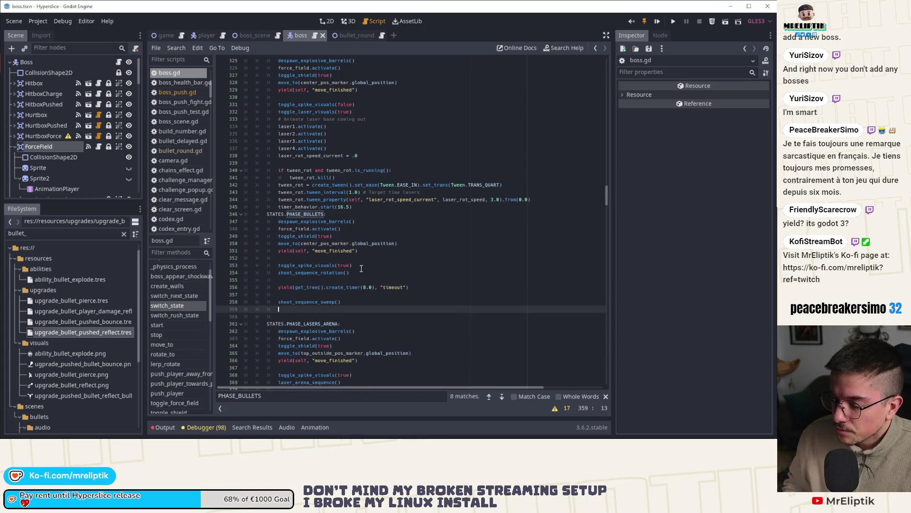
pyautogui.press('Return')
pyautogui.write('yield(')
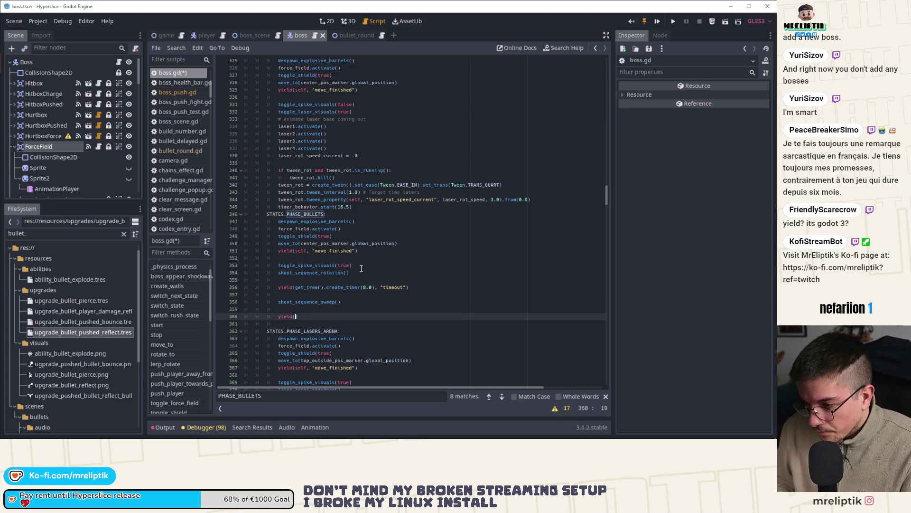
pyautogui.write('self, "')
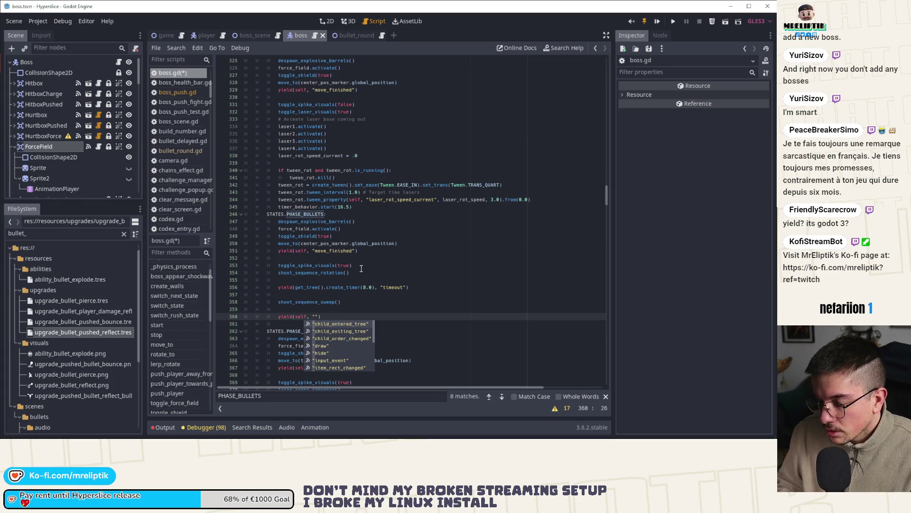
pyautogui.write('shoot_sequence_s')
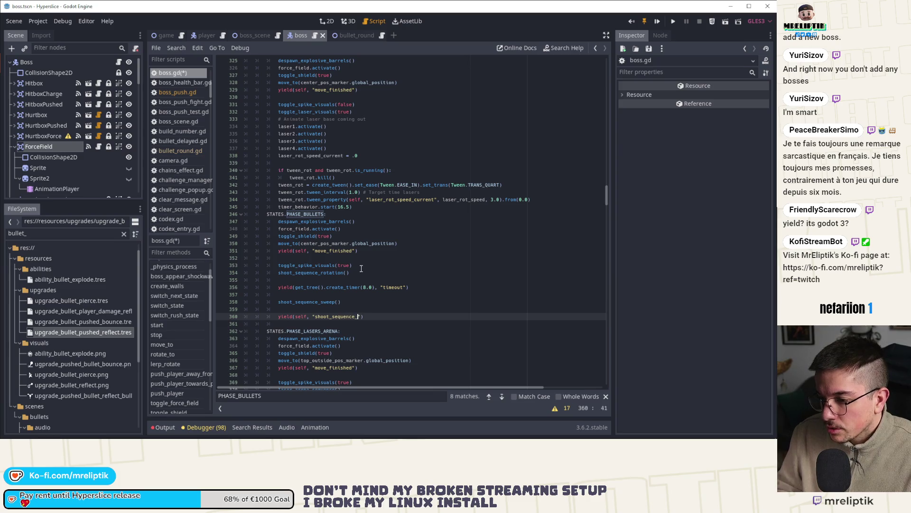
pyautogui.write('weep_finishe')
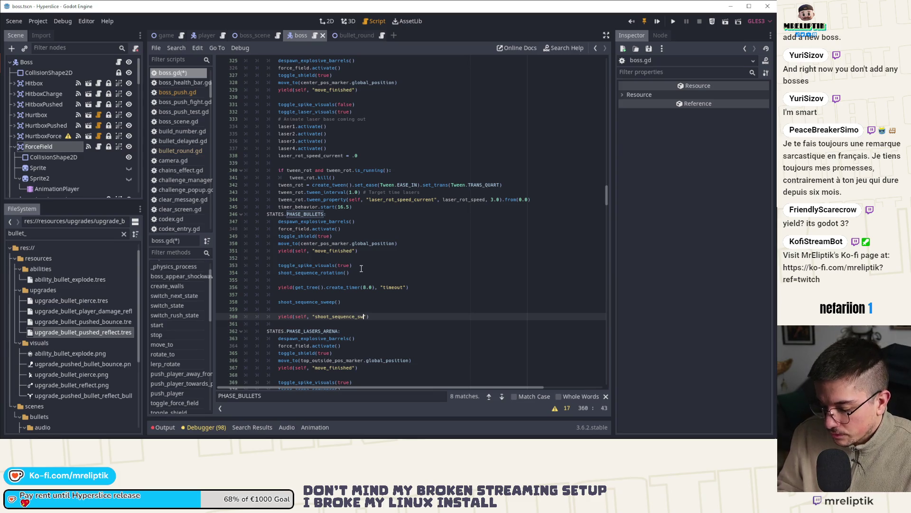
pyautogui.write('d')
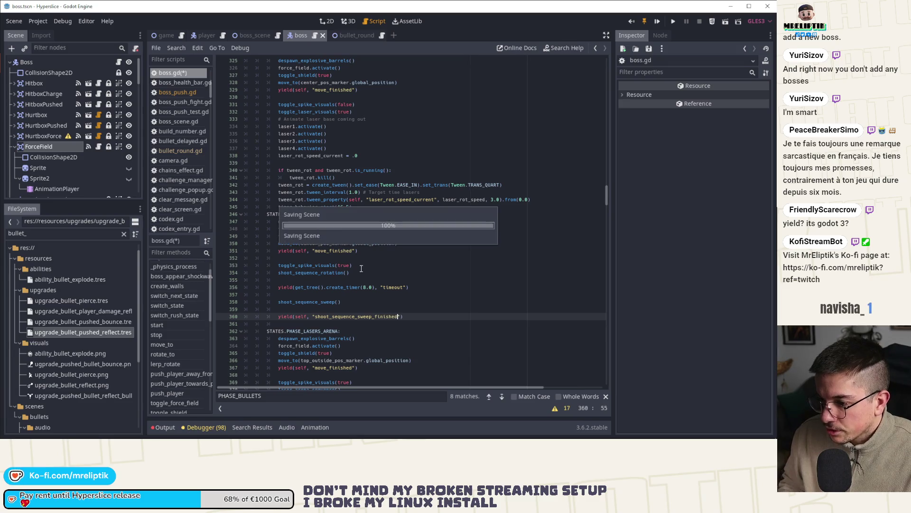
pyautogui.write('"')
pyautogui.hotkey('ctrl', 's')
# Step: Follow the yield with a switch_next_state() call
pyautogui.press('Return')
pyautogui.write('sw')
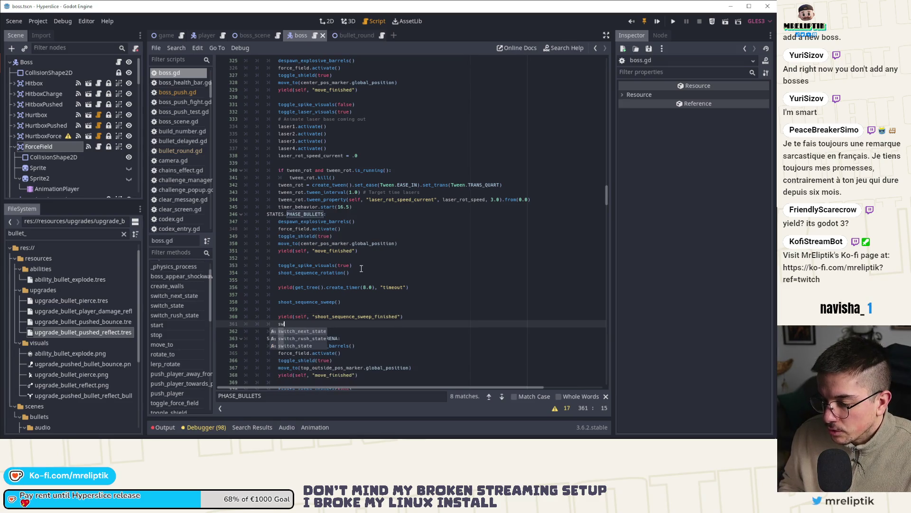
pyautogui.press('Return')
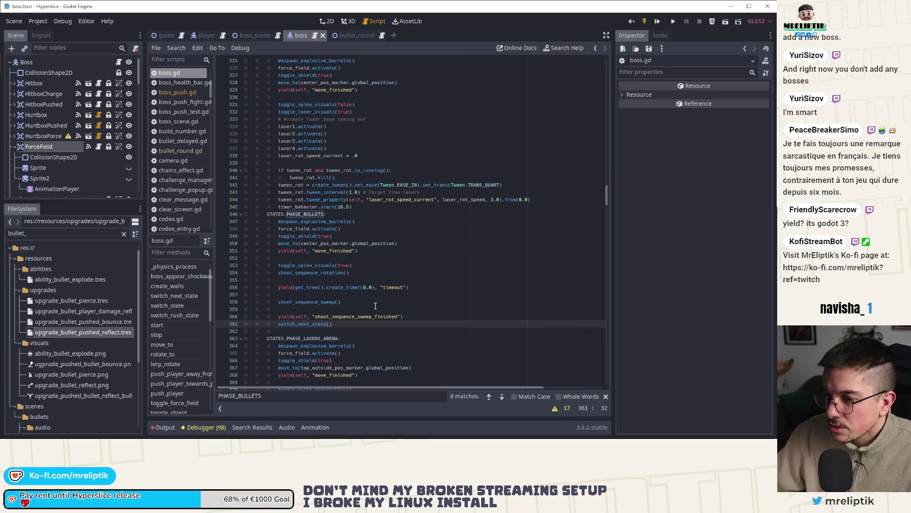
pyautogui.click(280, 303)
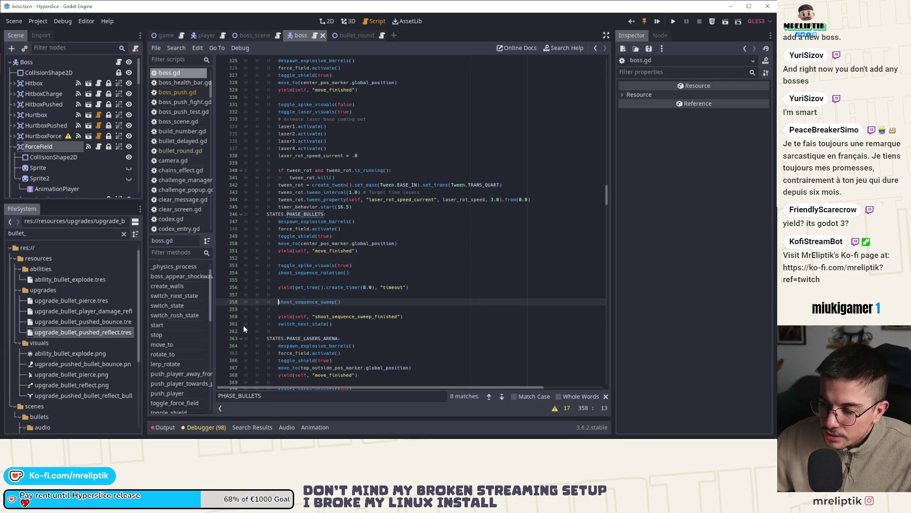
# Step: Add signal shoot_sequence_sweep_finished() below the move_finished signal at the top of boss.gd
pyautogui.doubleClick(310, 301)
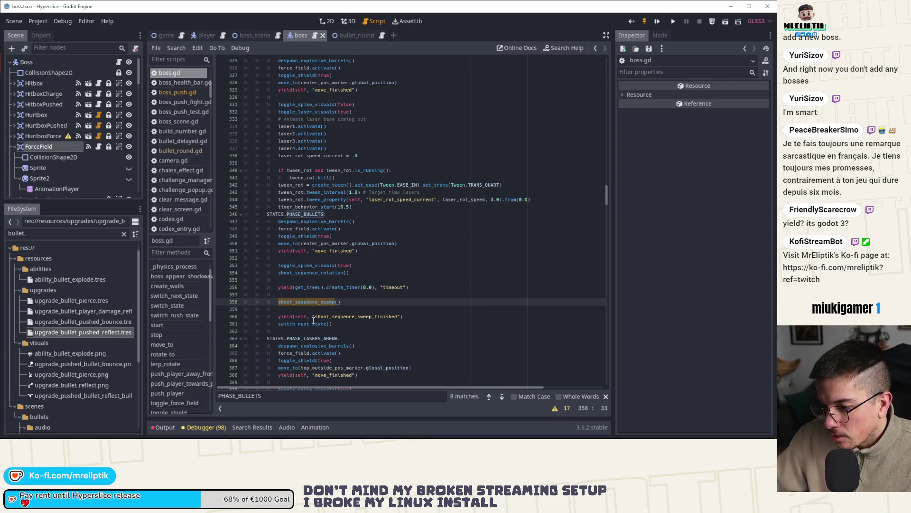
pyautogui.click(311, 317)
pyautogui.doubleClick(342, 316)
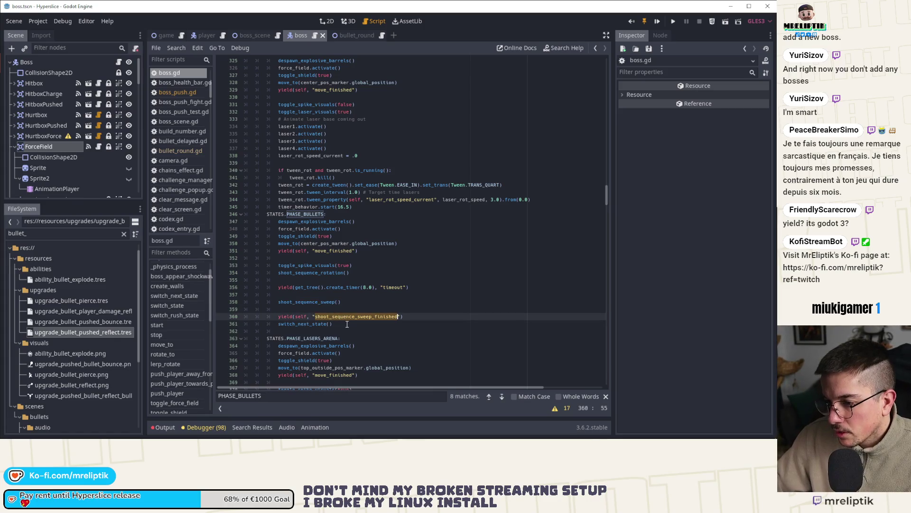
pyautogui.doubleClick(309, 302)
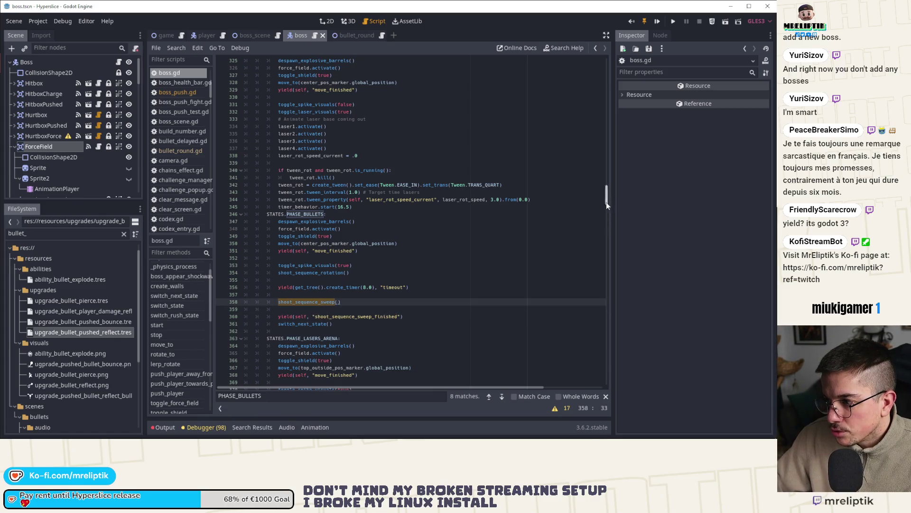
pyautogui.moveTo(607, 205); pyautogui.dragTo(583, 20)
pyautogui.click(348, 80)
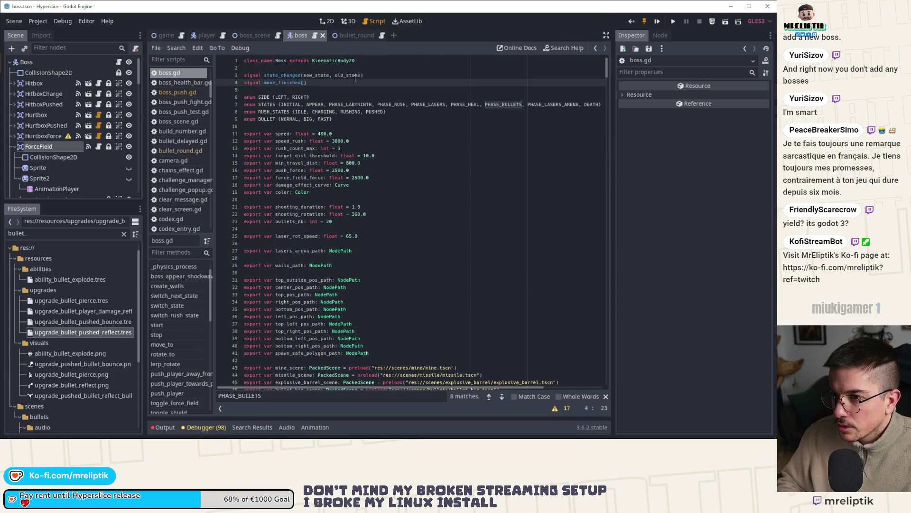
pyautogui.press('Return')
pyautogui.write('signal shoot_sequence_sweep_finished(')
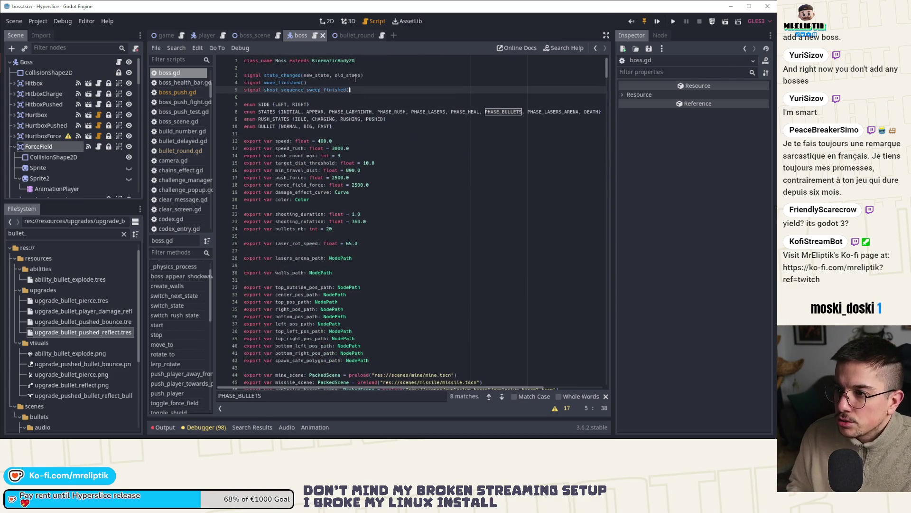
pyautogui.write(')')
pyautogui.press('Return')
pyautogui.press('BackSpace')
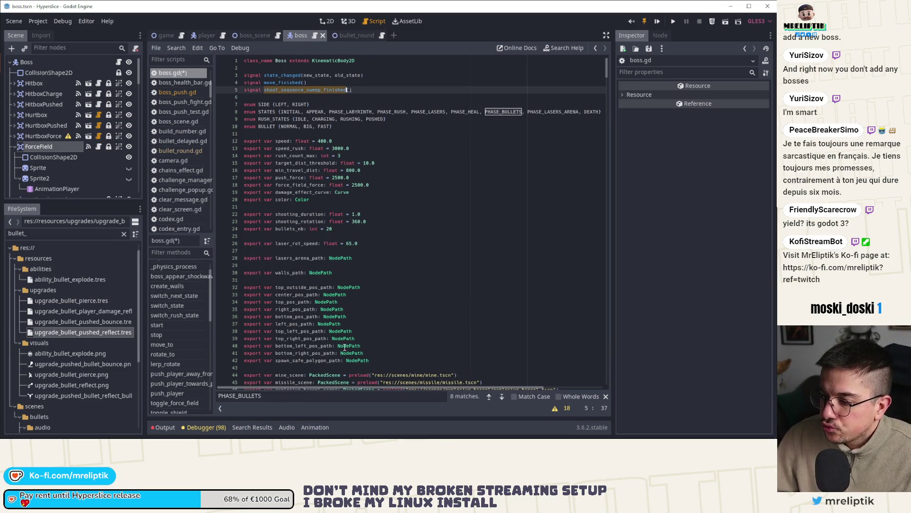
# Step: Go to the shoot_sequence_sweep function definition via the methods list
pyautogui.click(500, 397)
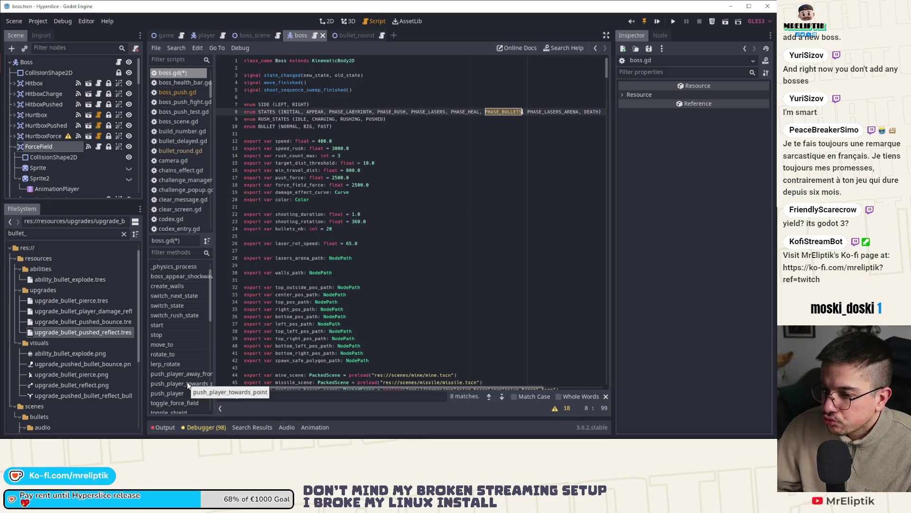
pyautogui.scroll(-3, 187, 385)
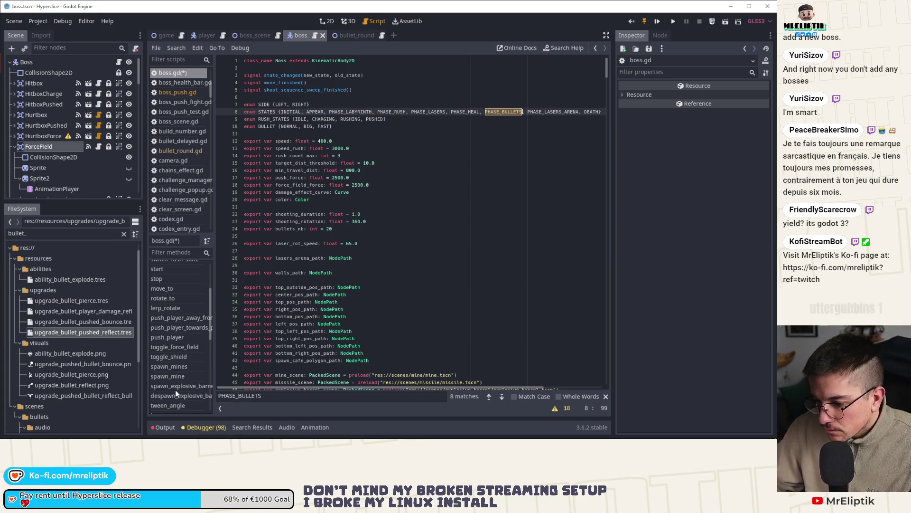
pyautogui.scroll(-3, 180, 372)
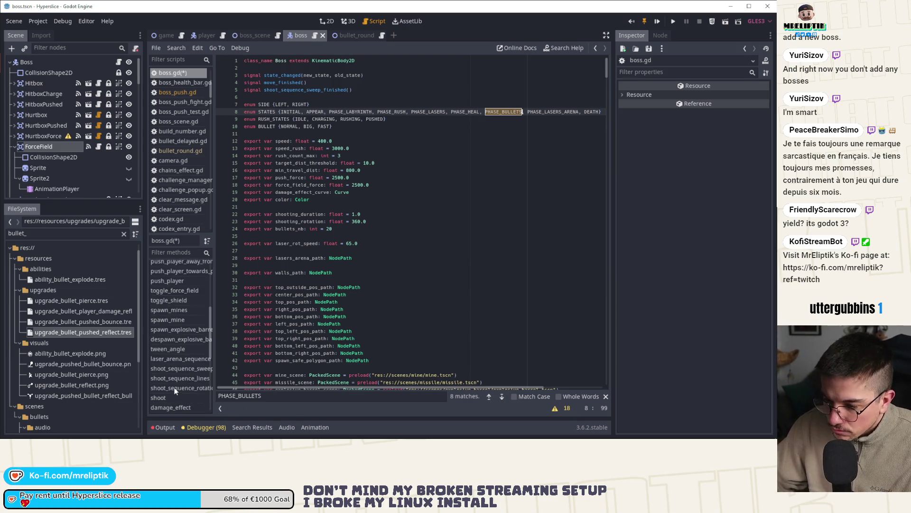
pyautogui.click(180, 368)
# Step: Start a tween_bullets.tween_callback line at the end of shoot_sequence_sweep
pyautogui.click(316, 247)
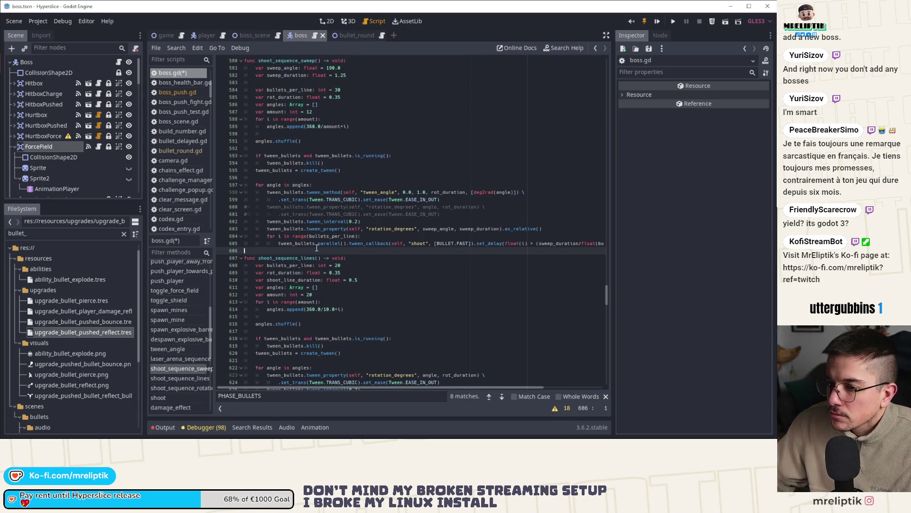
pyautogui.press('Return')
pyautogui.press('Return')
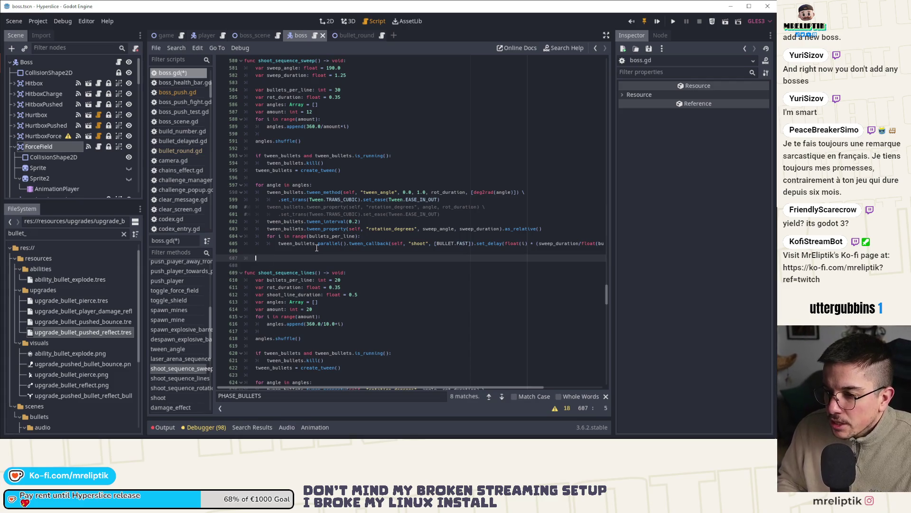
pyautogui.write('twee')
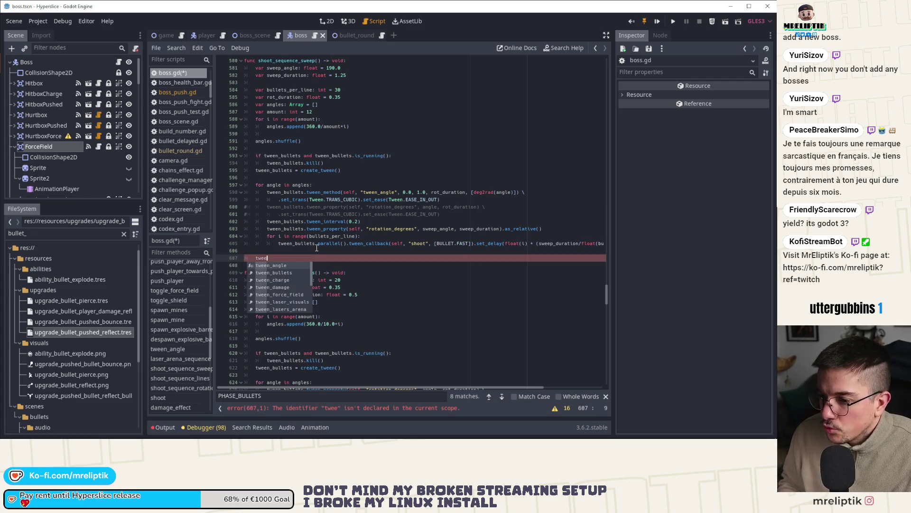
pyautogui.press('Return')
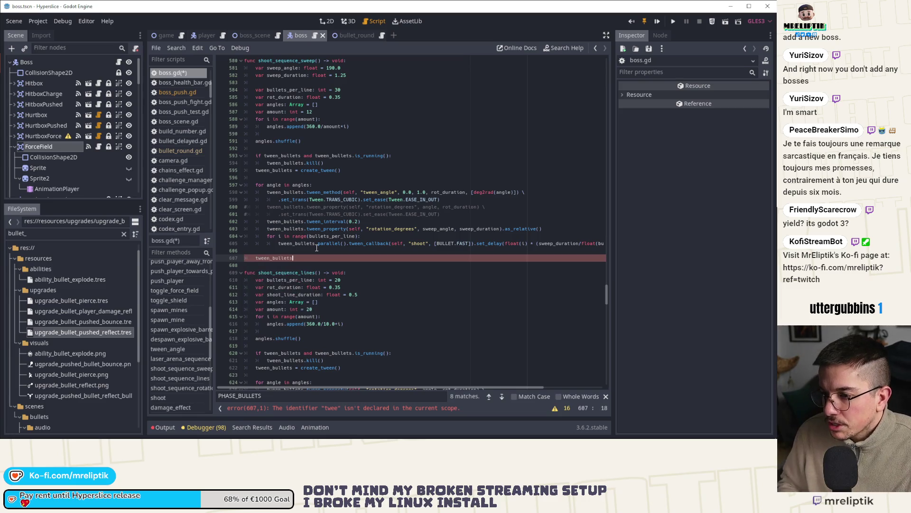
pyautogui.write('.')
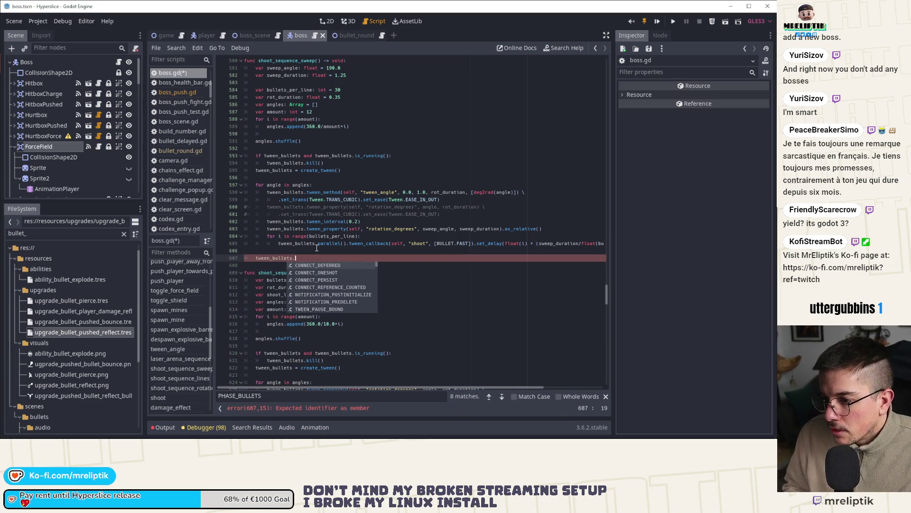
pyautogui.write('tw')
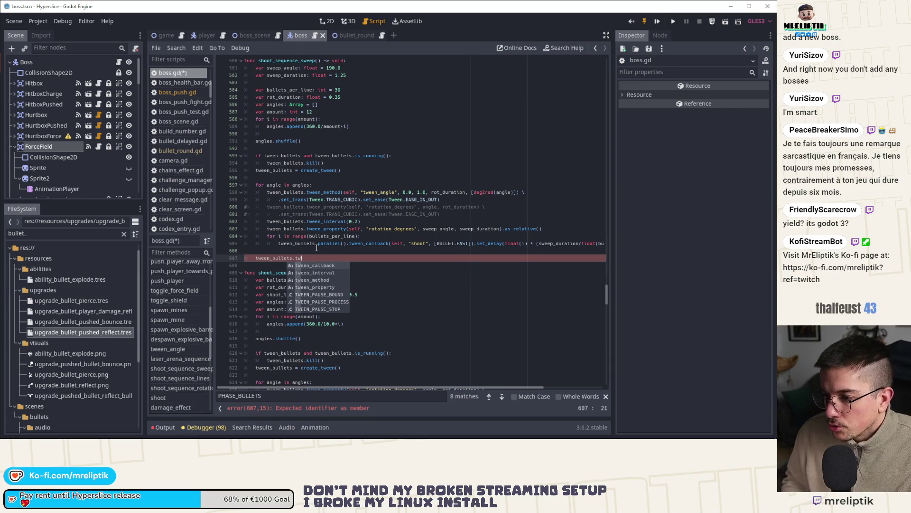
pyautogui.press('Return')
# Step: Pass self, "emit_signal", ["shoot_sequence_sweep_finished"] to the callback, save, and run the game
pyautogui.write('self, "em')
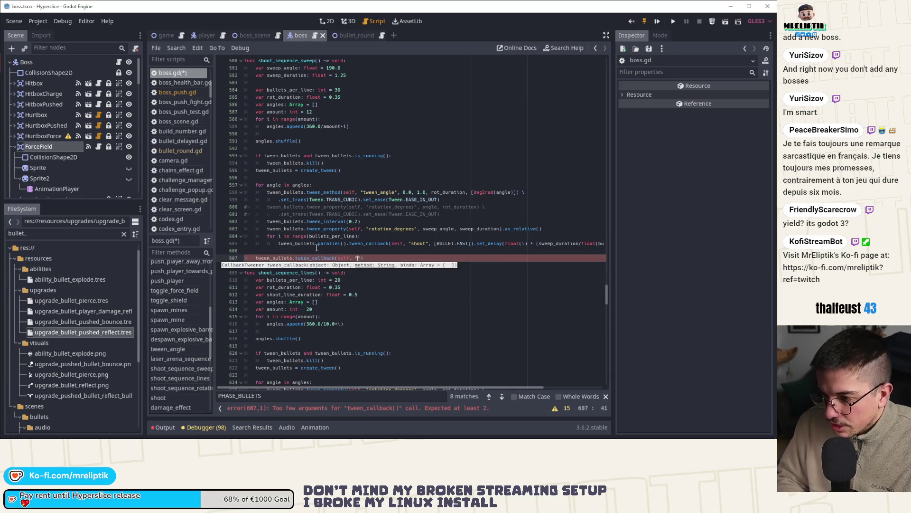
pyautogui.write('it_signal"')
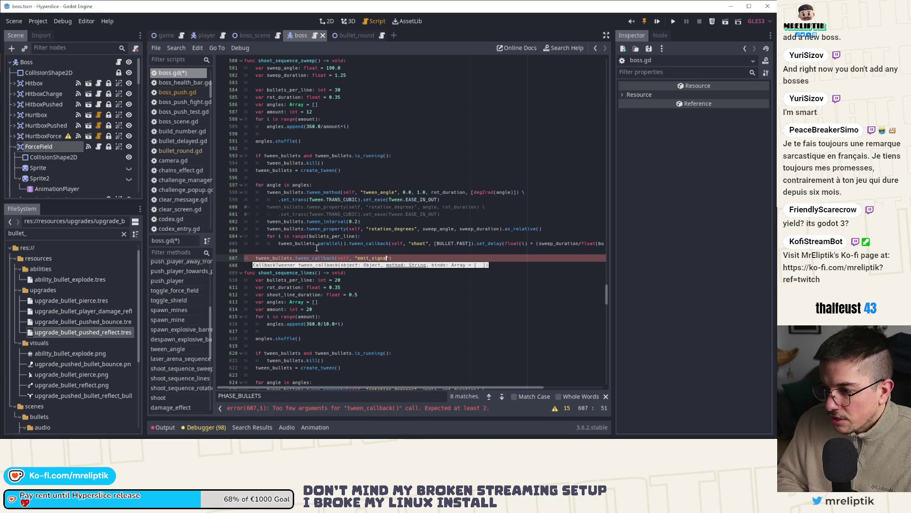
pyautogui.write(', [shoot_sequence_sweep_finished')
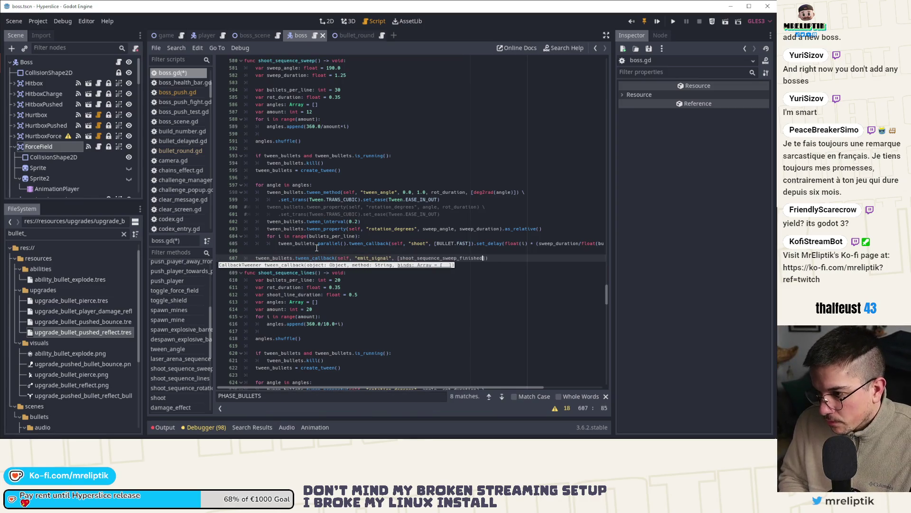
pyautogui.hotkey('ctrl', 'shift', 'Left')
pyautogui.write('"')
pyautogui.hotkey('ctrl', 's')
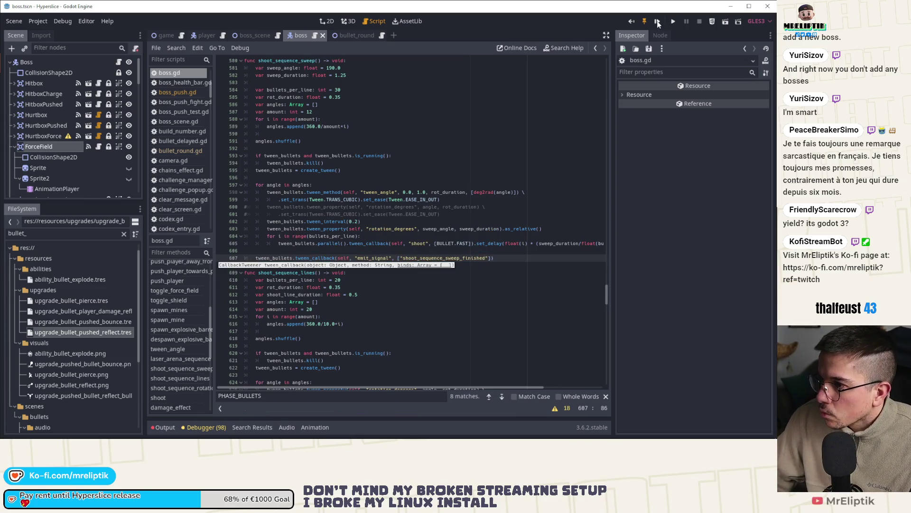
pyautogui.press('F5')
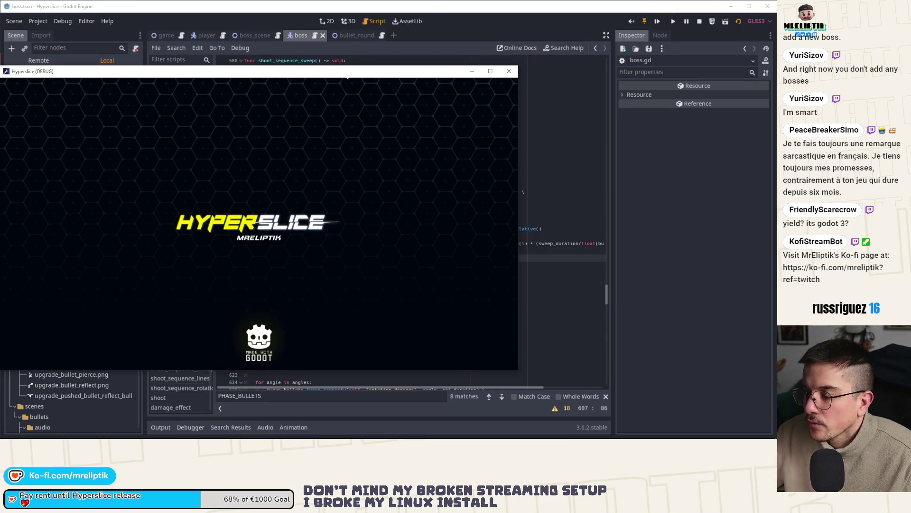
# Step: Maximise the Hyperslice (DEBUG) game window
pyautogui.doubleClick(360, 74)
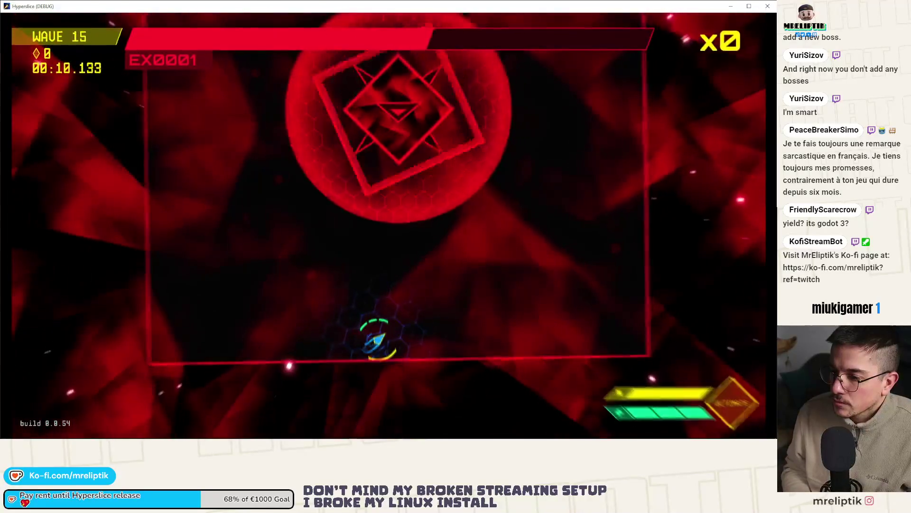
# Step: Fly and dash the ship around the wave 15 boss, dodging its bullets
pyautogui.press('w')
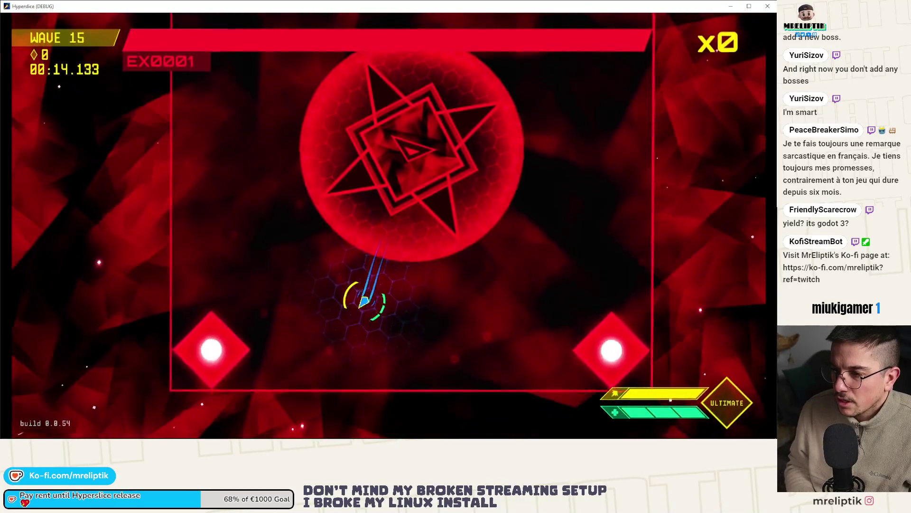
pyautogui.press('w')
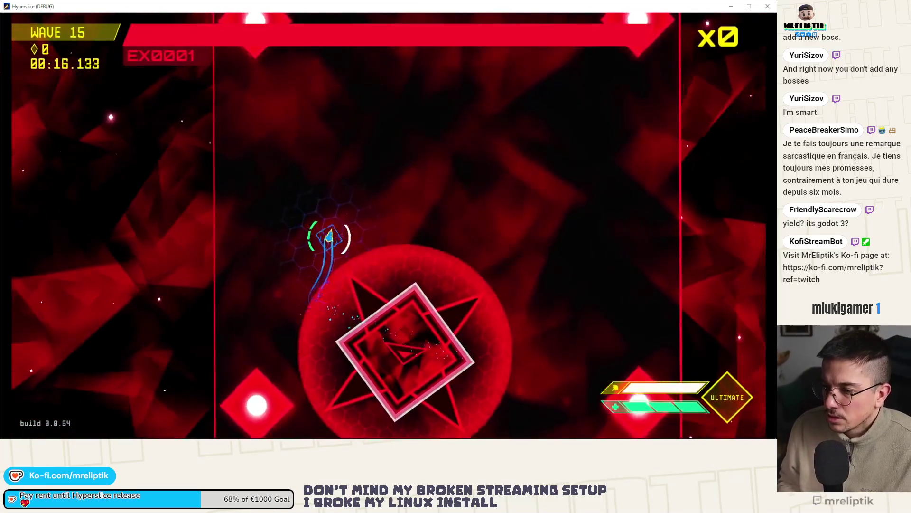
pyautogui.press('d')
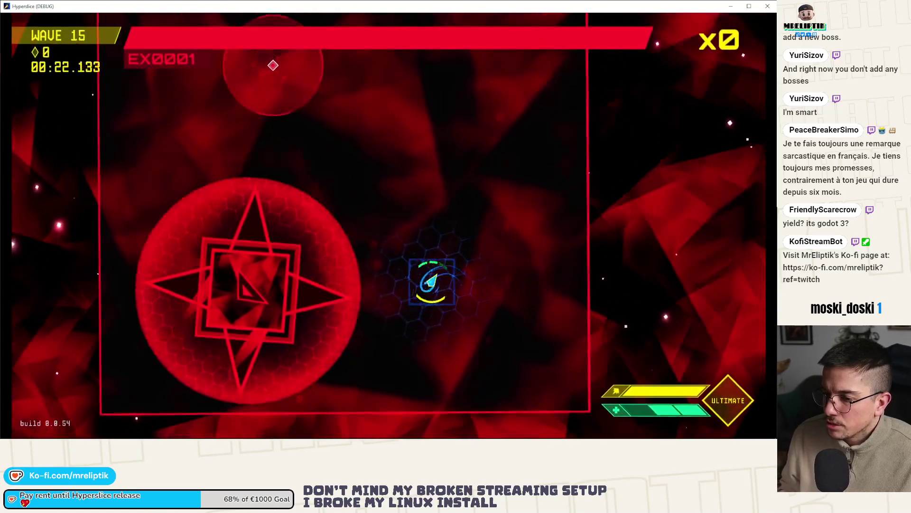
pyautogui.press('a')
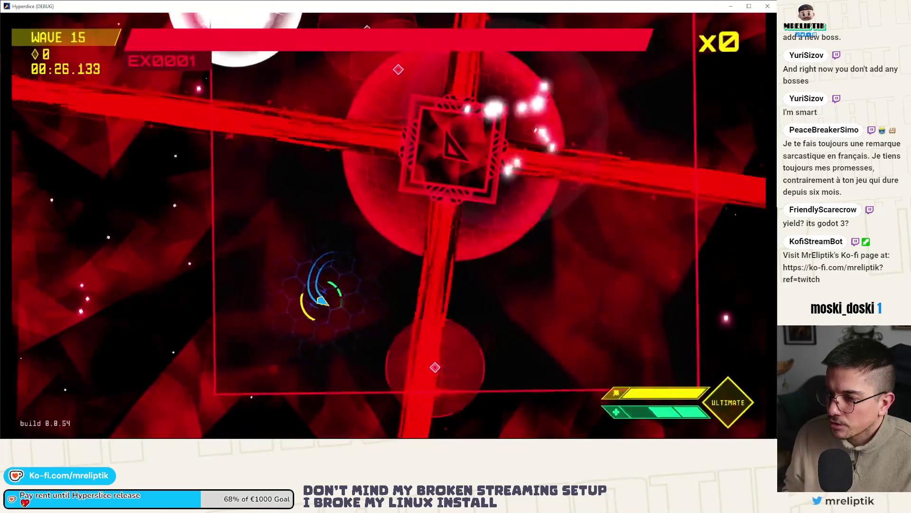
pyautogui.press('w')
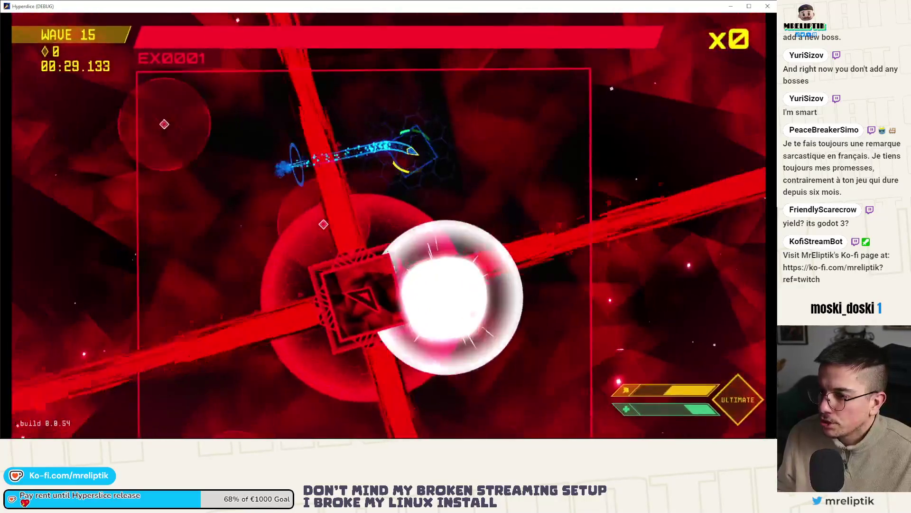
pyautogui.press('s')
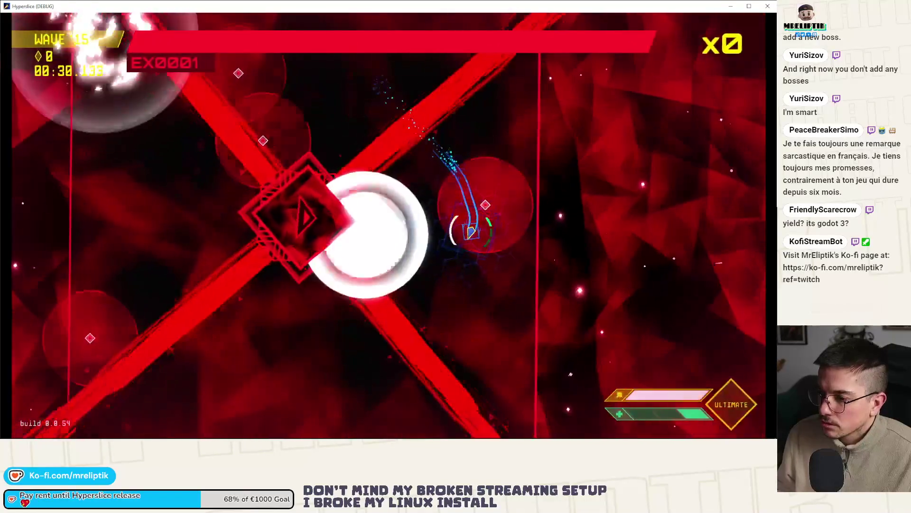
pyautogui.press('w')
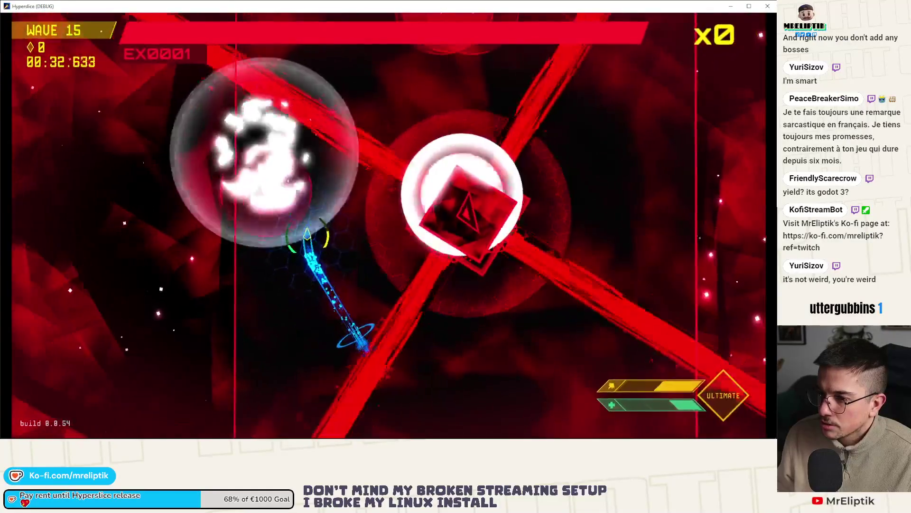
pyautogui.press('d')
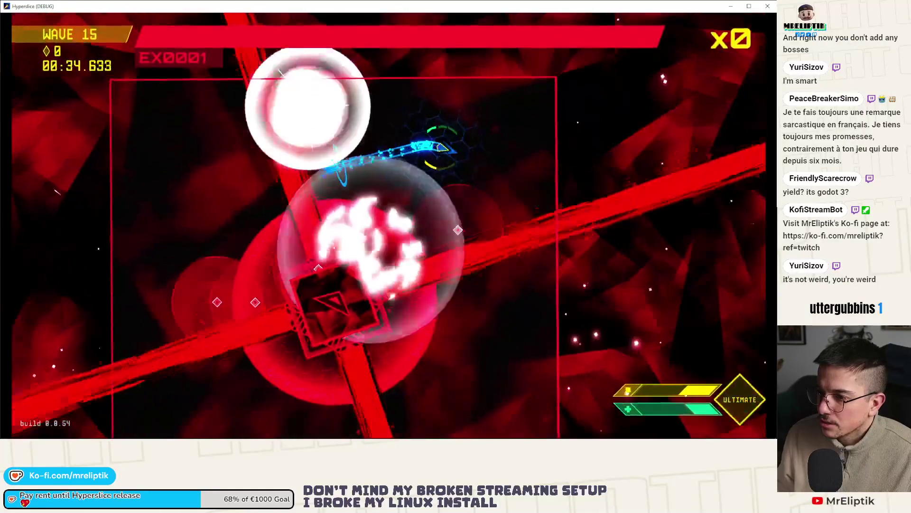
pyautogui.press('s')
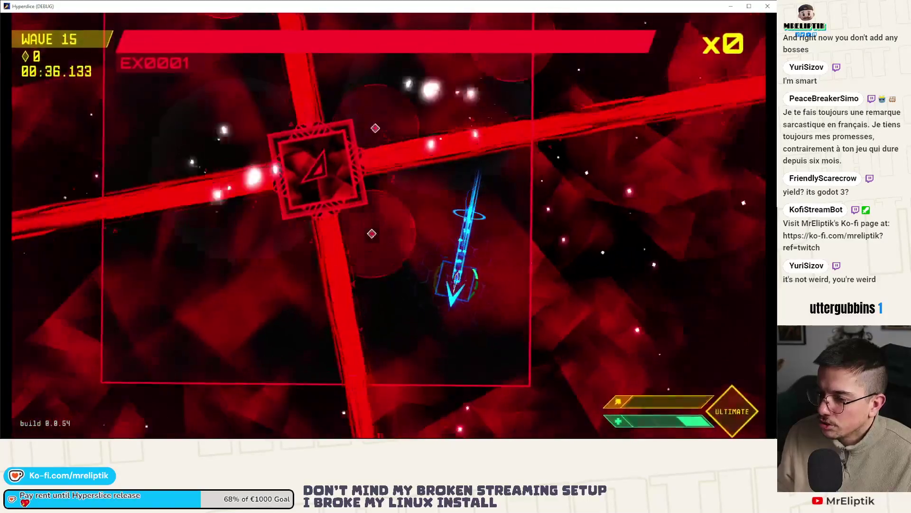
pyautogui.press('a')
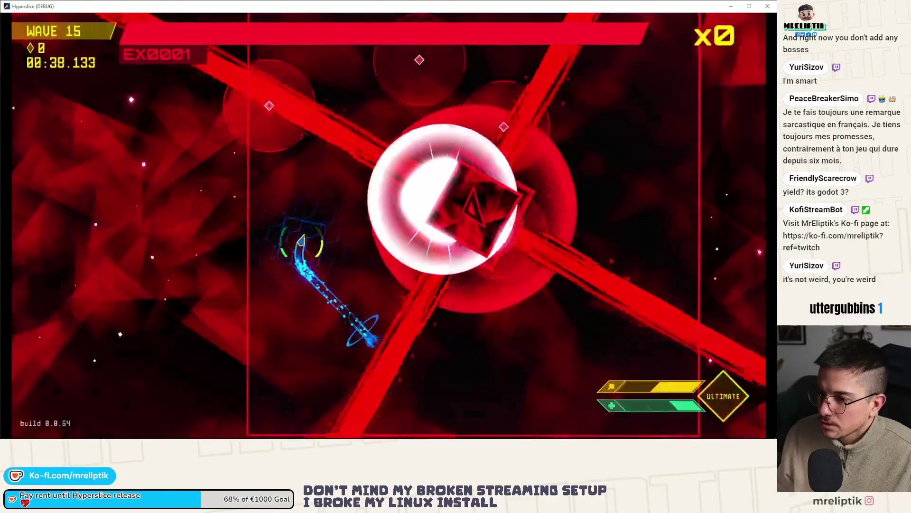
pyautogui.press('d')
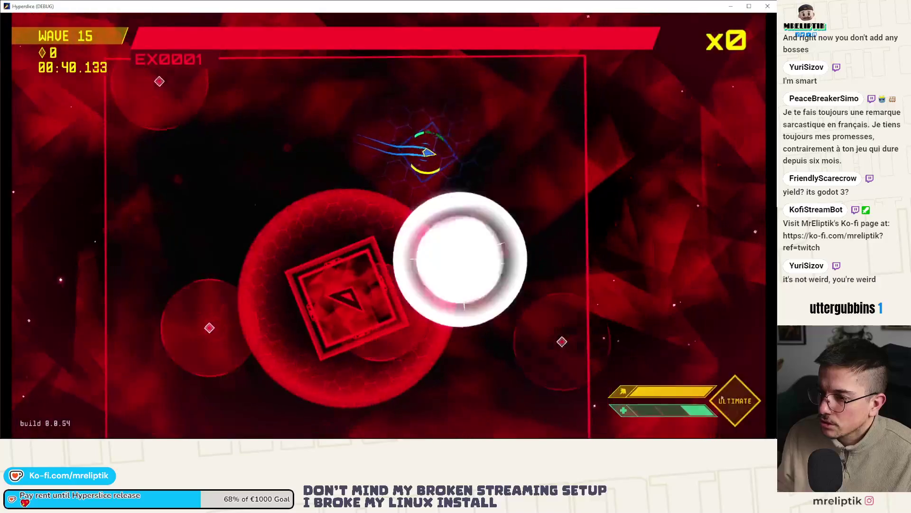
pyautogui.press('s')
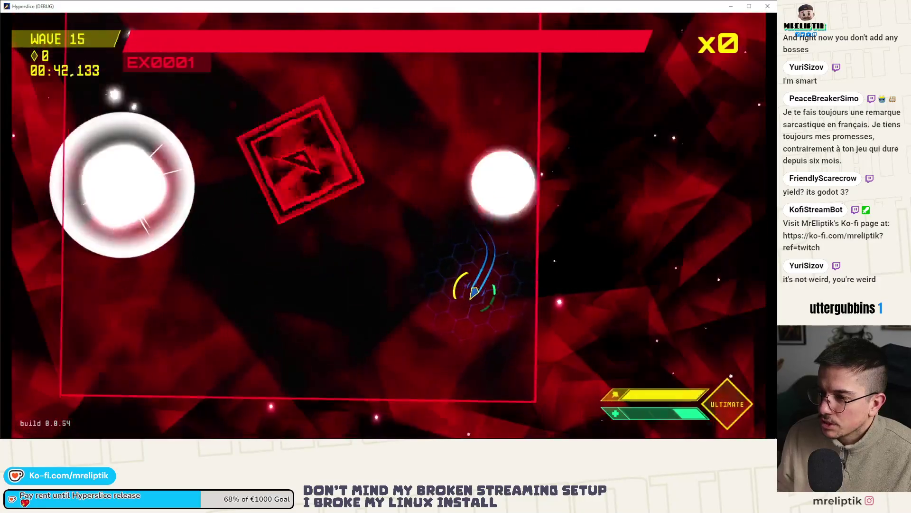
pyautogui.press('a')
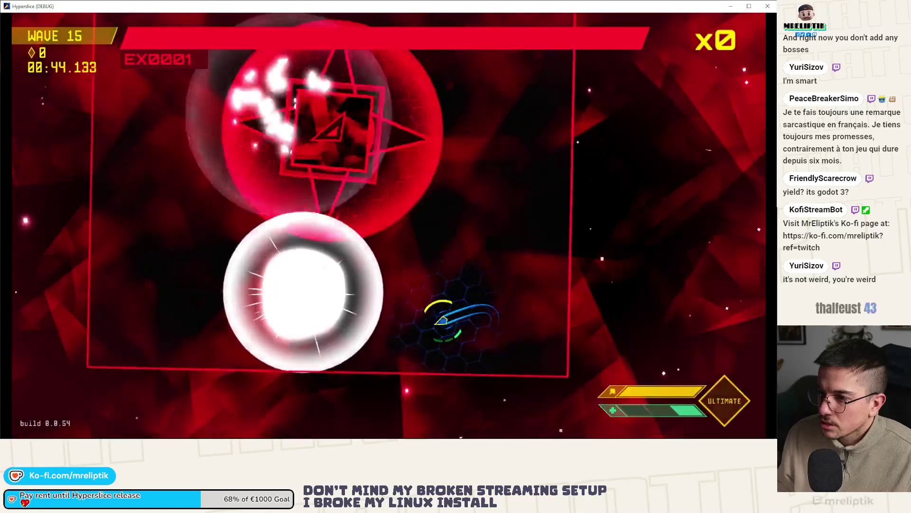
pyautogui.press('d')
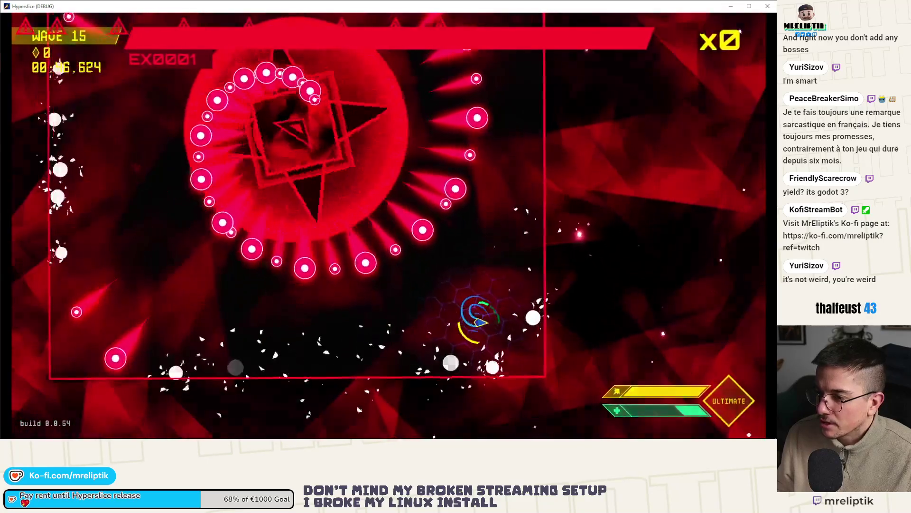
pyautogui.press('w')
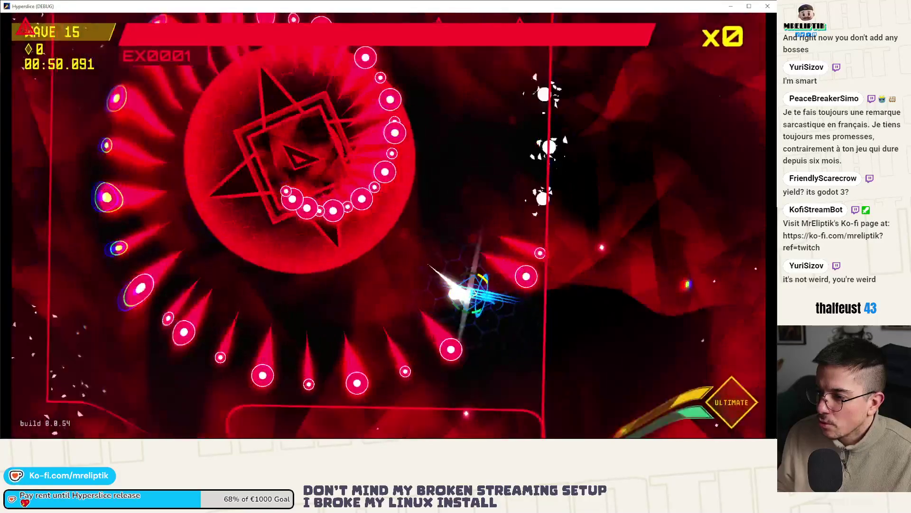
pyautogui.press('a')
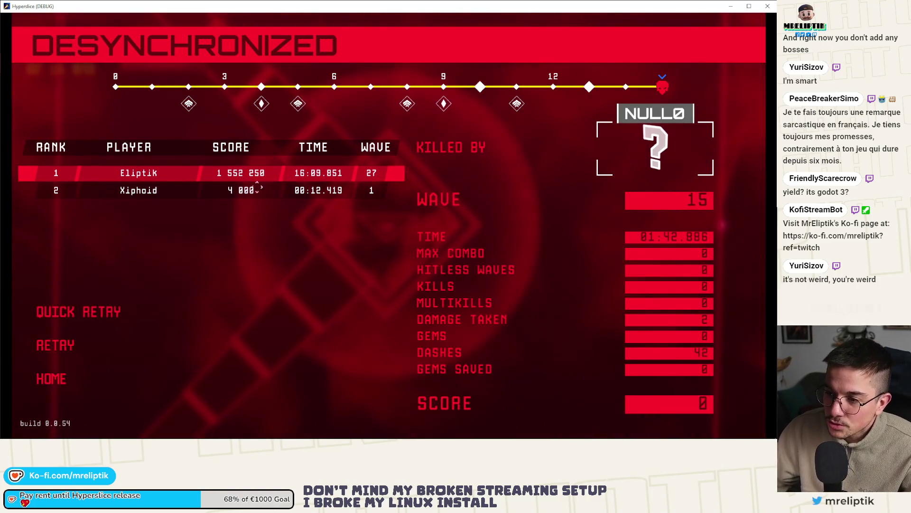
# Step: Quick Retry after dying, slash some red enemies, then stop the game with F8
pyautogui.click(86, 312)
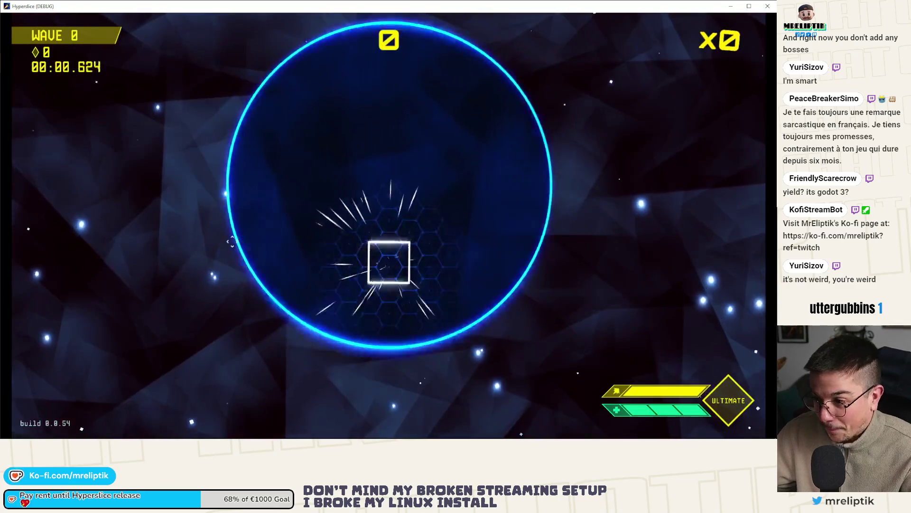
pyautogui.click(403, 285)
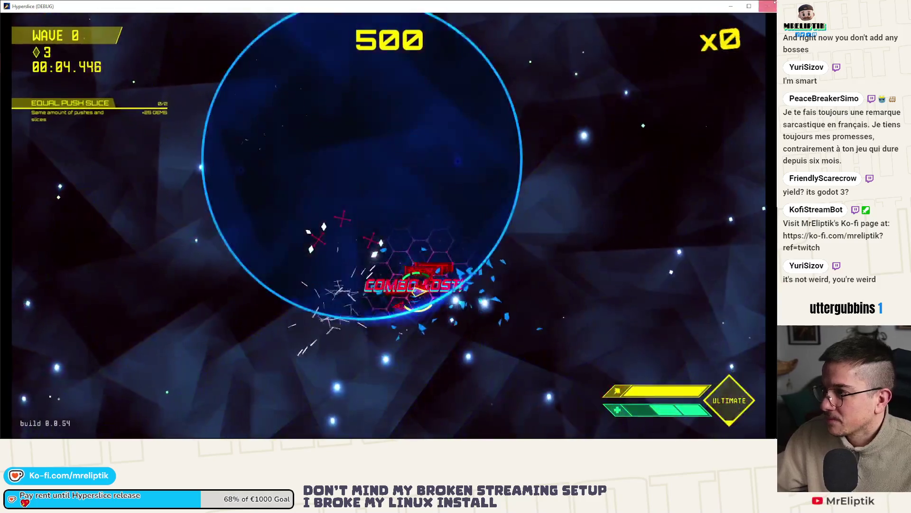
pyautogui.press('F8')
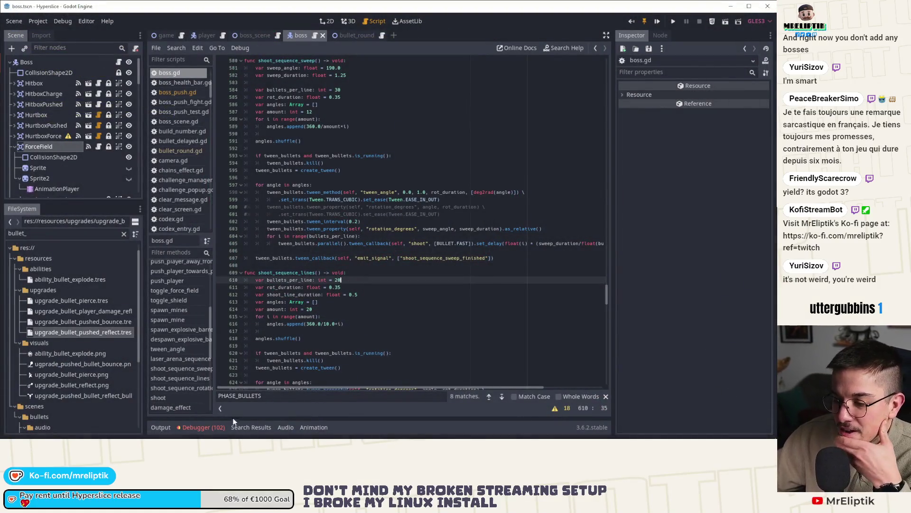
# Step: Jump from the Debugger's get_child index-out-of-bounds error to its line in progress_display.gd
pyautogui.click(200, 427)
pyautogui.click(203, 324)
pyautogui.scroll(-2, 227, 404)
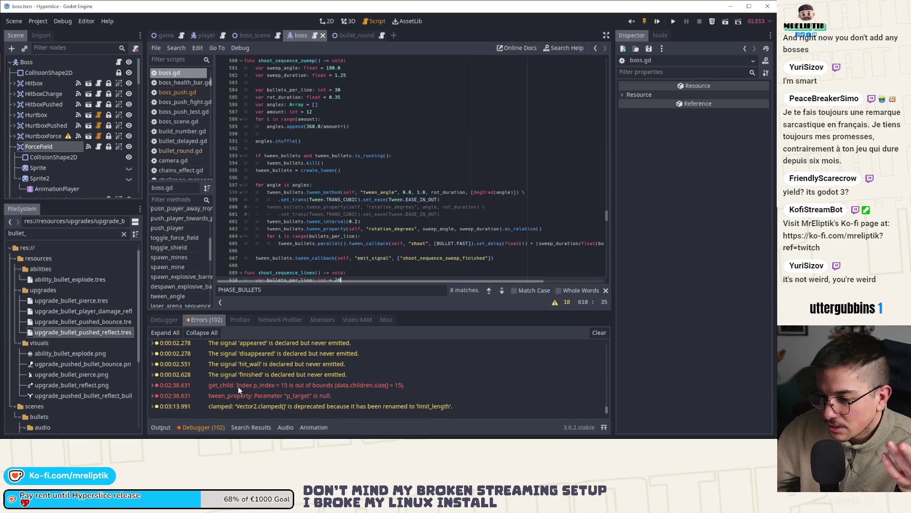
pyautogui.doubleClick(222, 385)
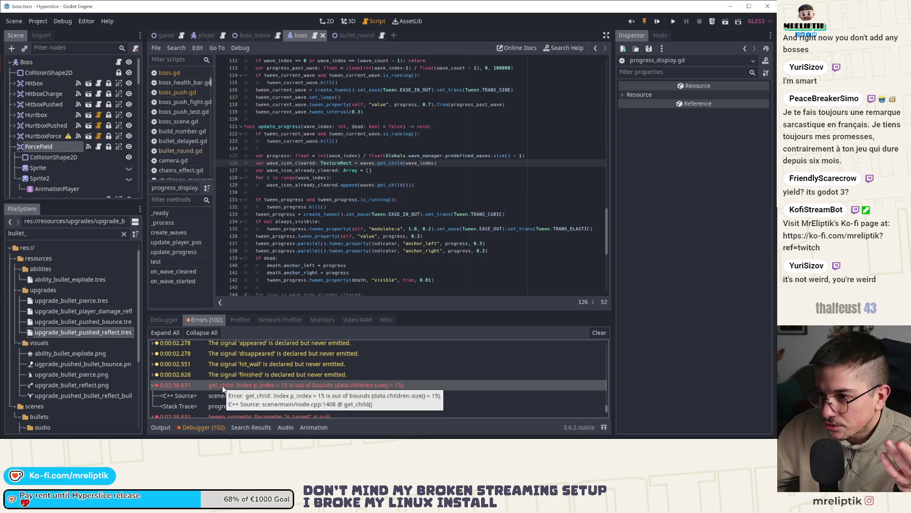
# Step: Collapse the debugger panel and show the boss scene in the 2D view
pyautogui.doubleClick(188, 428)
pyautogui.click(190, 428)
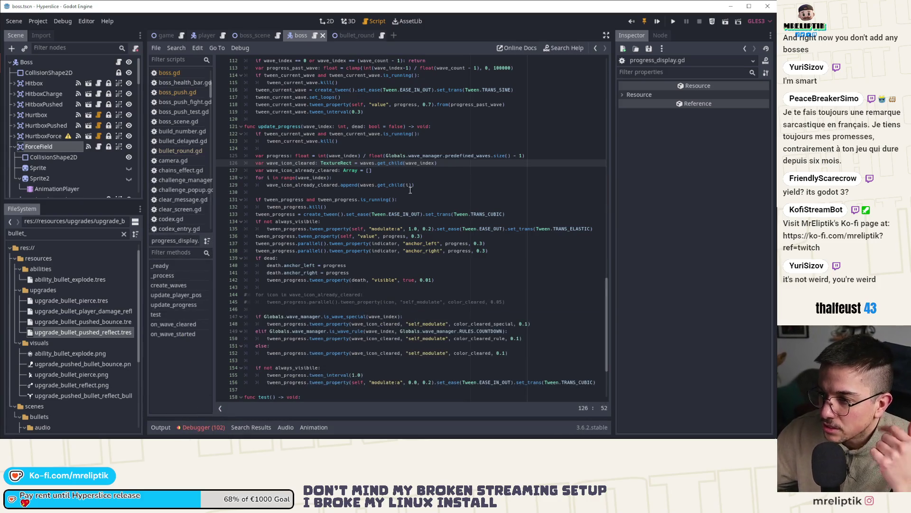
pyautogui.click(333, 21)
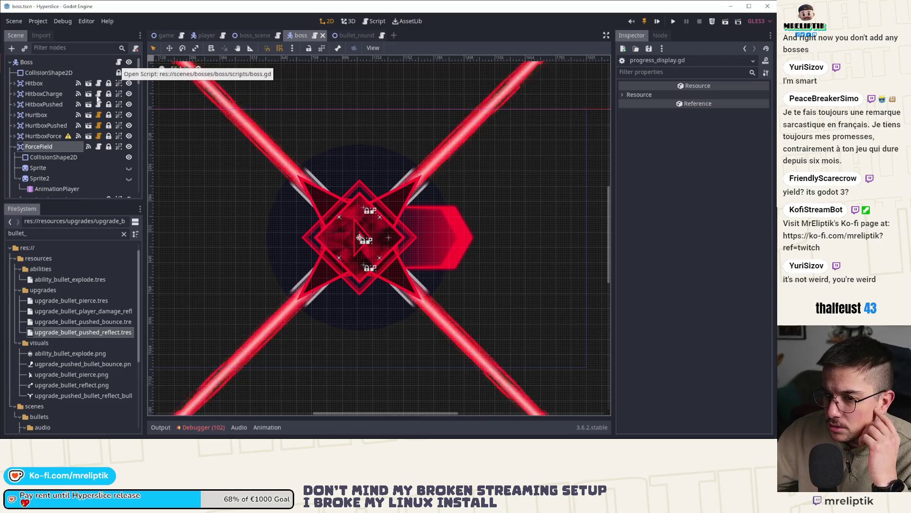
# Step: Open force_field.gd and the ForceField AnimationPlayer's loop animation with its self_modulate track
pyautogui.click(98, 147)
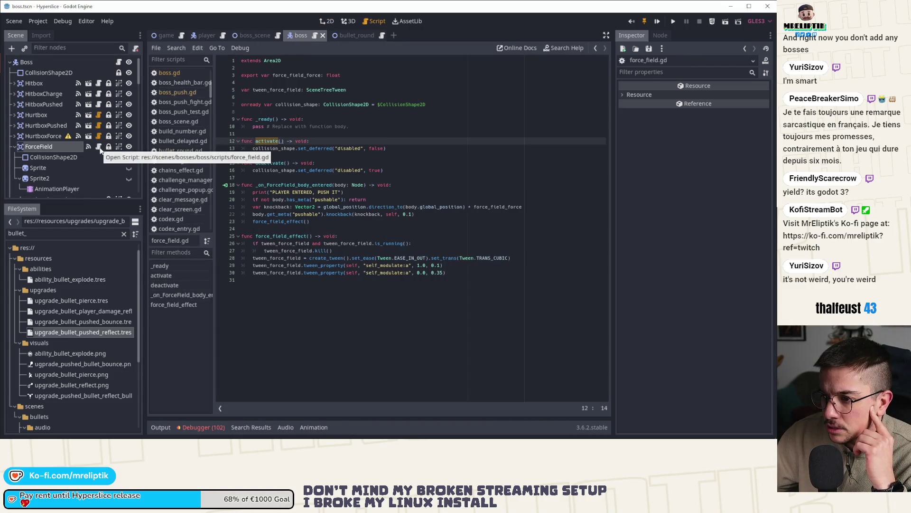
pyautogui.click(53, 147)
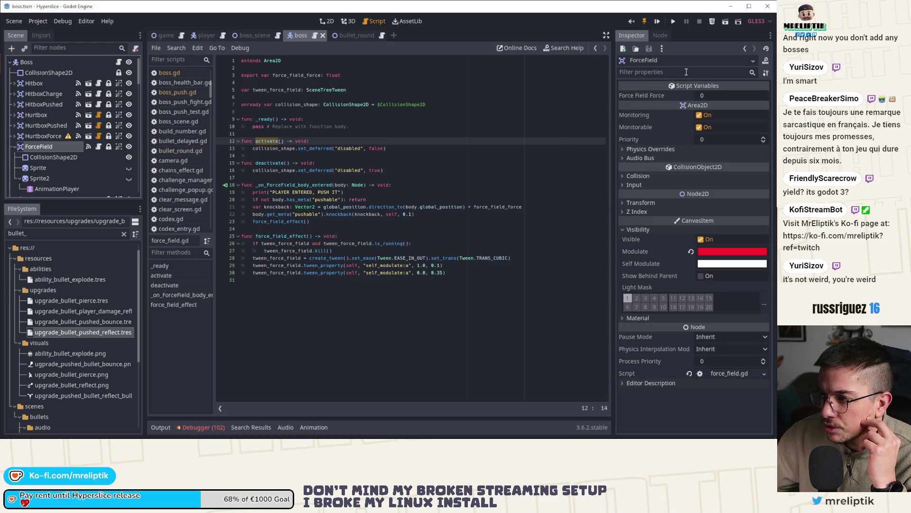
pyautogui.click(62, 189)
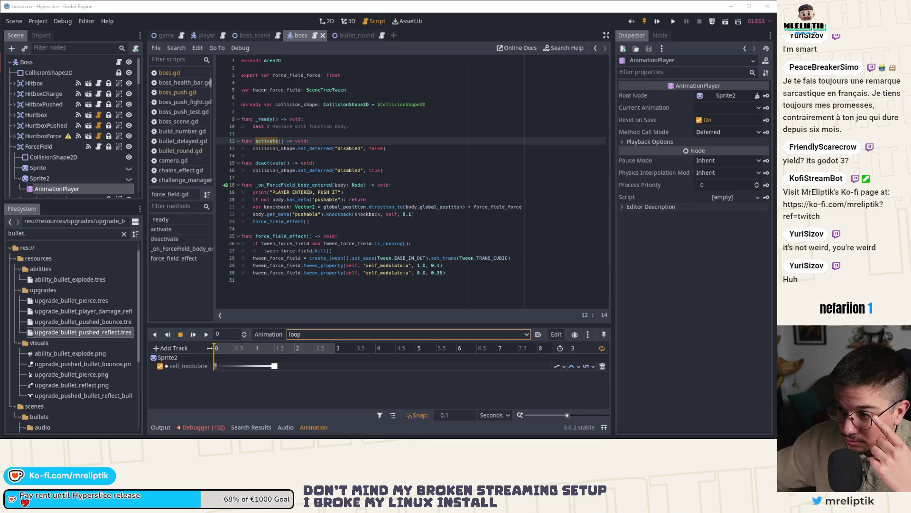
# Step: Preview the loop animation by scrubbing the timeline to 2.3 seconds, then to its 3-second end
pyautogui.doubleClick(271, 236)
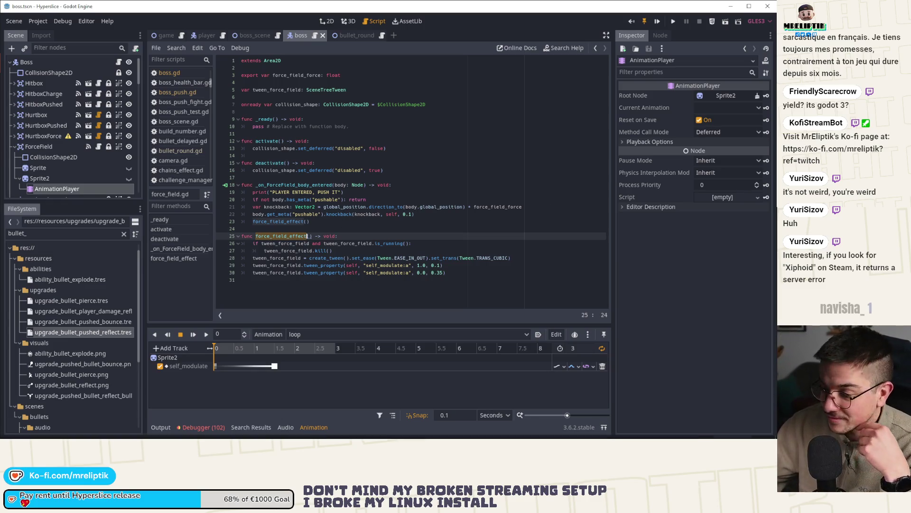
pyautogui.click(669, 431)
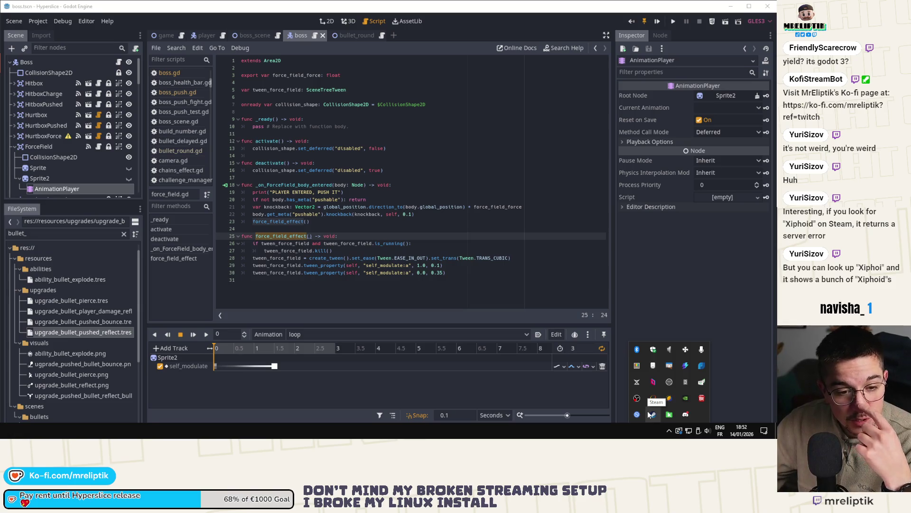
pyautogui.click(640, 293)
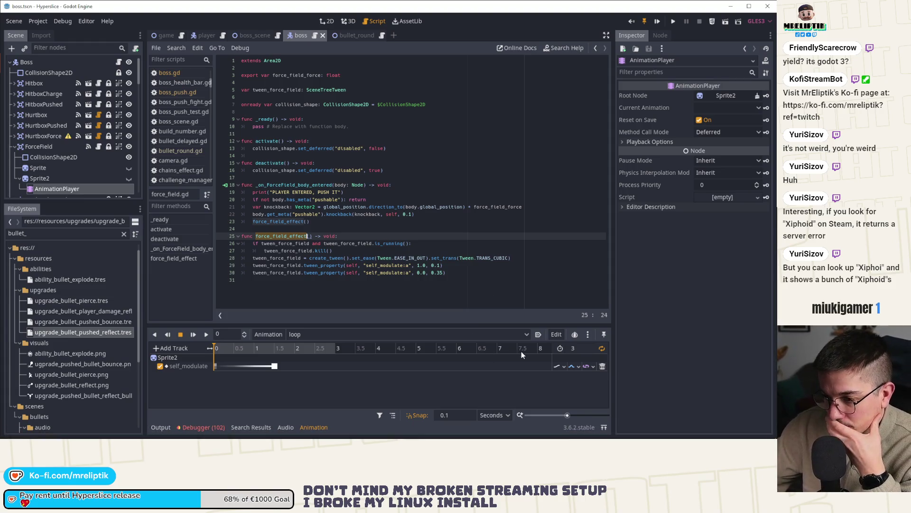
pyautogui.moveTo(277, 349); pyautogui.dragTo(313, 351)
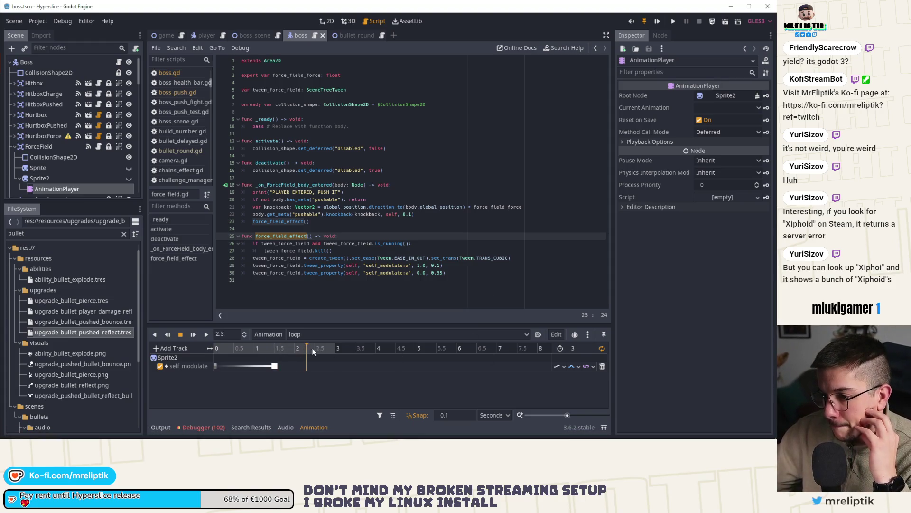
pyautogui.moveTo(228, 360); pyautogui.dragTo(341, 361)
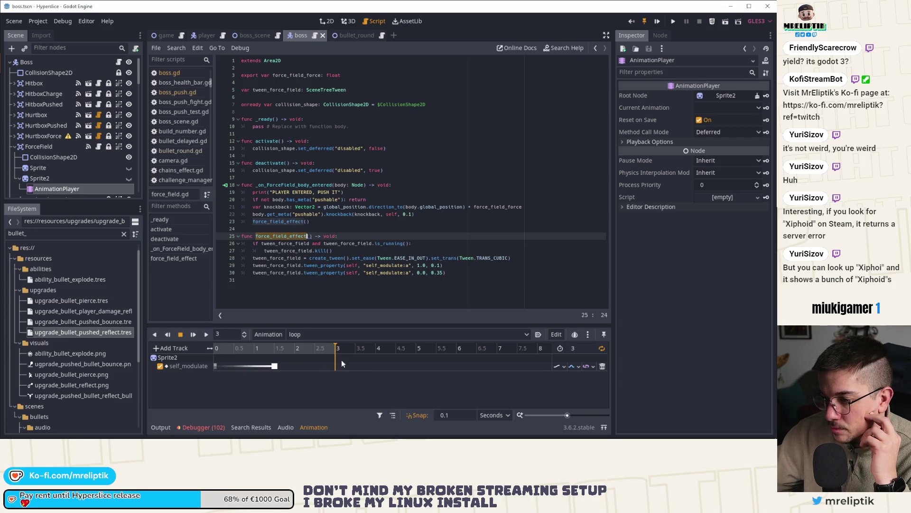
# Step: Recheck the Debugger error list and Output log, then collapse the bottom panel
pyautogui.click(212, 429)
pyautogui.scroll(-3, 244, 378)
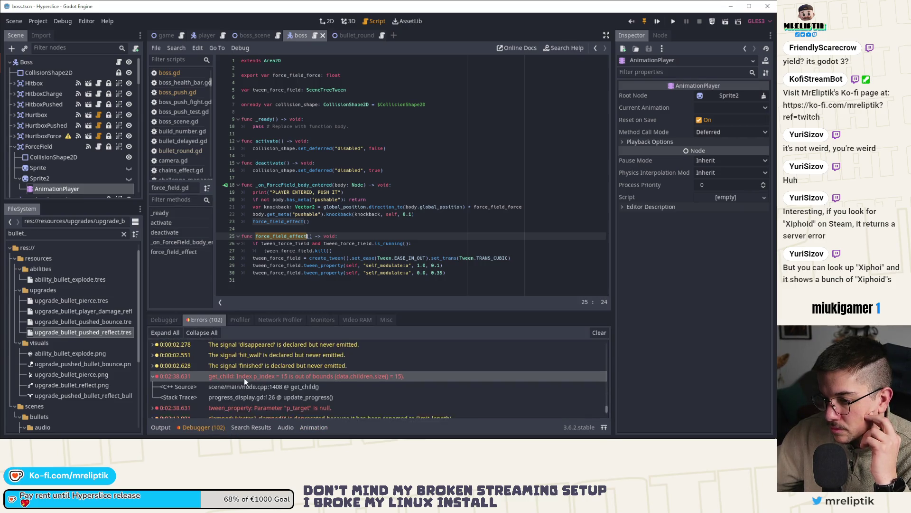
pyautogui.click(200, 429)
pyautogui.click(199, 429)
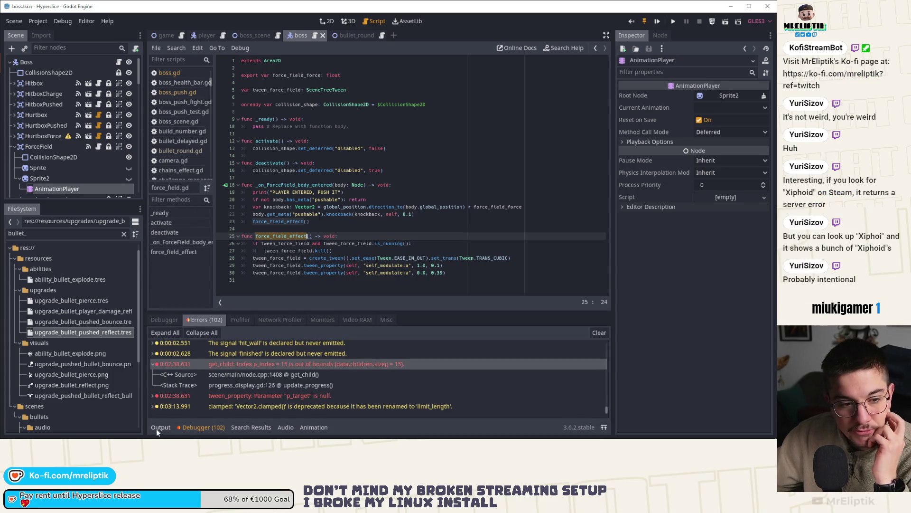
pyautogui.click(156, 429)
pyautogui.click(160, 429)
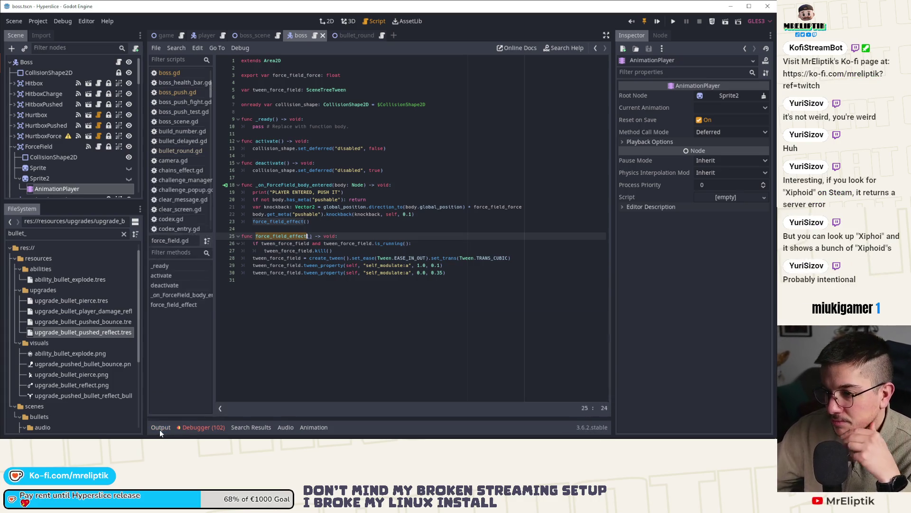
pyautogui.click(160, 430)
pyautogui.click(201, 427)
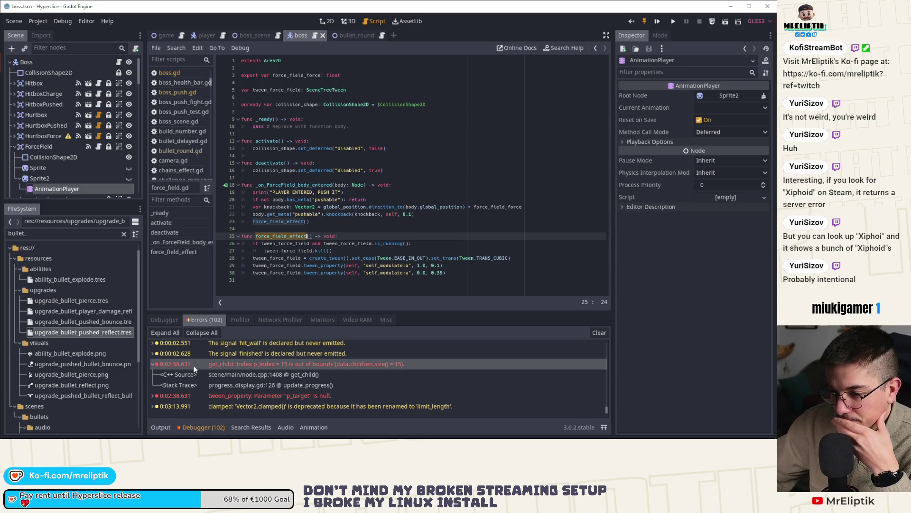
pyautogui.click(191, 428)
# Step: Place the caret below the onready collision_shape declaration in force_field.gd
pyautogui.click(285, 236)
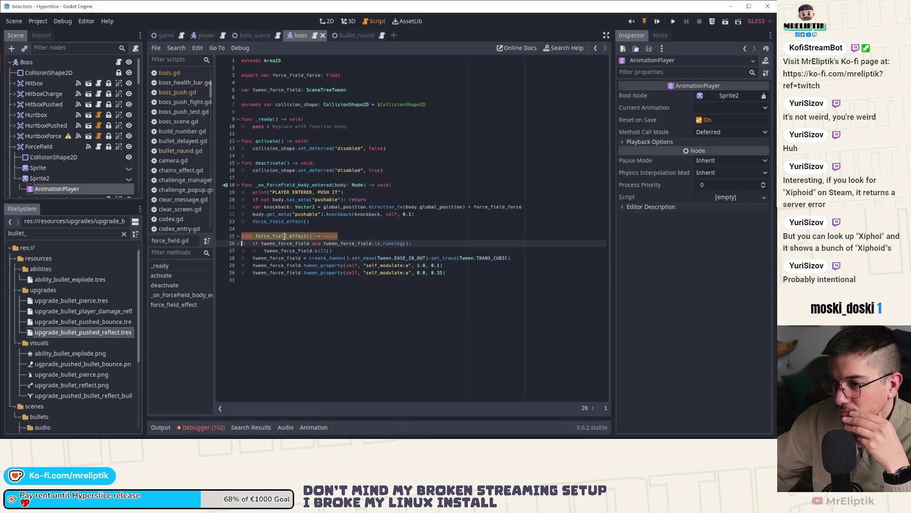
pyautogui.doubleClick(287, 236)
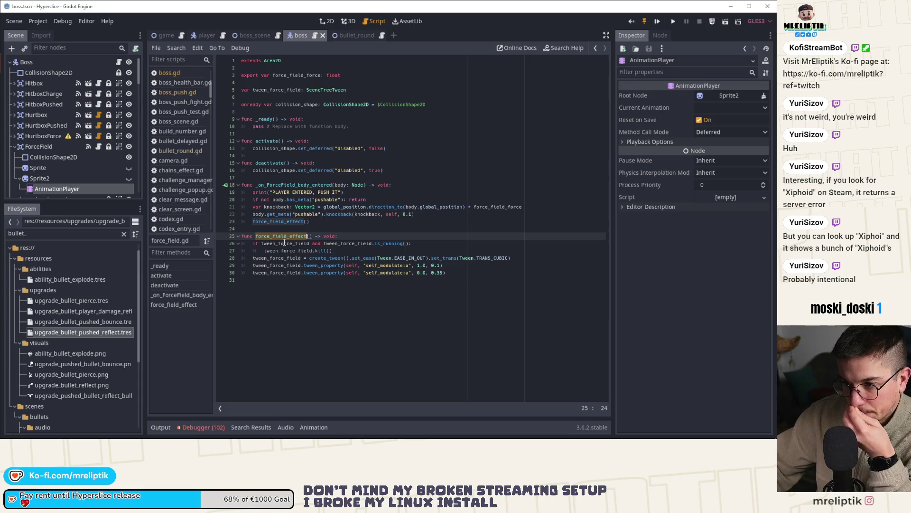
pyautogui.click(253, 178)
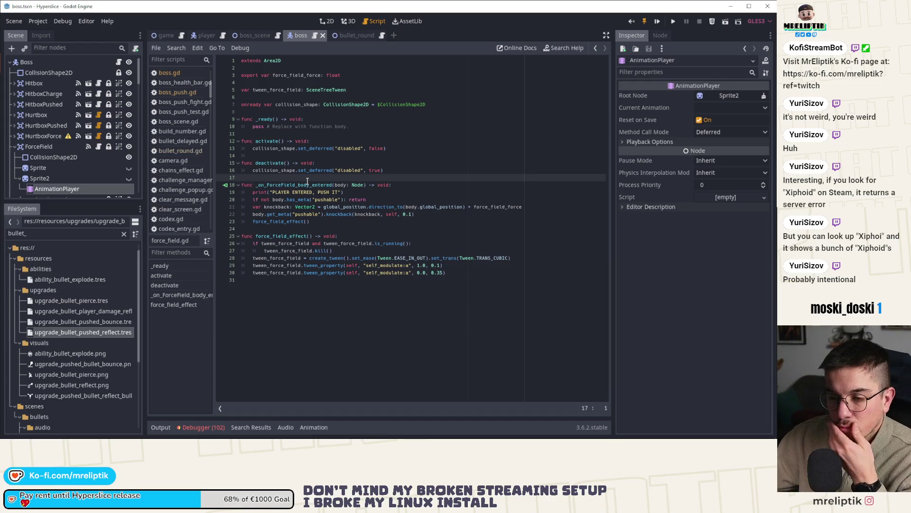
pyautogui.click(298, 113)
# Step: Add 'onready var animation_player: AnimationPlayer = $Sprite2/AnimationPlayer' and tidy the surrounding blank lines
pyautogui.press('Return')
pyautogui.press('Return')
pyautogui.press('Up')
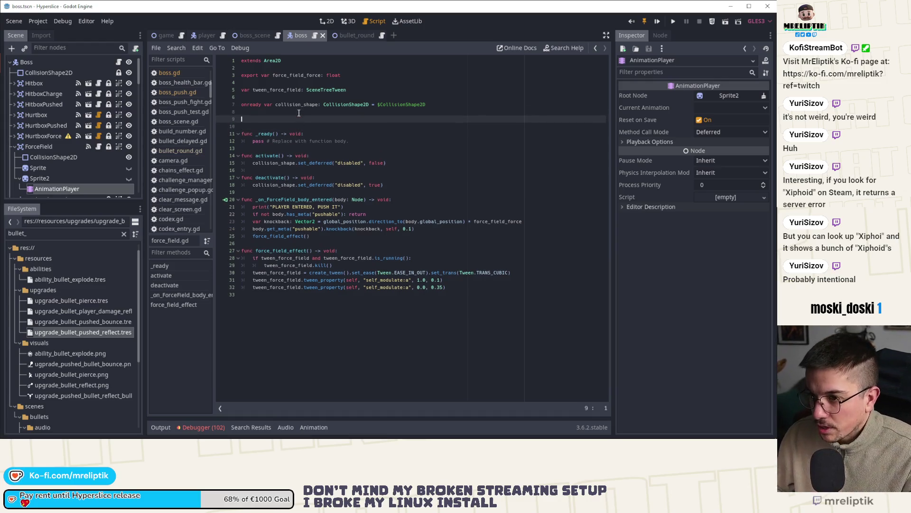
pyautogui.moveTo(67, 190)
pyautogui.mouseDown()
pyautogui.moveTo(285, 118)
pyautogui.moveTo(262, 120)
pyautogui.mouseUp()
pyautogui.click(243, 112)
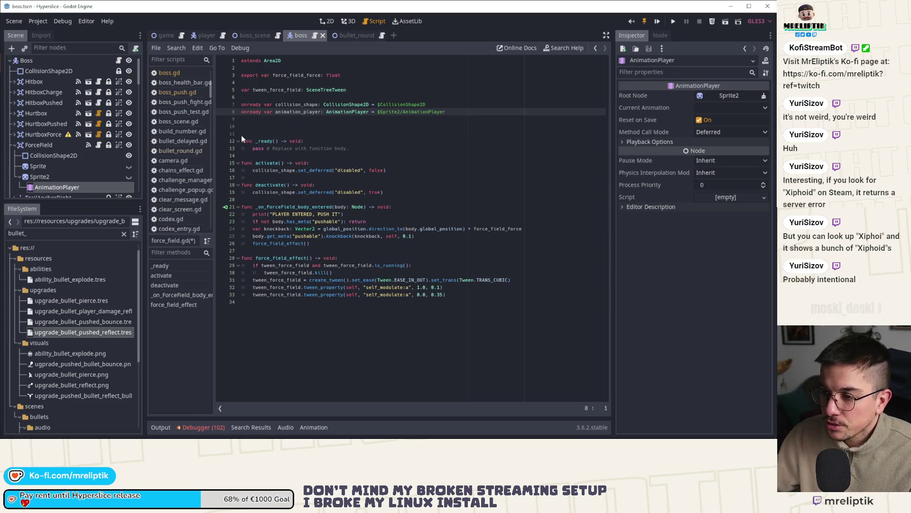
pyautogui.press('Return')
pyautogui.press('Return')
pyautogui.press('Down')
pyautogui.press('Down')
pyautogui.press('BackSpace')
pyautogui.press('BackSpace')
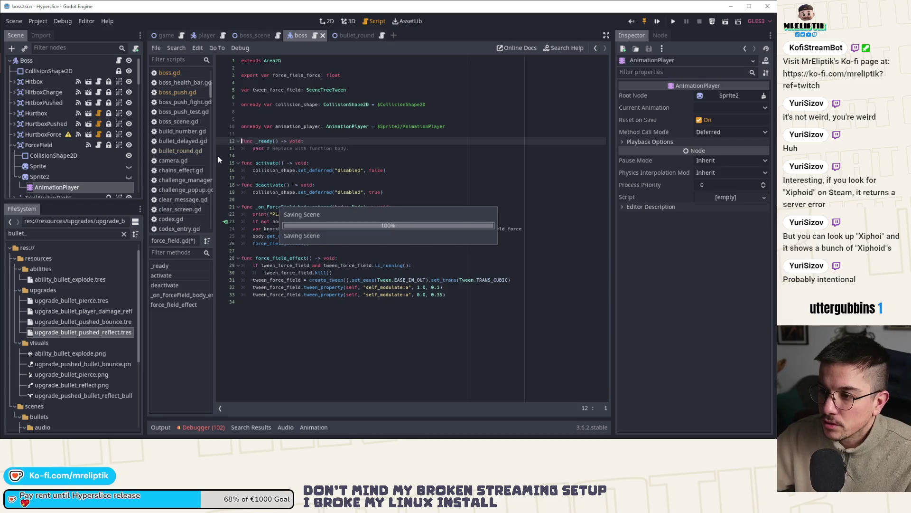
pyautogui.click(274, 119)
pyautogui.press('Delete')
pyautogui.doubleClick(298, 120)
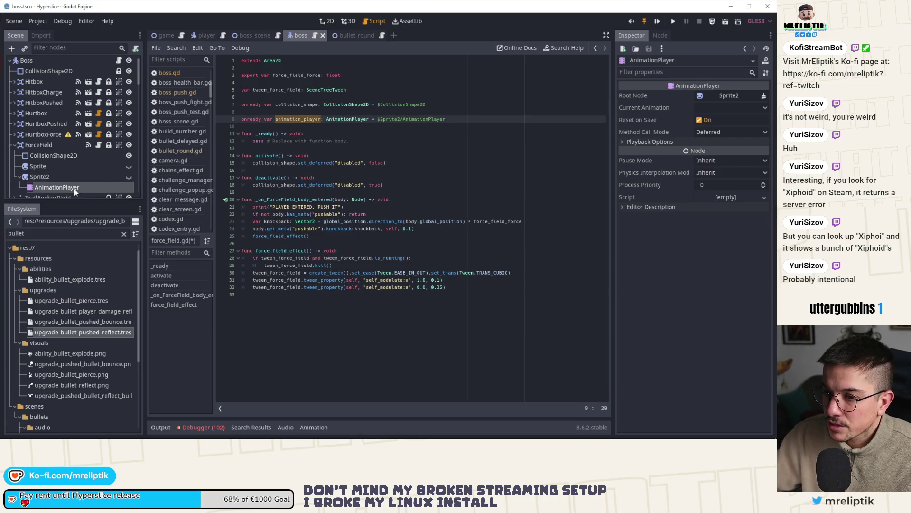
# Step: Select Sprite2's AnimationPlayer and add RESET values to its animation
pyautogui.click(38, 166)
pyautogui.click(56, 188)
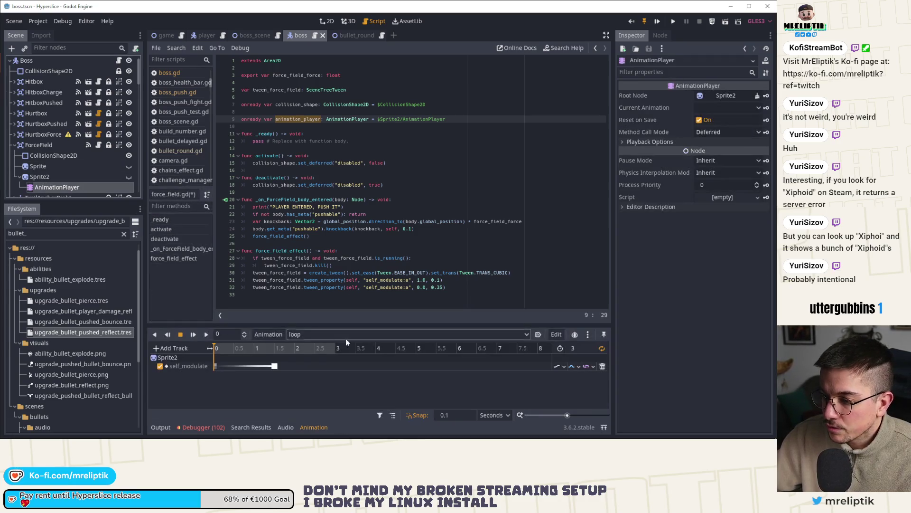
pyautogui.click(557, 334)
pyautogui.click(555, 337)
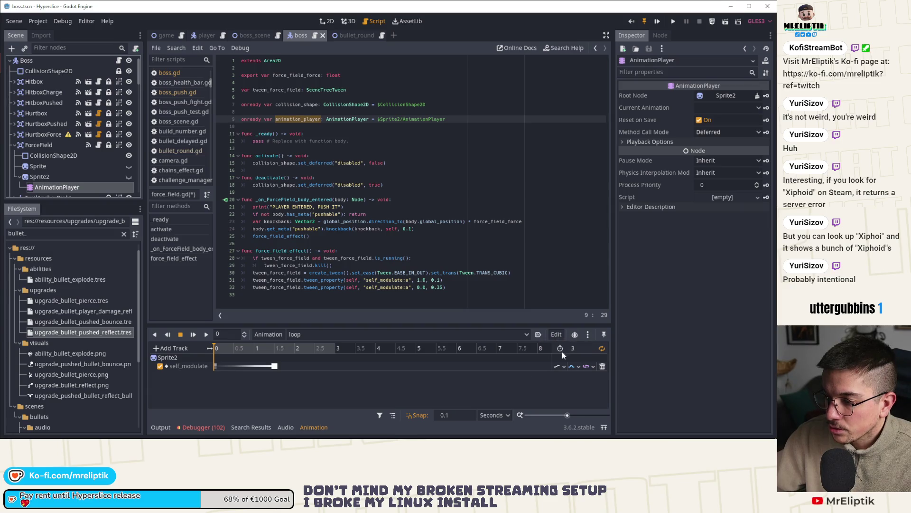
pyautogui.click(389, 163)
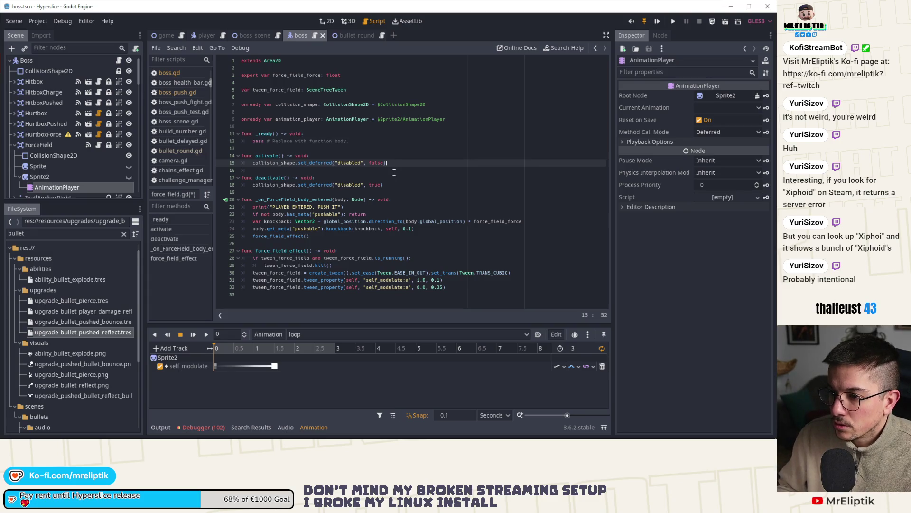
# Step: Add animation_player.play("loop") to activate() and duplicate the call into deactivate()
pyautogui.press('Return')
pyautogui.write('animation_player.play(')
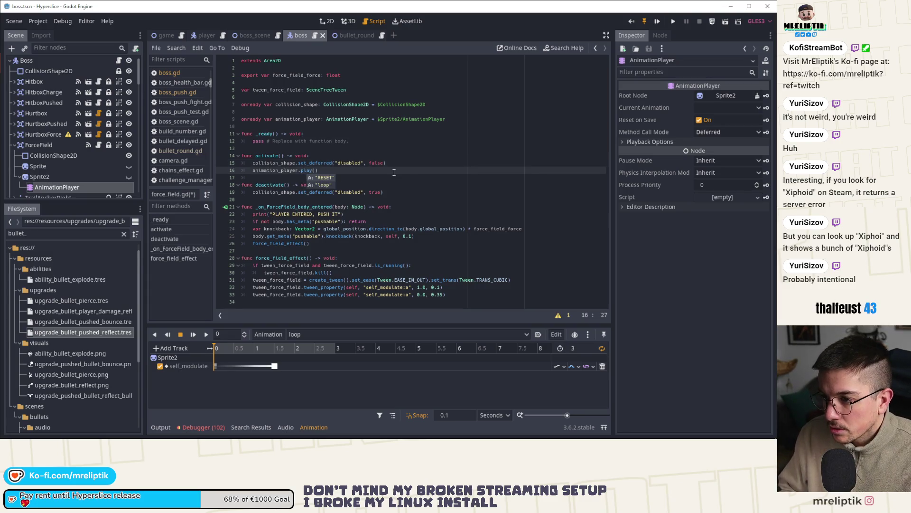
pyautogui.press('Return')
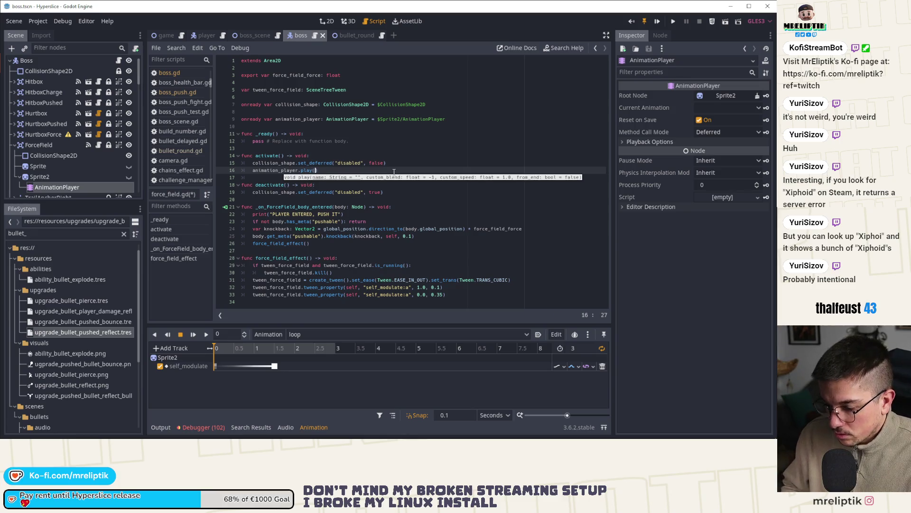
pyautogui.write('"lo')
pyautogui.hotkey('ctrl', 'b')
pyautogui.hotkey('alt', 'Down')
pyautogui.hotkey('alt', 'Down')
pyautogui.hotkey('alt', 'Down')
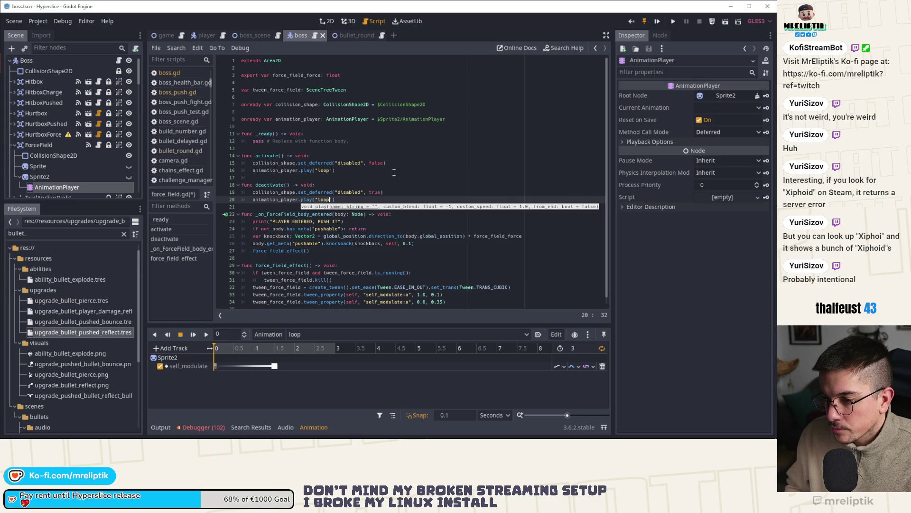
pyautogui.hotkey('ctrl', 'shift', 'Left')
pyautogui.hotkey('ctrl', 'shift', 'Left')
pyautogui.hotkey('ctrl', 'shift', 'Left')
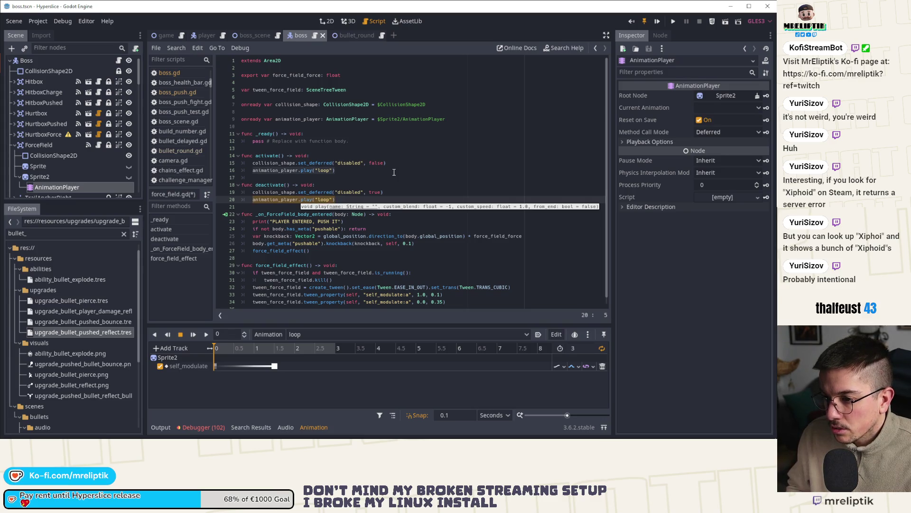
pyautogui.press('Left')
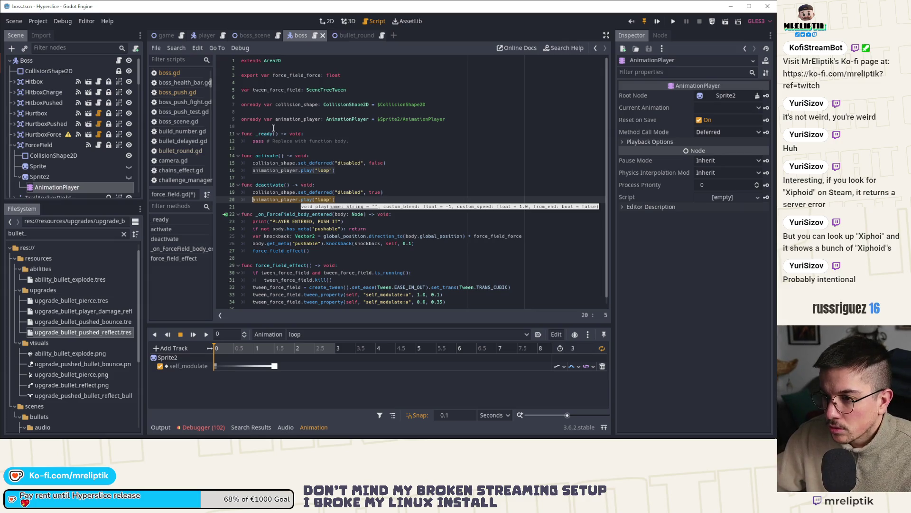
# Step: Remove the blank declaration line and paste the four tween lines over the call in deactivate()
pyautogui.click(271, 127)
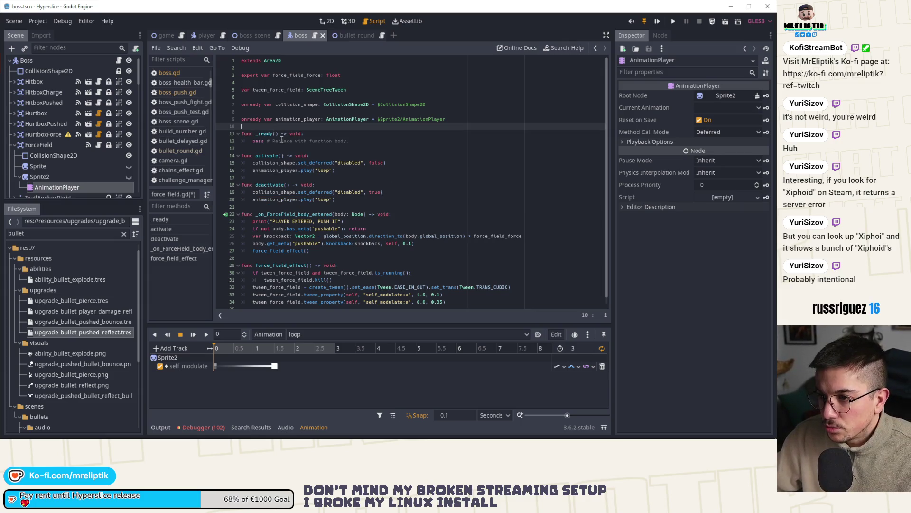
pyautogui.click(242, 119)
pyautogui.press('BackSpace')
pyautogui.click(385, 89)
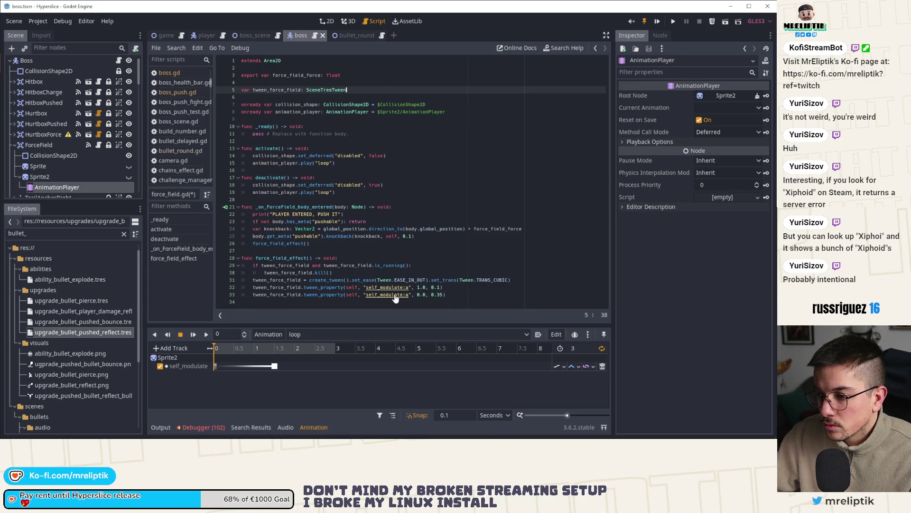
pyautogui.moveTo(253, 265); pyautogui.dragTo(500, 285)
pyautogui.hotkey('ctrl', 'c')
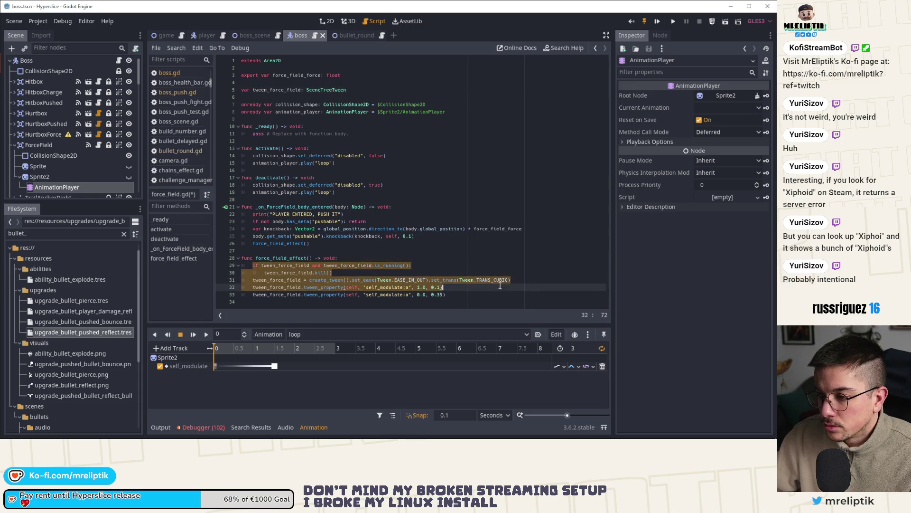
pyautogui.moveTo(335, 192); pyautogui.dragTo(253, 192)
pyautogui.hotkey('ctrl', 'v')
# Step: Add animation_player.stop() to deactivate(), fade self_modulate:a to 0.0, and save
pyautogui.click(404, 183)
pyautogui.press('Return')
pyautogui.write('animation_player.stop(')
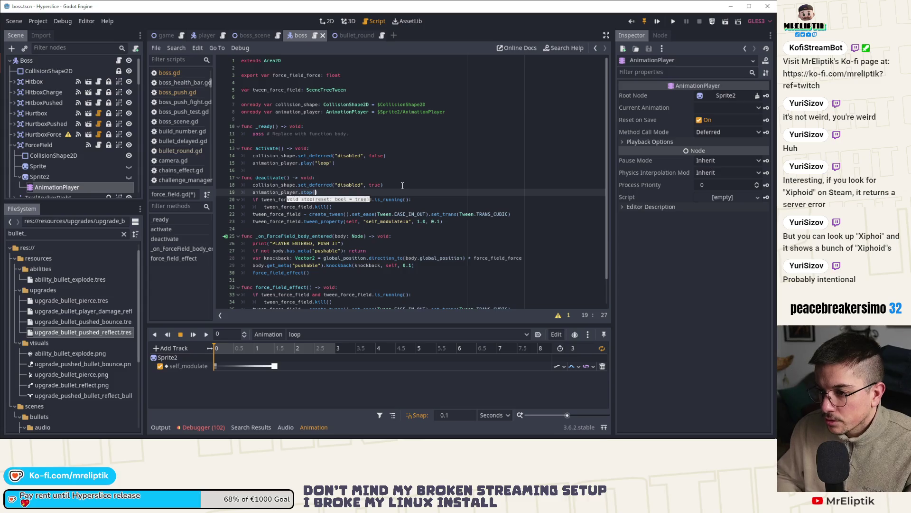
pyautogui.click(402, 185)
pyautogui.doubleClick(387, 222)
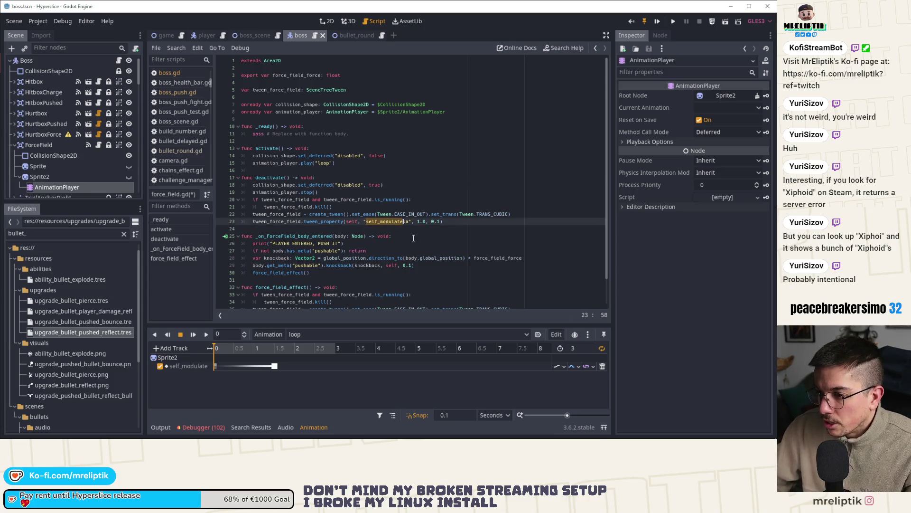
pyautogui.click(420, 221)
pyautogui.write('0.')
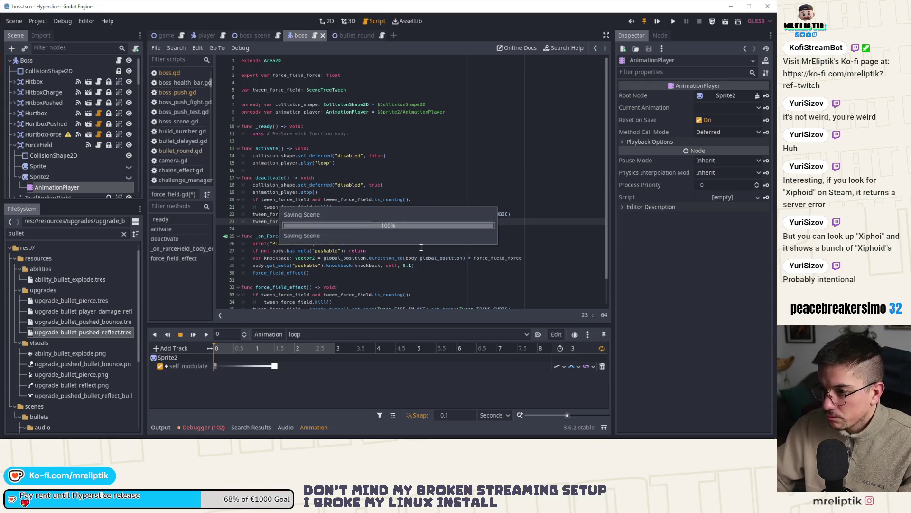
pyautogui.click(470, 215)
pyautogui.hotkey('ctrl', 's')
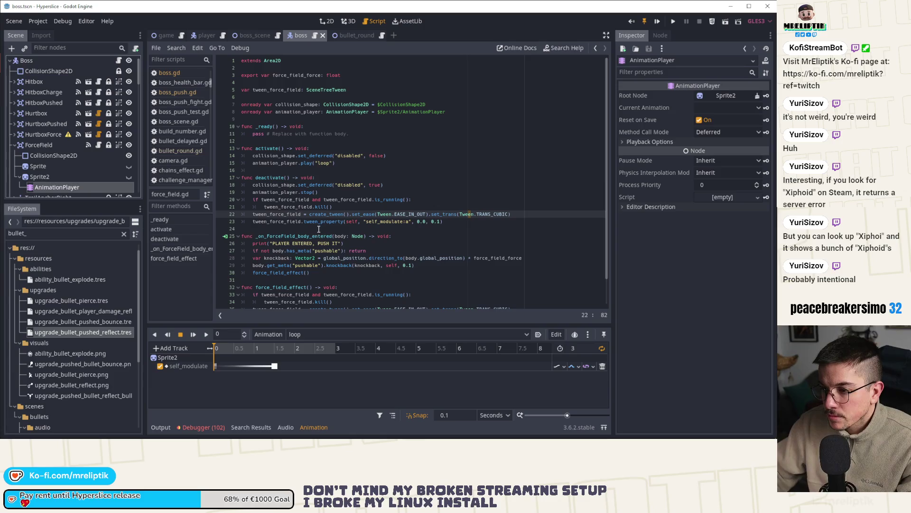
pyautogui.click(39, 145)
pyautogui.scroll(-1, 41, 162)
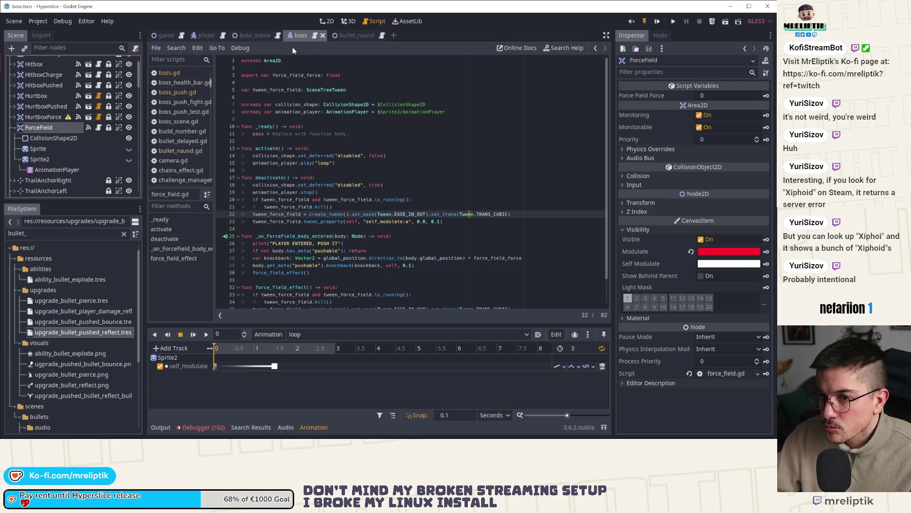
pyautogui.click(328, 21)
pyautogui.click(38, 118)
pyautogui.click(40, 128)
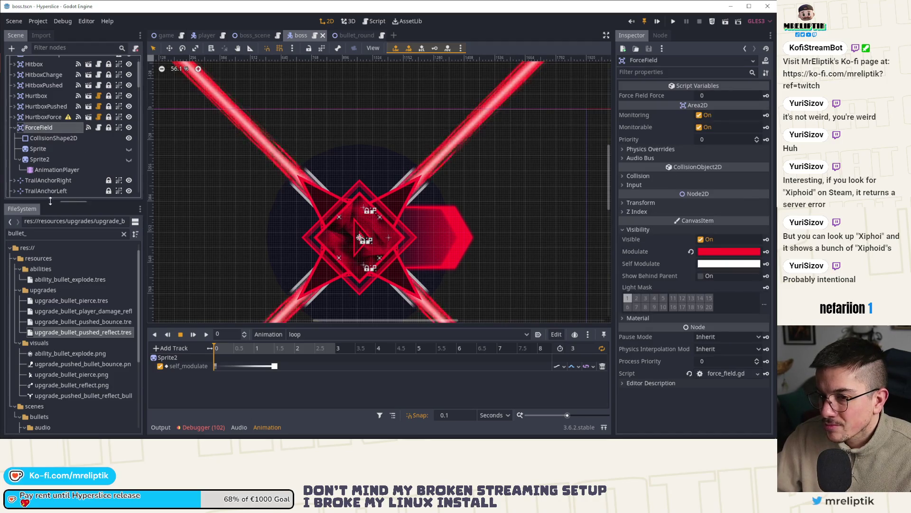
pyautogui.scroll(-2, 69, 171)
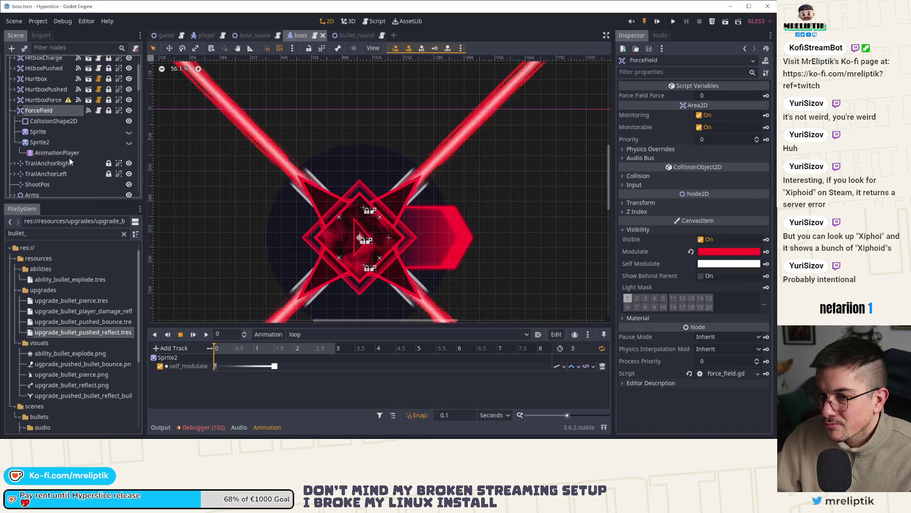
pyautogui.click(53, 142)
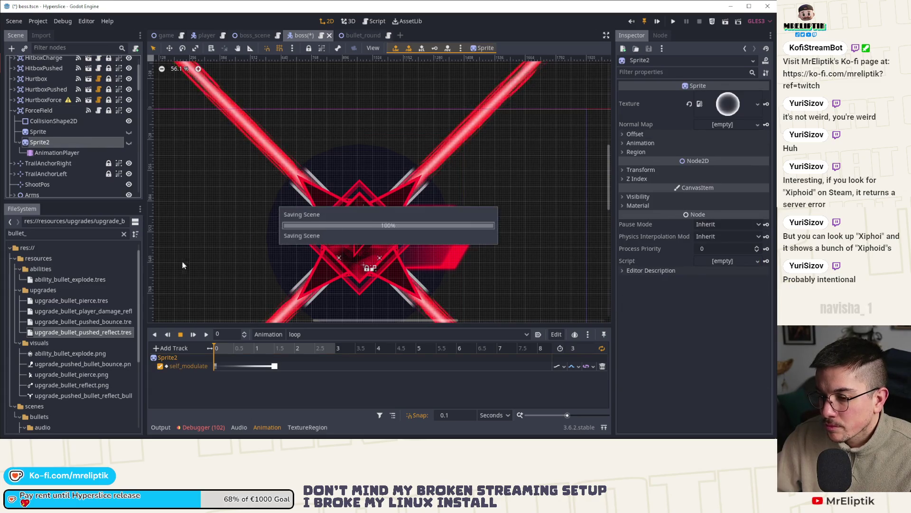
pyautogui.click(321, 334)
pyautogui.click(320, 347)
pyautogui.click(314, 334)
pyautogui.click(311, 358)
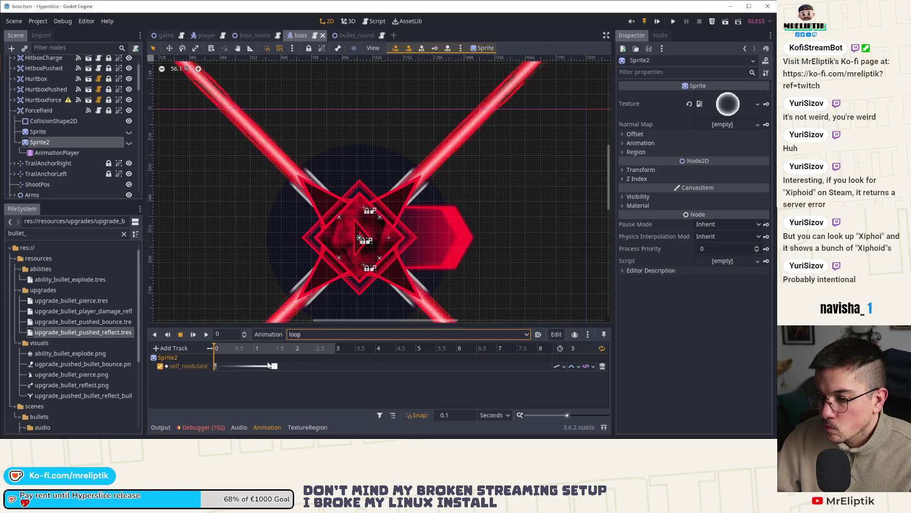
pyautogui.click(57, 152)
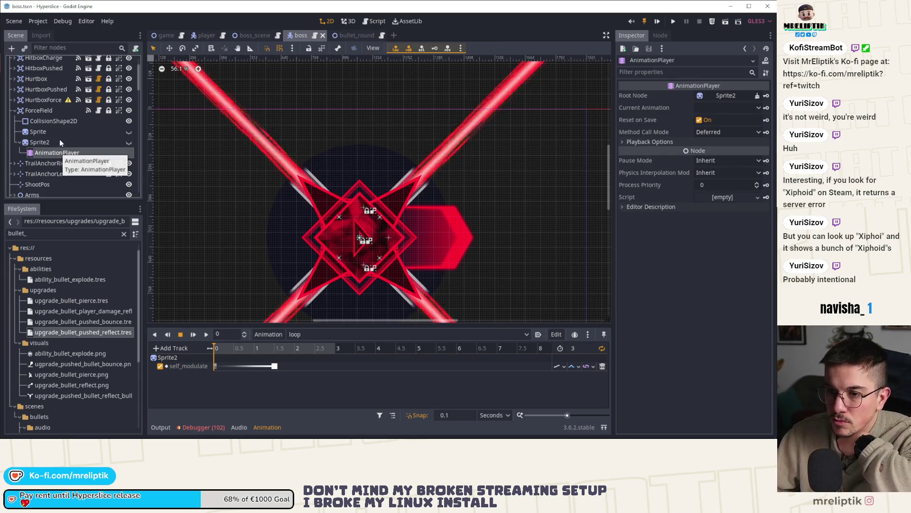
pyautogui.click(99, 110)
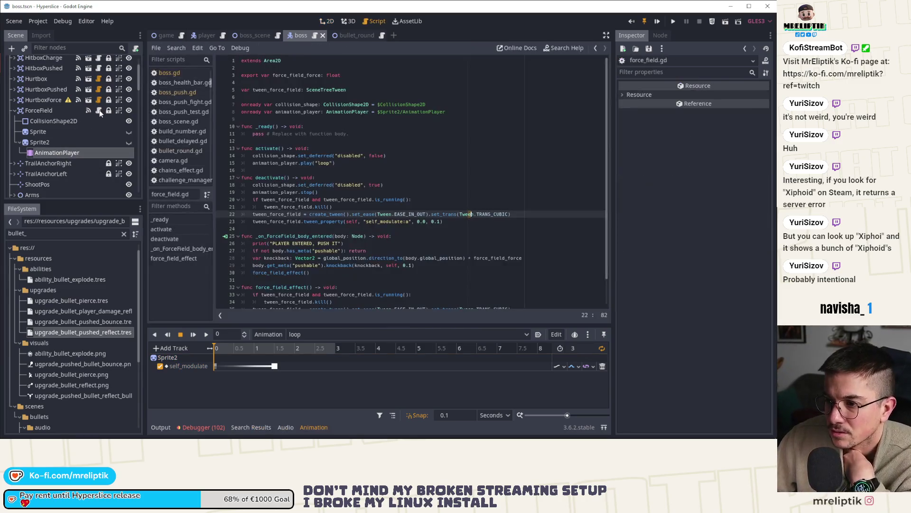
pyautogui.scroll(-1, 359, 245)
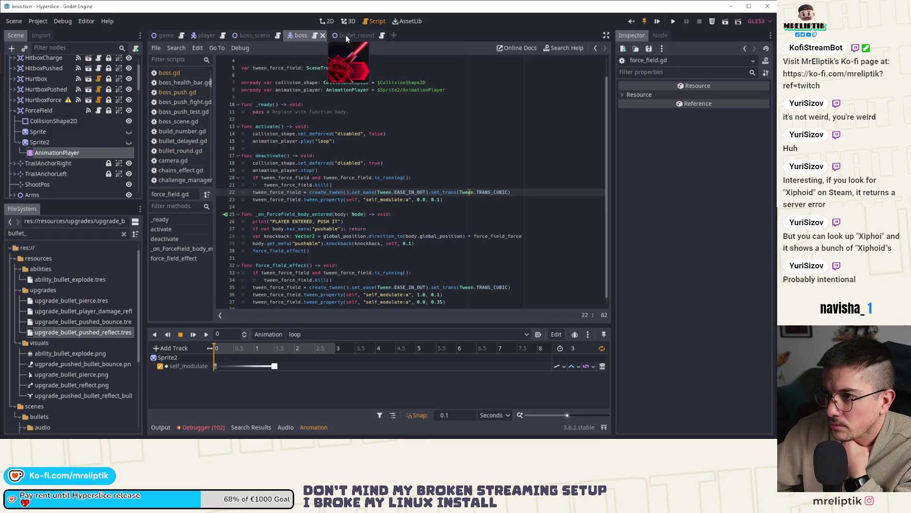
# Step: Open the boss_push scene through the quick scene finder
pyautogui.hotkey('ctrl', 'shift', 'o')
pyautogui.write('boss_push')
pyautogui.press('Return')
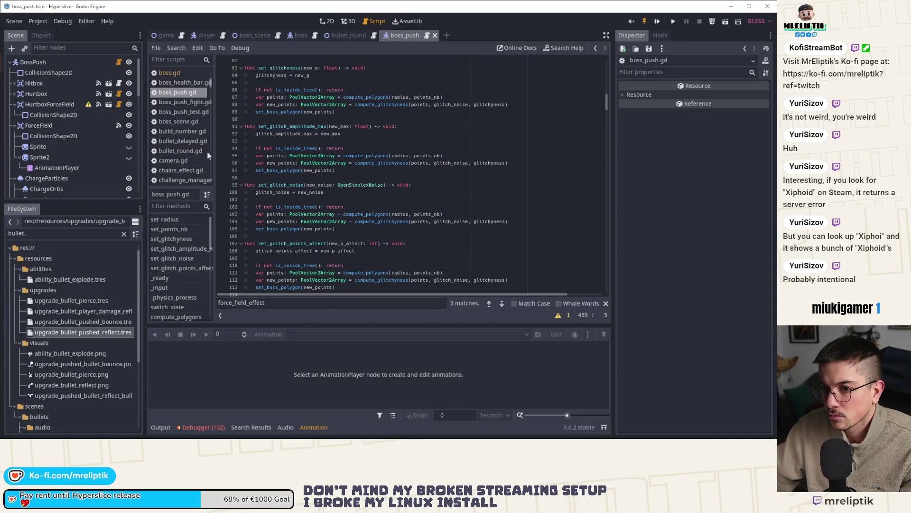
pyautogui.click(157, 428)
pyautogui.click(157, 428)
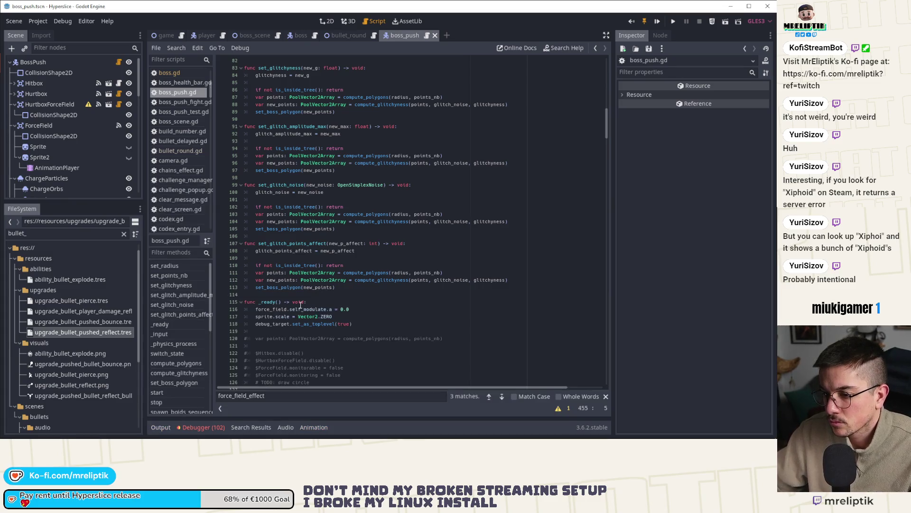
# Step: Inspect the force_field_effect calls and _on_ForceField_body_entered handler, then select the force_field variable
pyautogui.click(502, 396)
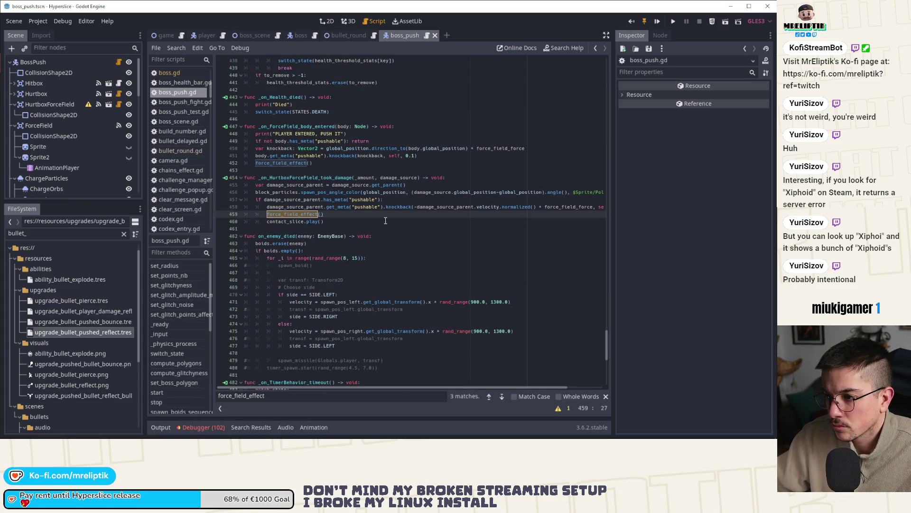
pyautogui.click(334, 164)
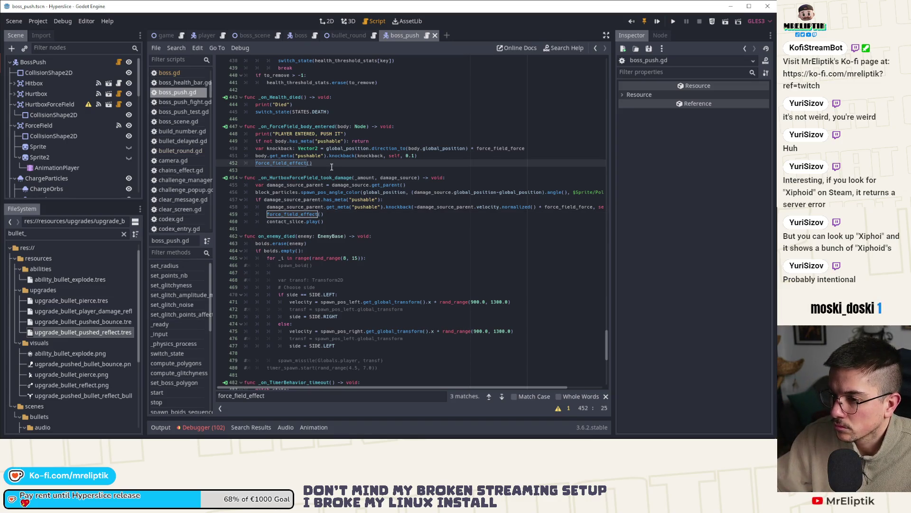
pyautogui.doubleClick(309, 127)
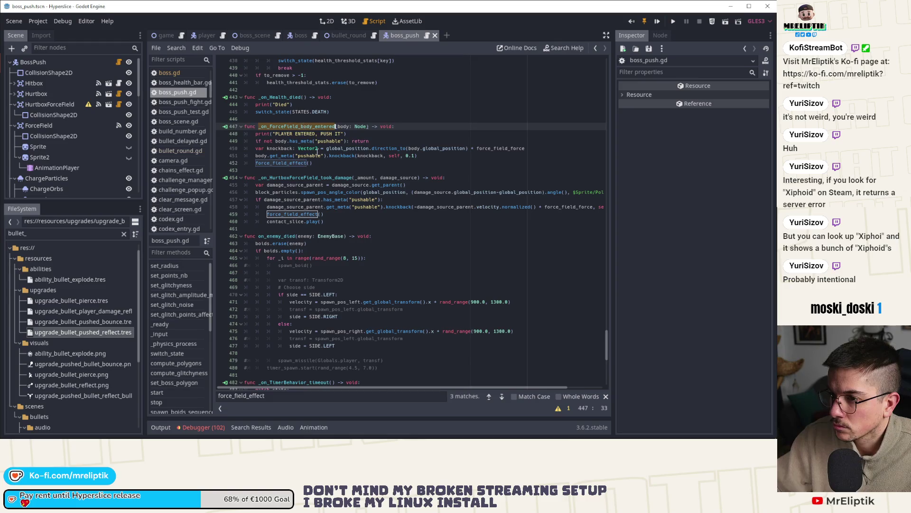
pyautogui.scroll(8, 318, 152)
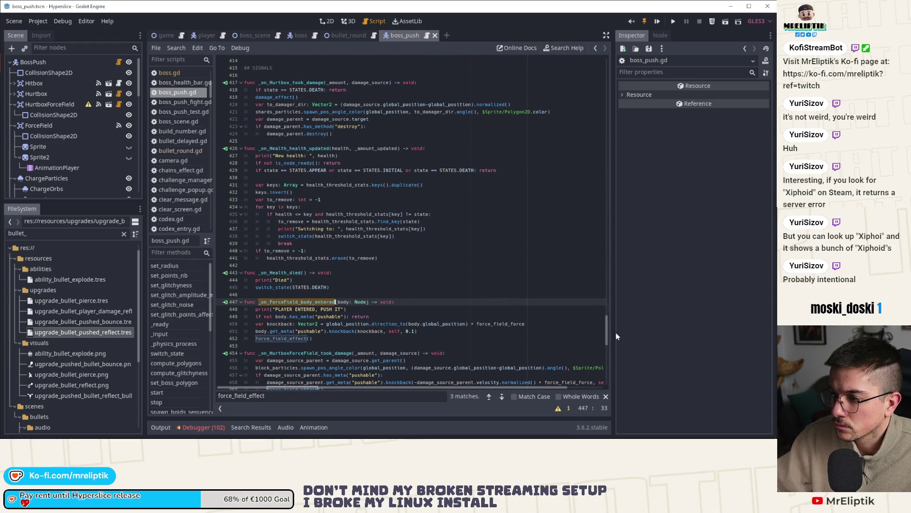
pyautogui.moveTo(608, 330); pyautogui.dragTo(609, 312)
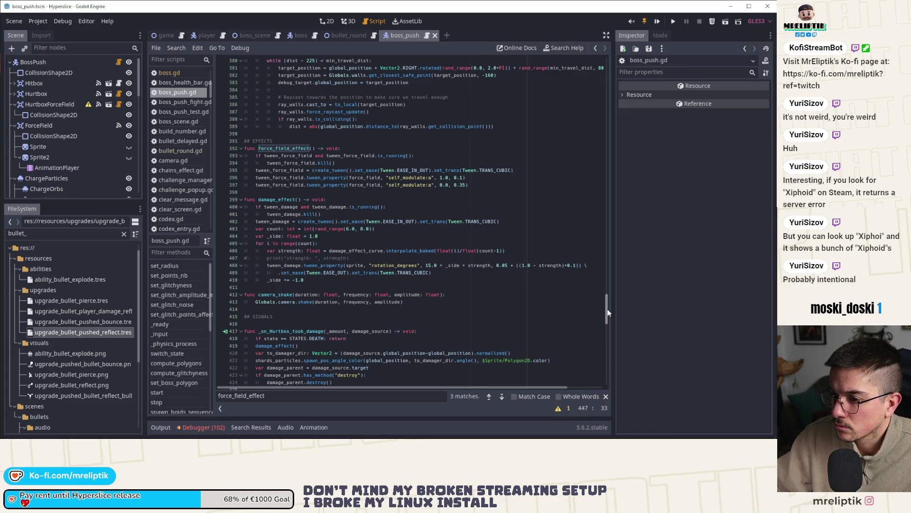
pyautogui.moveTo(609, 312); pyautogui.dragTo(597, 69)
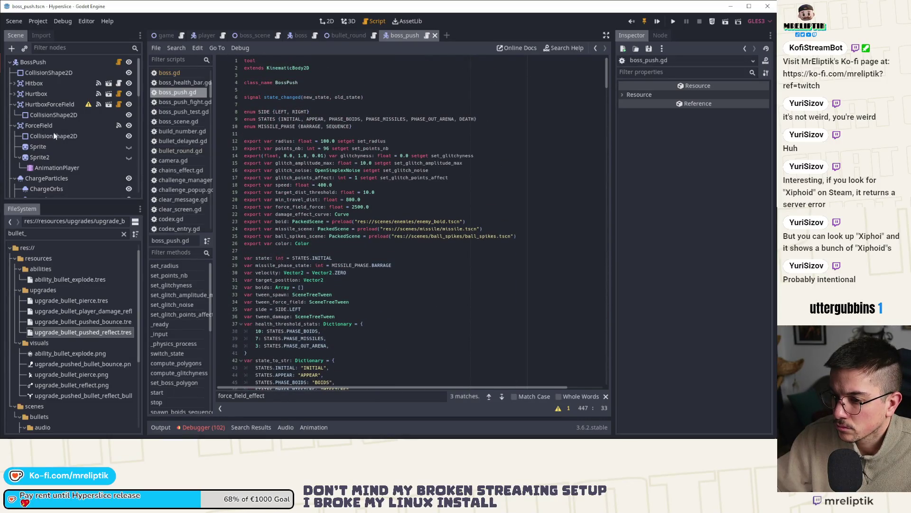
pyautogui.click(38, 147)
pyautogui.scroll(-10, 342, 215)
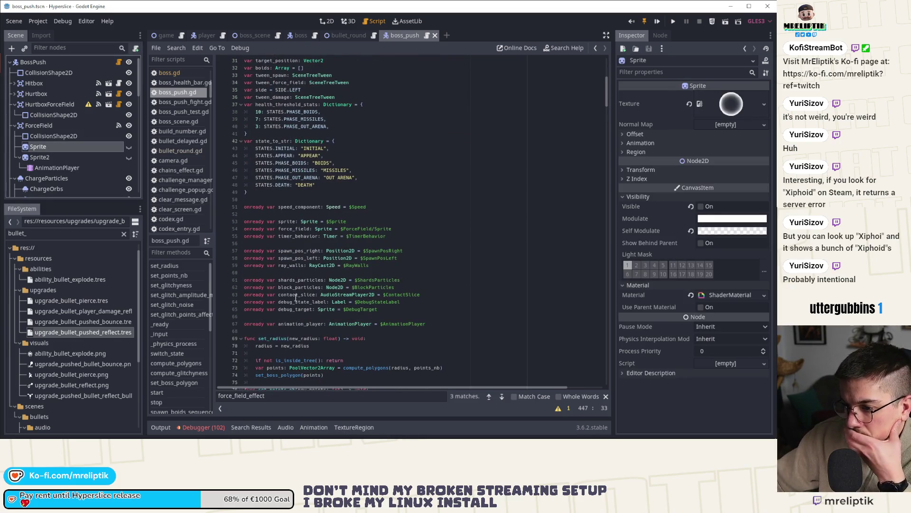
pyautogui.click(292, 229)
pyautogui.doubleClick(293, 229)
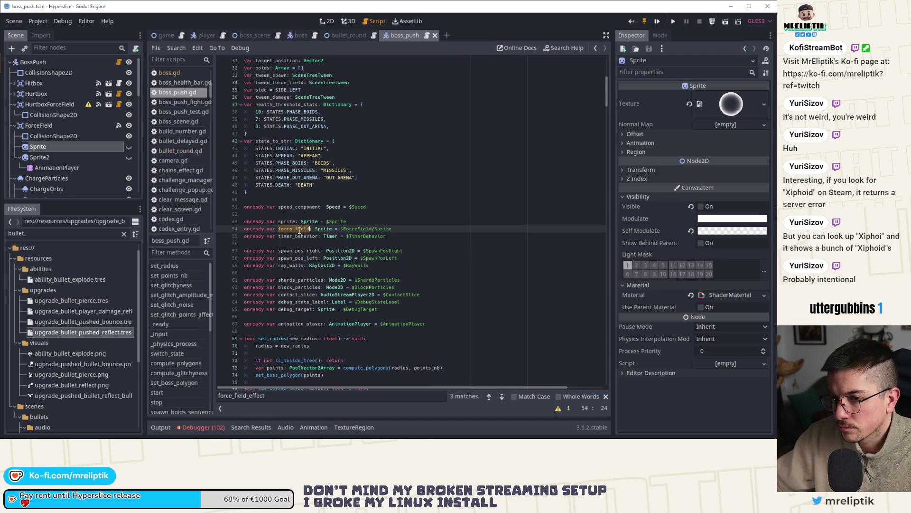
# Step: Search force_field and step through all 17 matches, ending at _ready() setting self_modulate.a to 0.0
pyautogui.hotkey('ctrl', 'f')
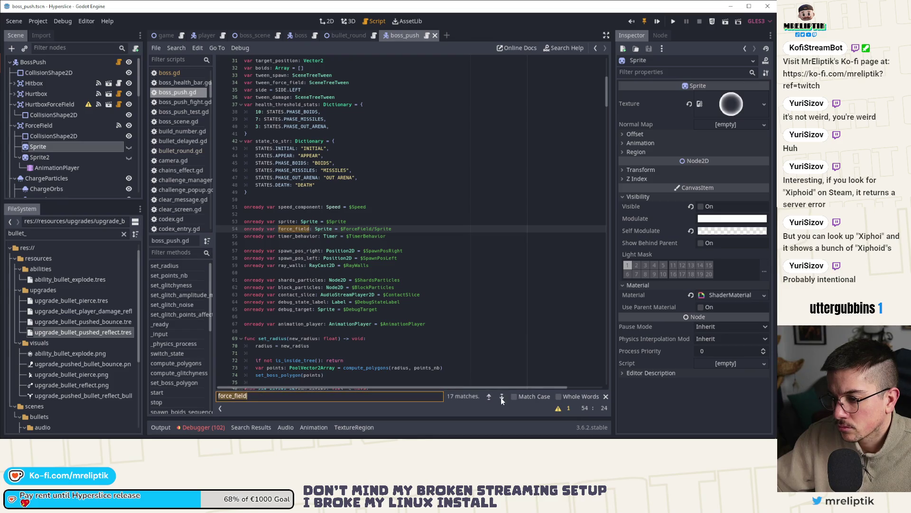
pyautogui.click(502, 397)
pyautogui.click(501, 397)
pyautogui.click(501, 397)
pyautogui.click(501, 398)
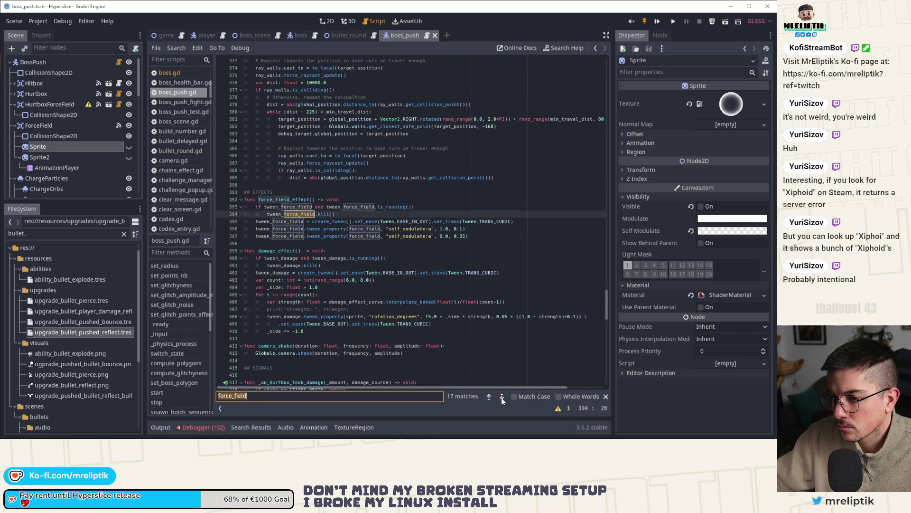
pyautogui.click(501, 397)
pyautogui.click(501, 397)
pyautogui.click(501, 398)
pyautogui.click(501, 397)
pyautogui.click(501, 397)
pyautogui.click(501, 398)
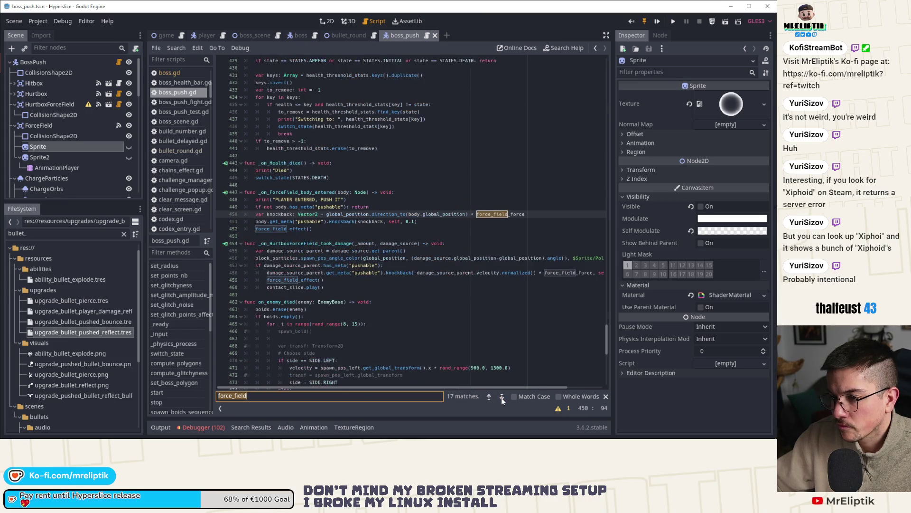
pyautogui.click(501, 397)
pyautogui.click(502, 397)
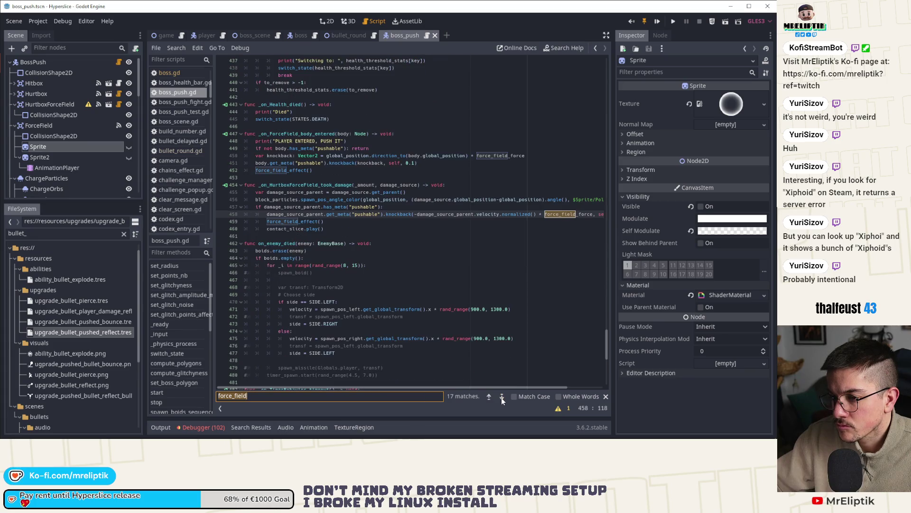
pyautogui.click(501, 398)
pyautogui.click(502, 397)
pyautogui.click(502, 397)
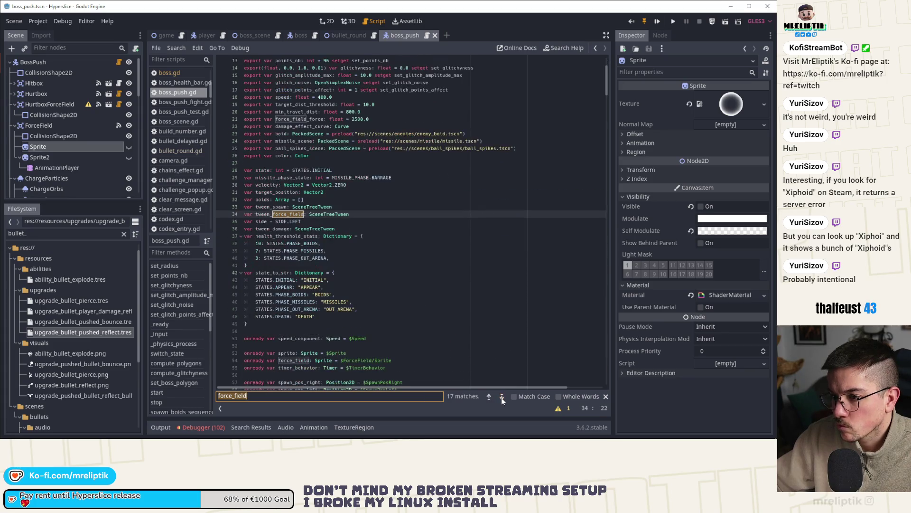
pyautogui.click(501, 397)
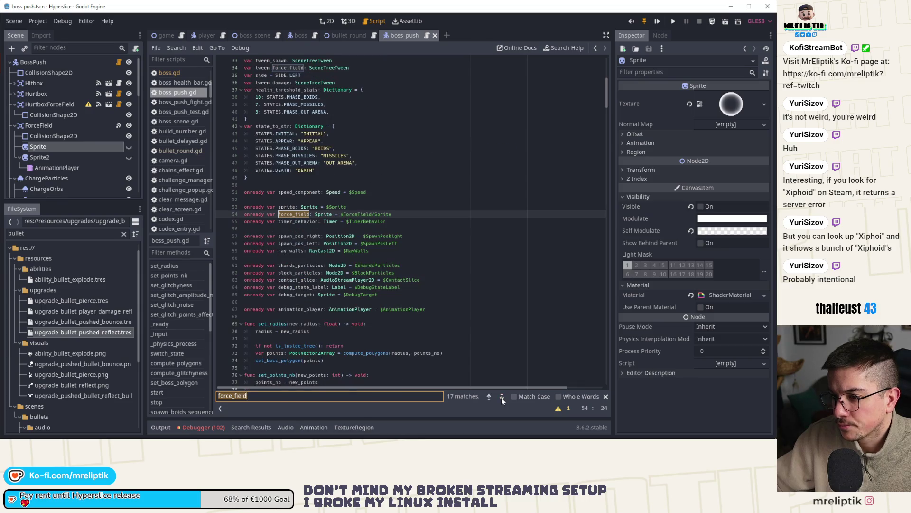
pyautogui.click(501, 397)
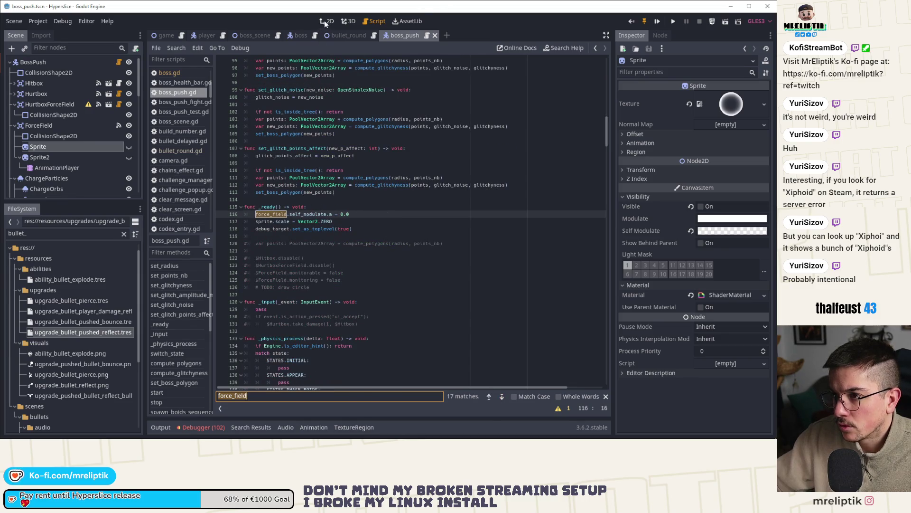
pyautogui.click(326, 21)
# Step: Open force_field.gd from the boss scene with the animation timeline hidden
pyautogui.click(304, 35)
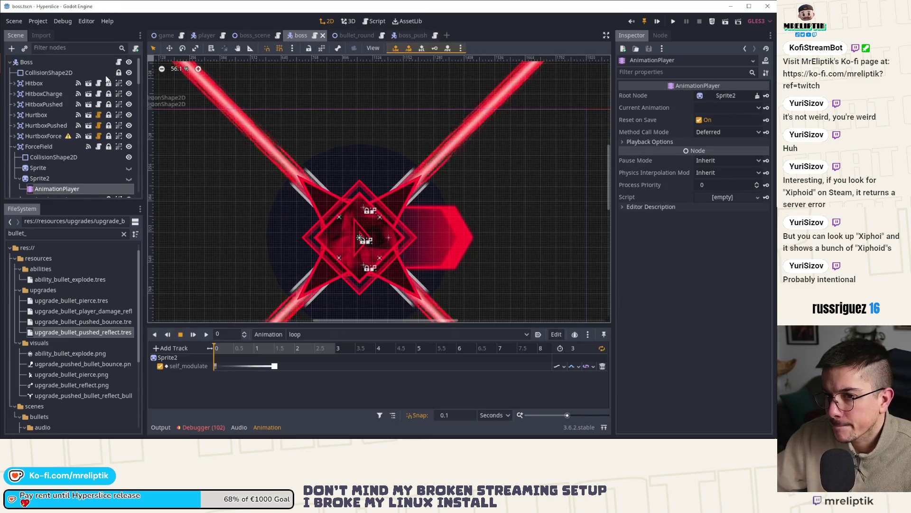
pyautogui.click(119, 62)
pyautogui.scroll(-5, 307, 208)
pyautogui.scroll(9, 308, 207)
pyautogui.doubleClick(161, 429)
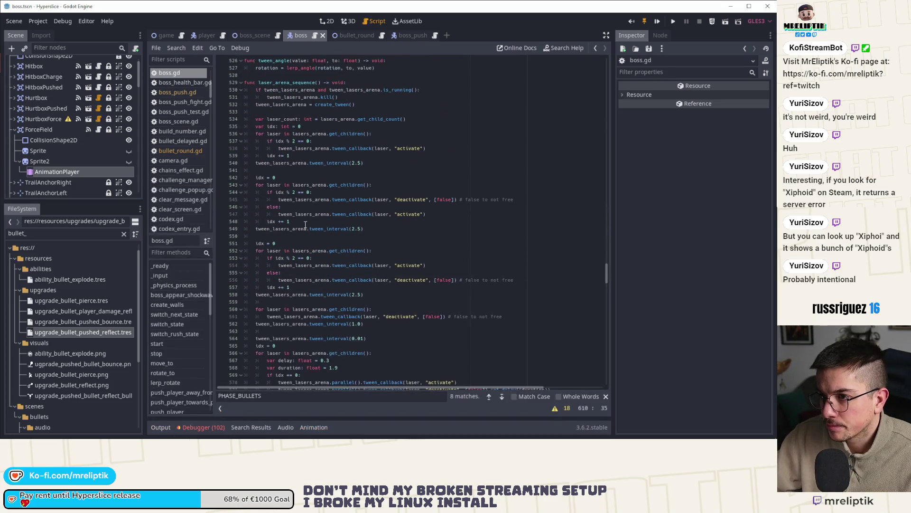
pyautogui.click(99, 129)
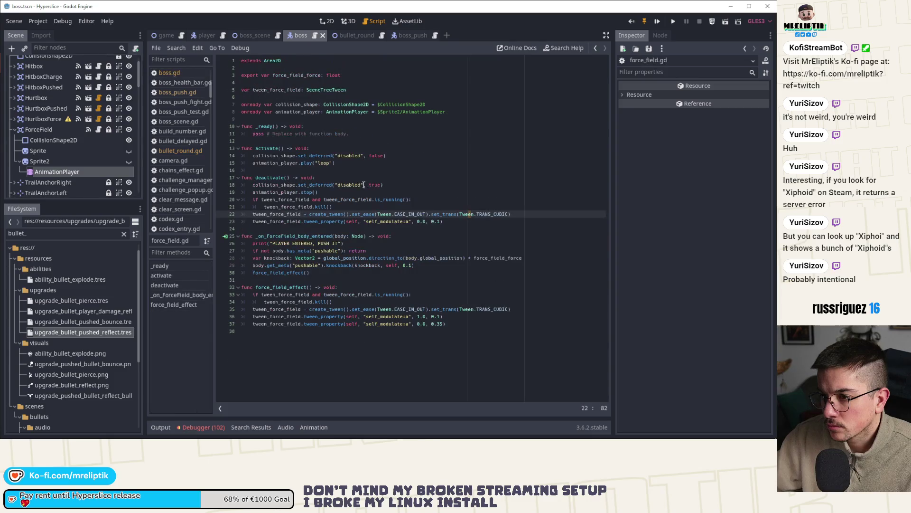
# Step: Insert an onready $Sprite reference above the animation_player declaration and save
pyautogui.click(259, 118)
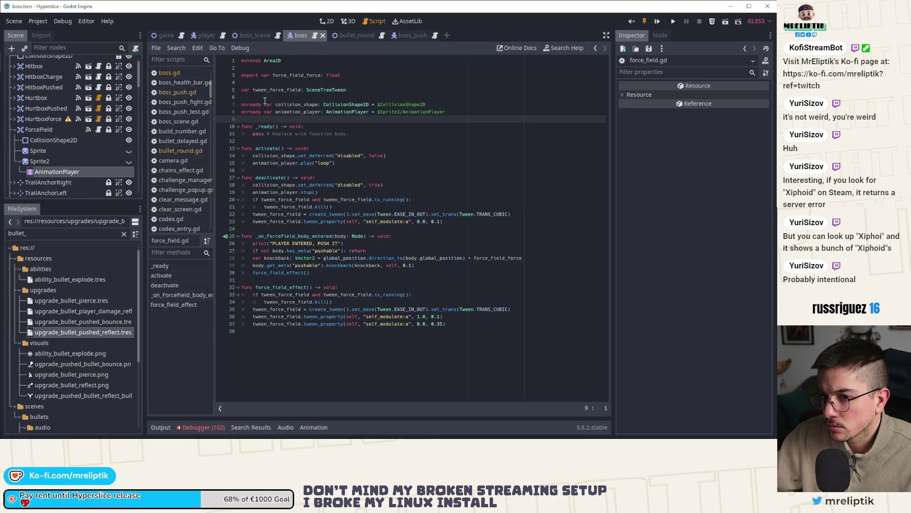
pyautogui.press('Return')
pyautogui.press('Up')
pyautogui.press('Up')
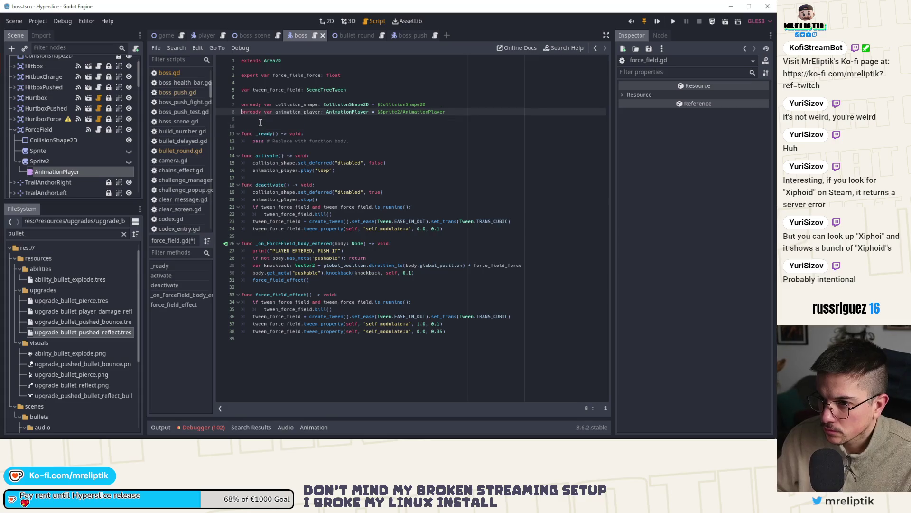
pyautogui.press('Return')
pyautogui.press('Up')
pyautogui.moveTo(34, 151); pyautogui.dragTo(341, 116)
pyautogui.hotkey('ctrl', 's')
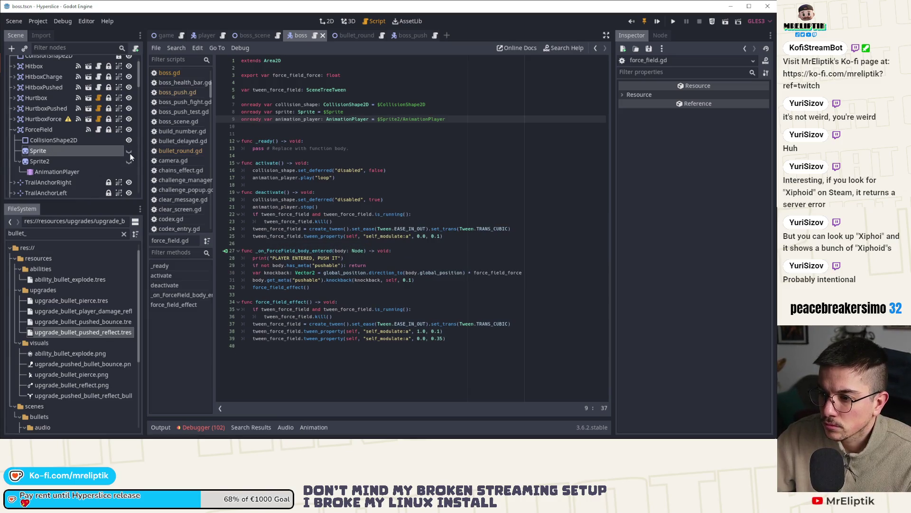
pyautogui.click(260, 132)
pyautogui.press('BackSpace')
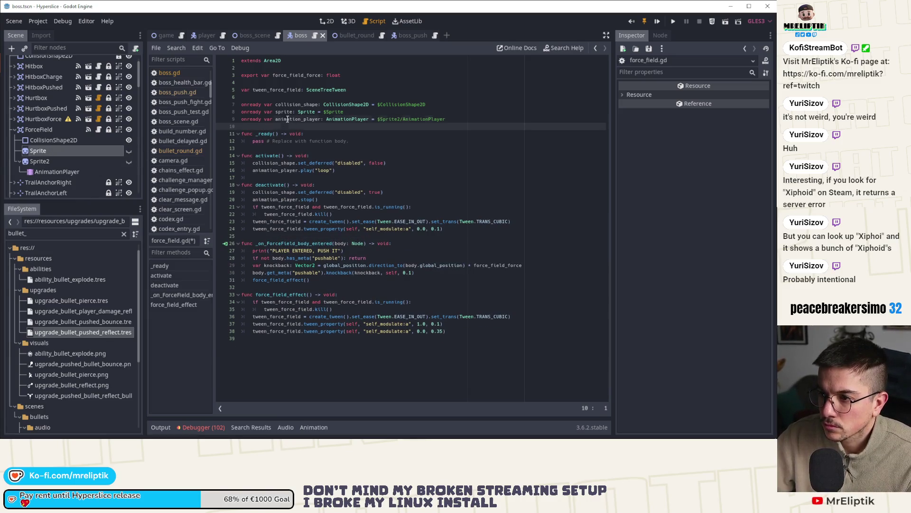
# Step: Rename the Sprite variable to force_field and target it in both self_modulate:a tween calls
pyautogui.doubleClick(285, 112)
pyautogui.write('force_field')
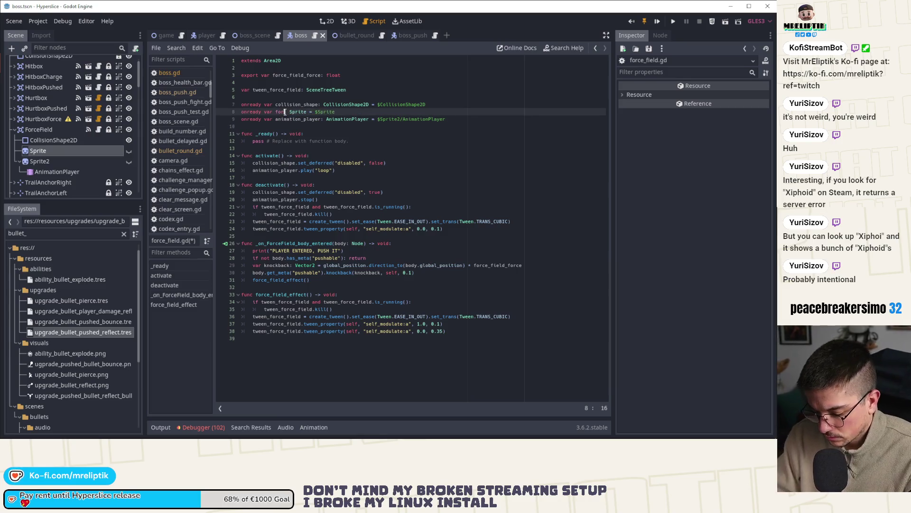
pyautogui.hotkey('ctrl', 's')
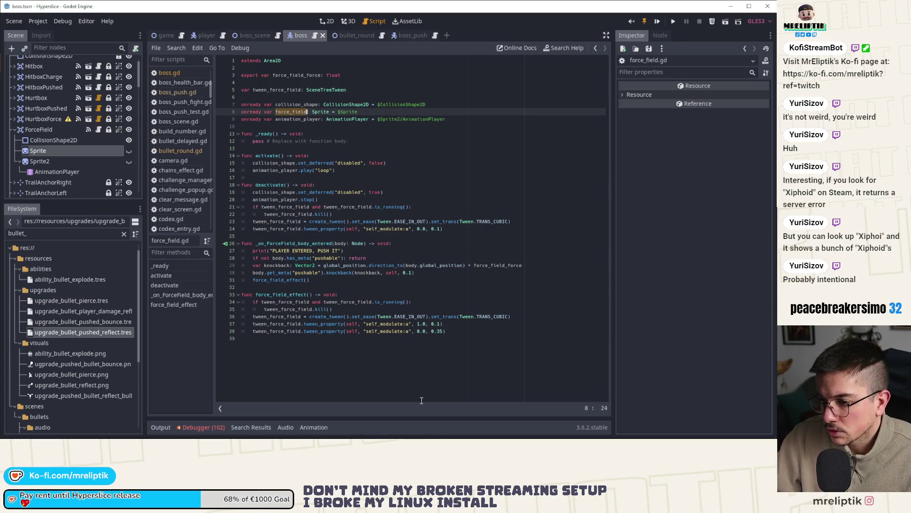
pyautogui.doubleClick(352, 324)
pyautogui.write('force_field')
pyautogui.doubleClick(352, 331)
pyautogui.write('force_field')
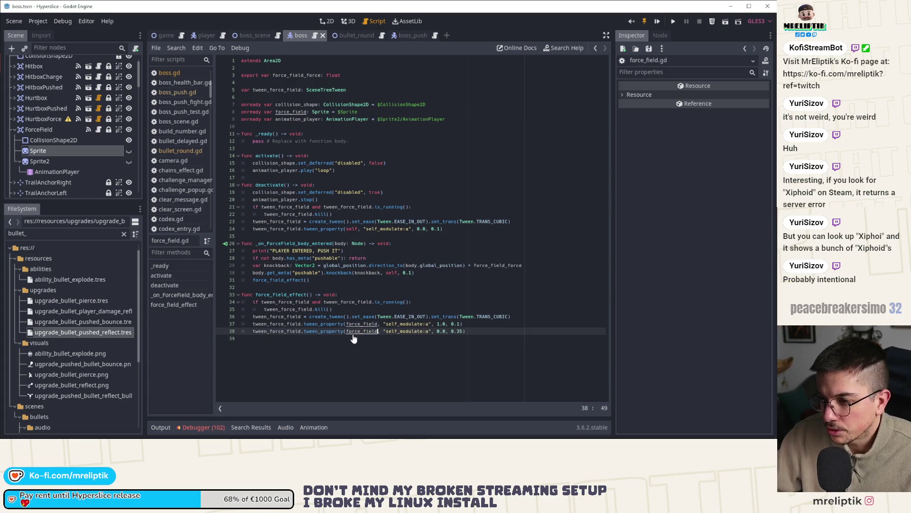
pyautogui.click(47, 164)
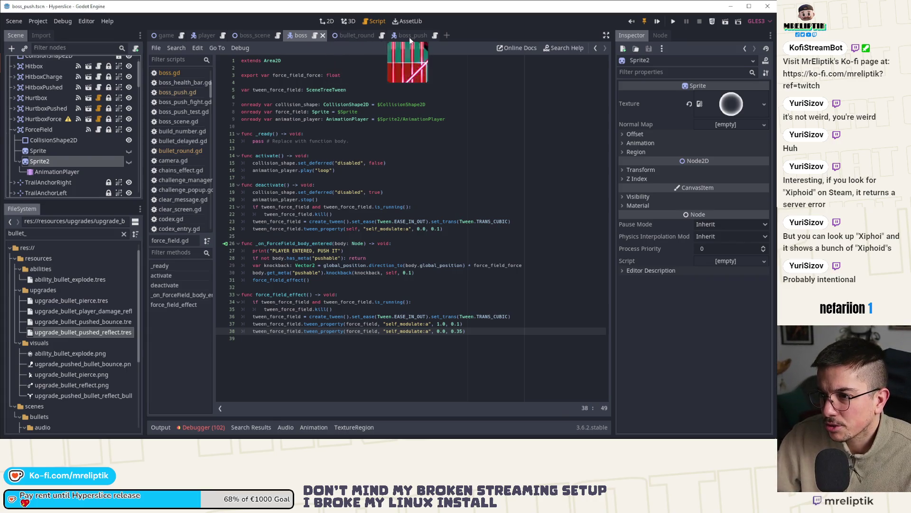
# Step: In the boss_push scene, step through every force_field search match and cycle back to the top
pyautogui.click(409, 37)
pyautogui.scroll(-8, 360, 239)
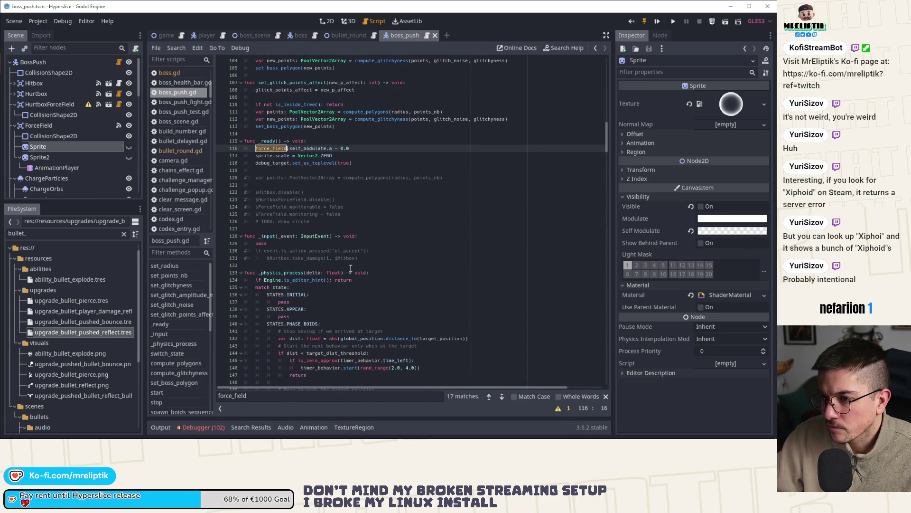
pyautogui.hotkey('ctrl', 'f')
pyautogui.click(502, 395)
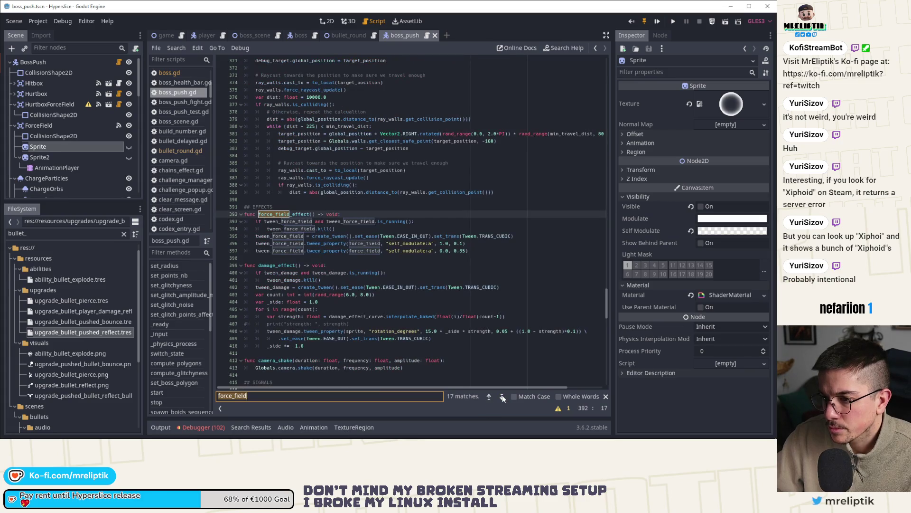
pyautogui.click(503, 396)
pyautogui.click(502, 396)
pyautogui.click(502, 396)
pyautogui.click(502, 396)
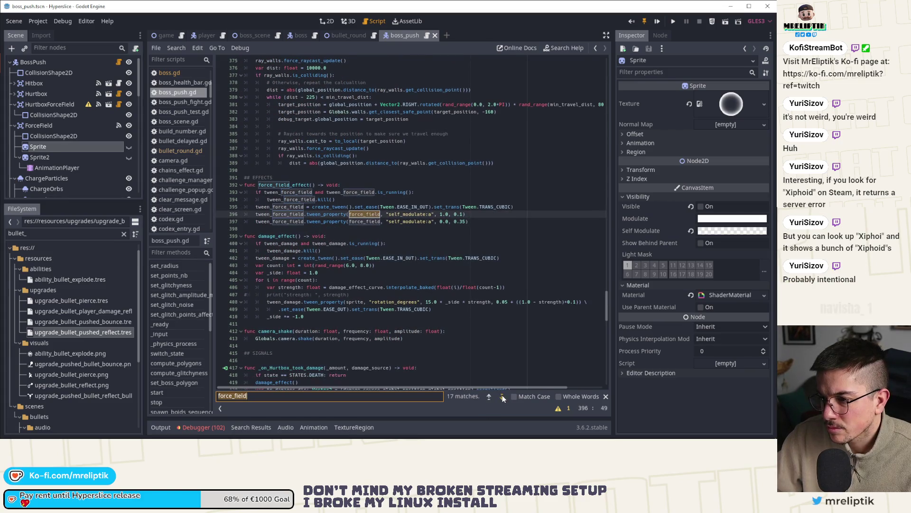
pyautogui.click(503, 396)
pyautogui.click(502, 396)
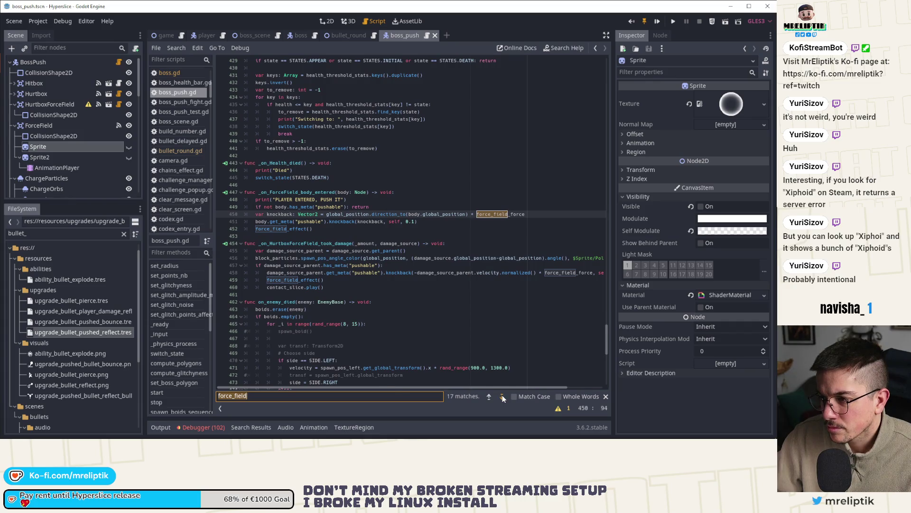
pyautogui.click(503, 396)
pyautogui.click(502, 396)
pyautogui.click(502, 396)
pyautogui.click(502, 395)
pyautogui.click(502, 396)
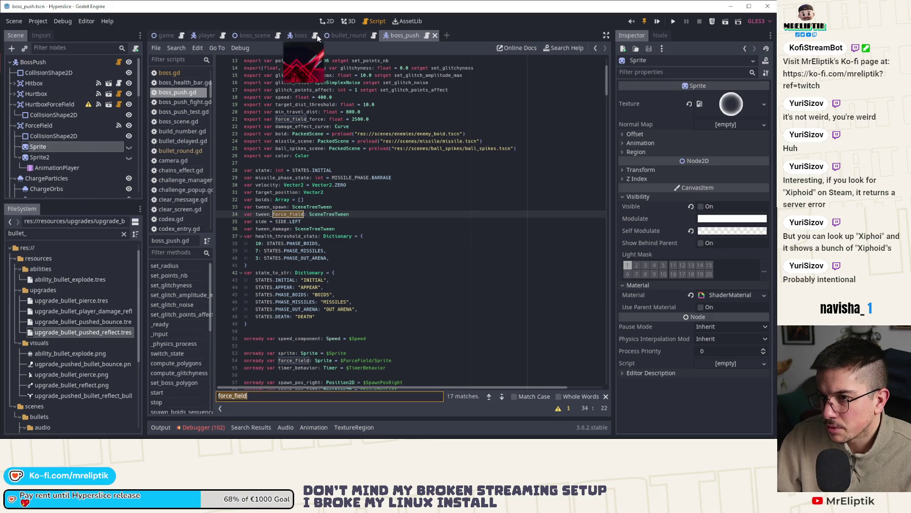
# Step: Make the hexagon force-field Sprite visible in the 2D view and save the boss_push scene
pyautogui.click(332, 19)
pyautogui.click(129, 146)
pyautogui.hotkey('ctrl', 's')
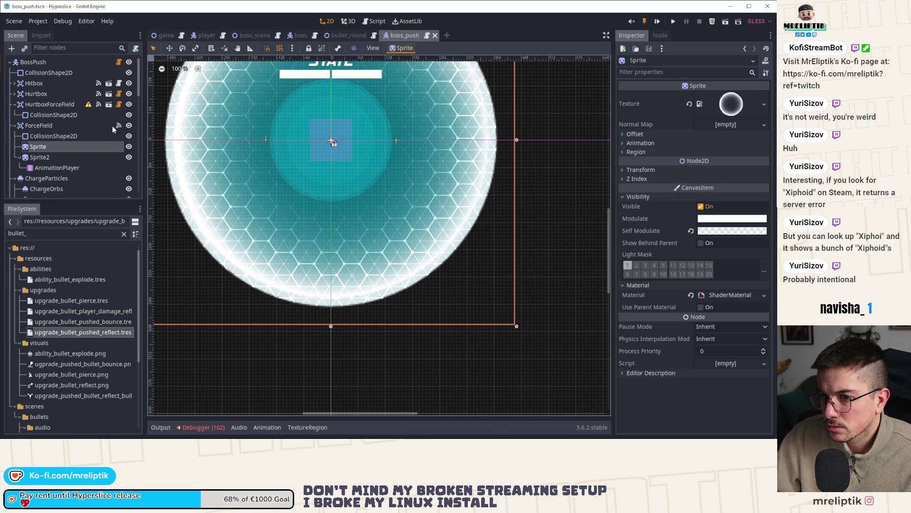
# Step: Hide the boss_push force-field Sprite again, then toggle Sprite2's visibility in the boss scene
pyautogui.click(73, 129)
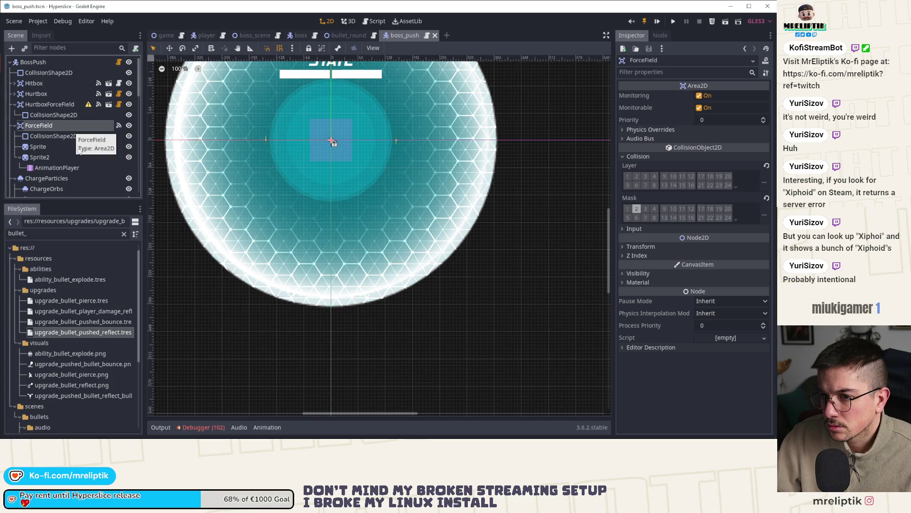
pyautogui.click(129, 147)
pyautogui.click(342, 33)
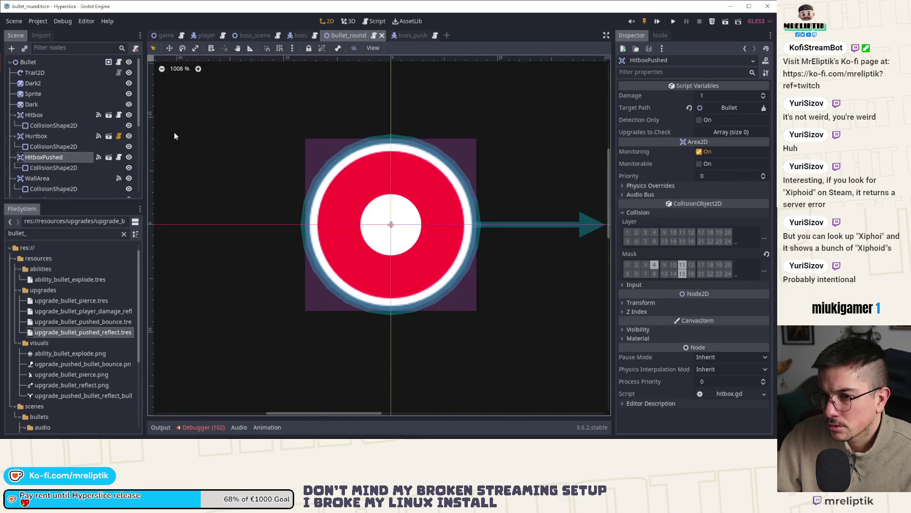
pyautogui.click(301, 35)
pyautogui.click(128, 162)
# Step: Preview the boss's RESET and loop animations, scrubbing loop to 0.3 seconds
pyautogui.click(57, 171)
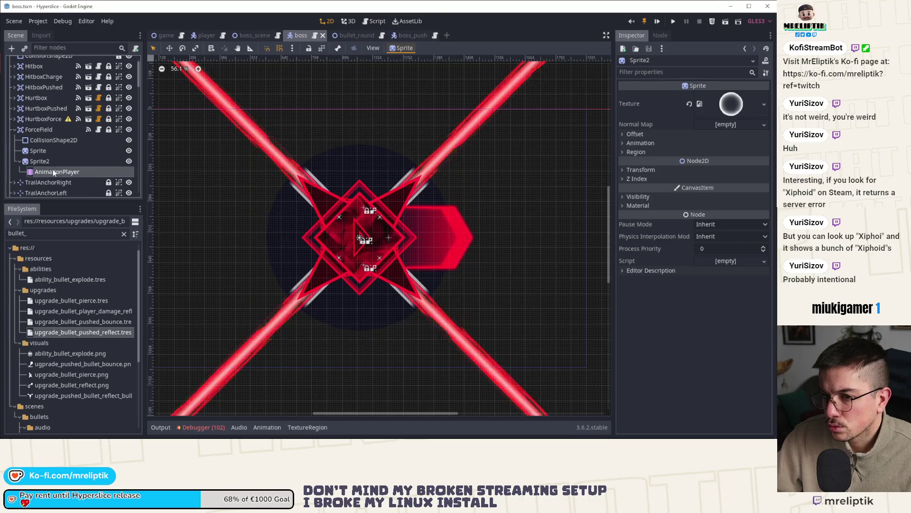
pyautogui.click(309, 334)
pyautogui.click(309, 347)
pyautogui.click(312, 335)
pyautogui.click(309, 357)
pyautogui.moveTo(221, 349)
pyautogui.mouseDown()
pyautogui.moveTo(287, 348)
pyautogui.moveTo(229, 350)
pyautogui.mouseUp()
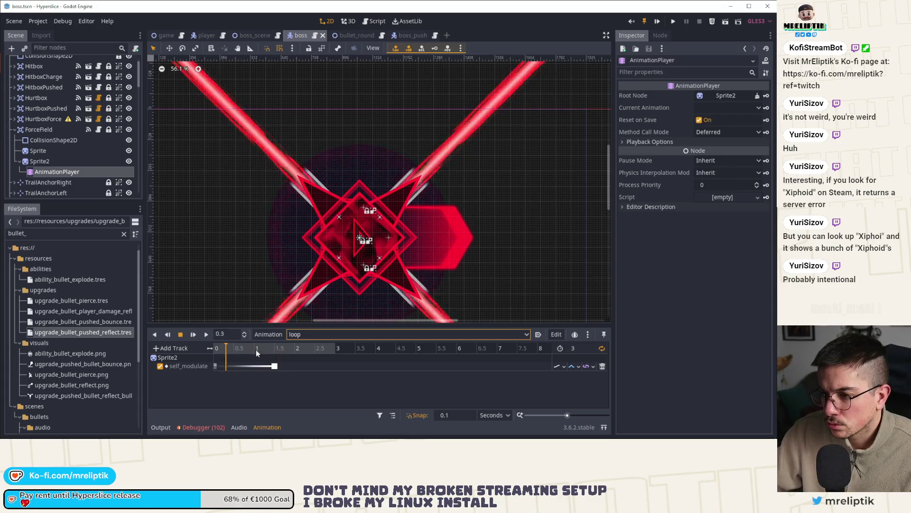
# Step: Check the error list and output log, then open boss.gd and force_field.gd
pyautogui.click(200, 429)
pyautogui.click(160, 427)
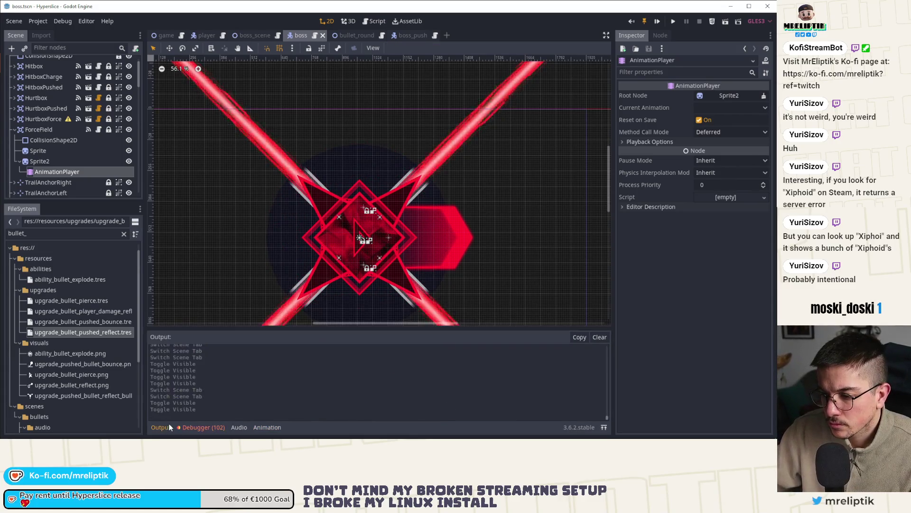
pyautogui.click(161, 427)
pyautogui.click(51, 162)
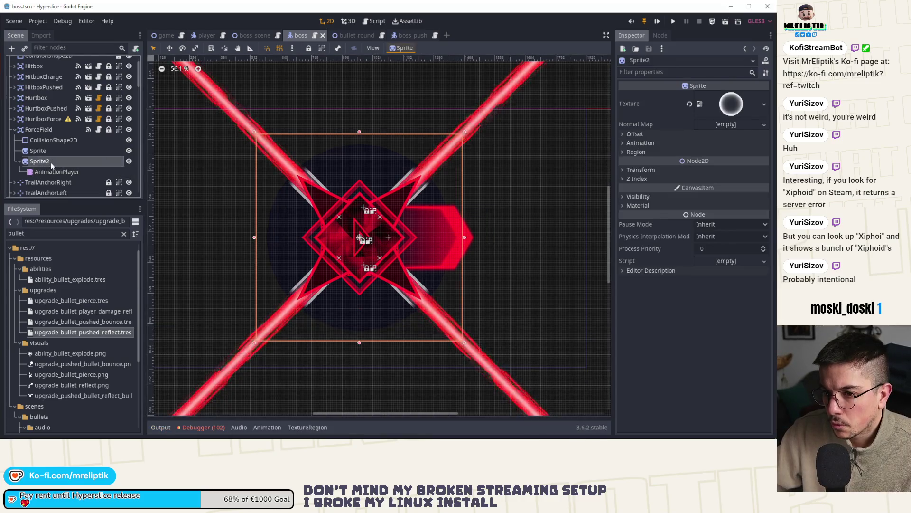
pyautogui.scroll(1, 85, 119)
pyautogui.click(119, 62)
pyautogui.scroll(10, 288, 167)
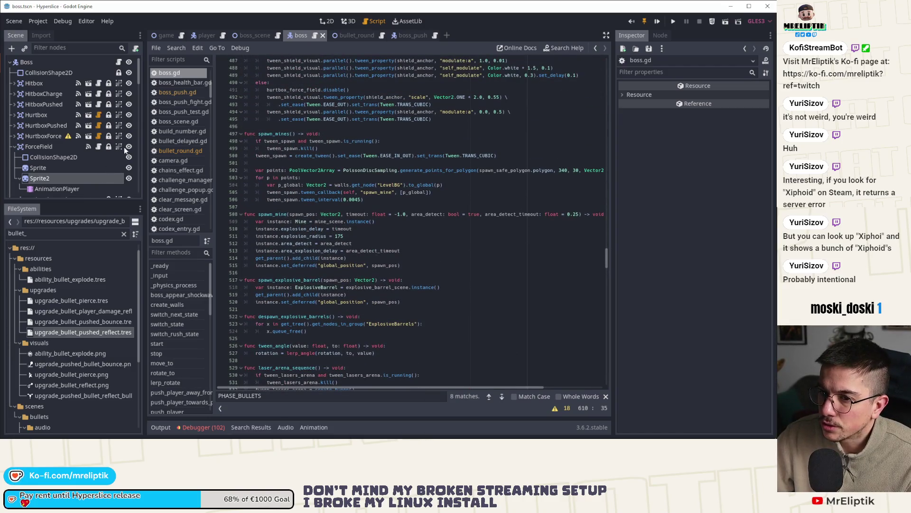
pyautogui.click(99, 147)
# Step: Add an onready force_field_2 reference to $Sprite2 in force_field.gd and save
pyautogui.click(379, 110)
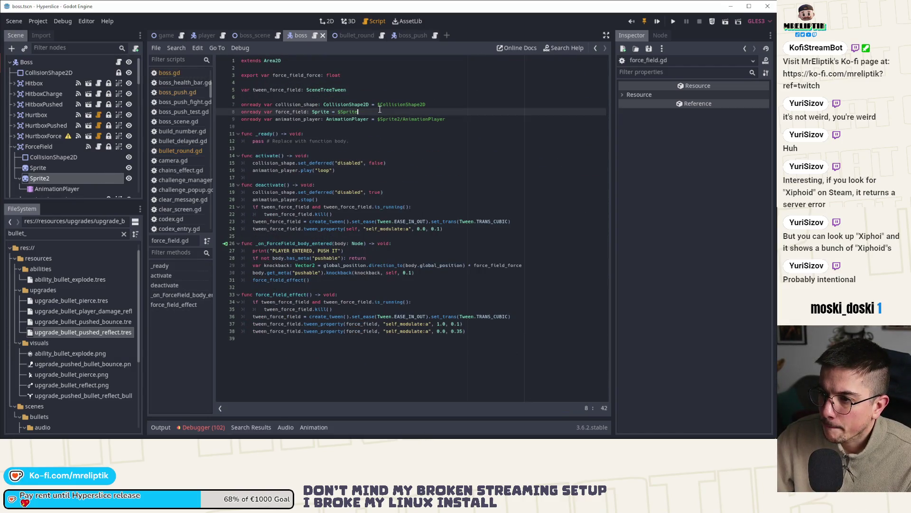
pyautogui.press('Return')
pyautogui.moveTo(42, 181); pyautogui.dragTo(282, 121)
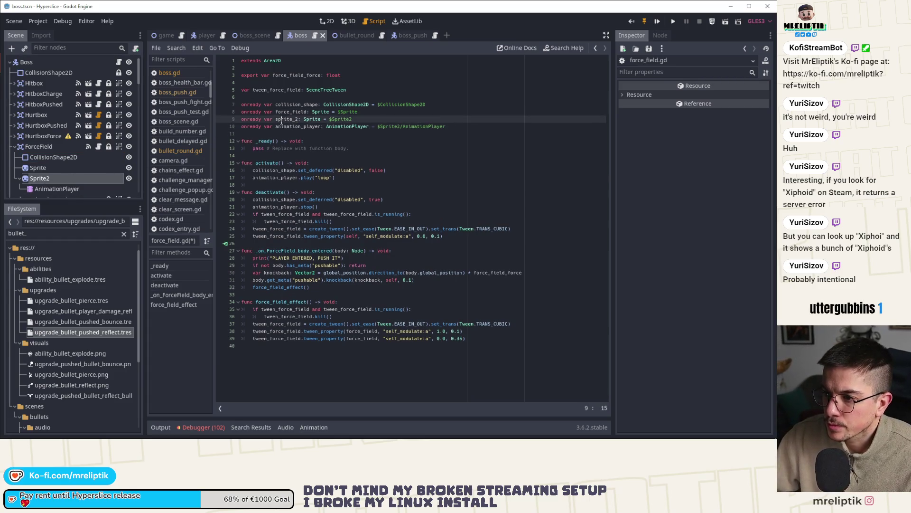
pyautogui.write('force_field')
pyautogui.hotkey('ctrl', 's')
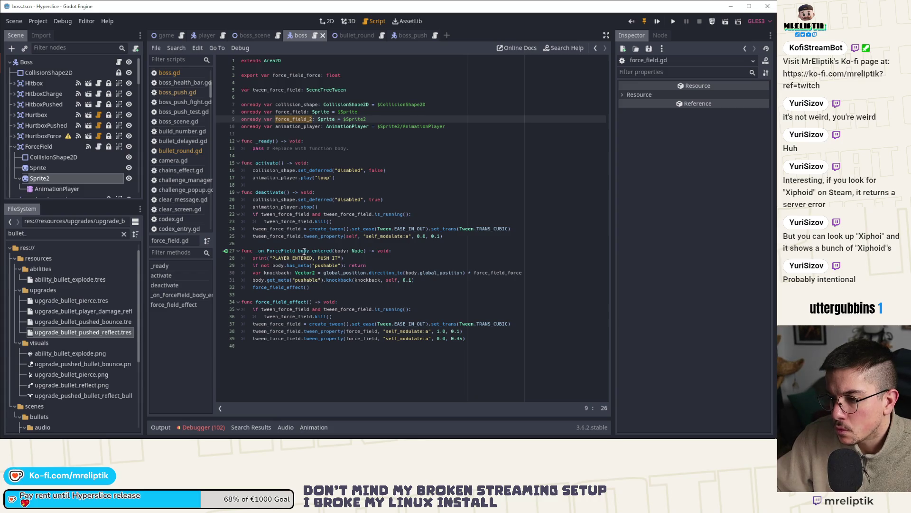
# Step: Make deactivate fade force_field and force_field_2 in parallel, save, and run the game
pyautogui.click(385, 237)
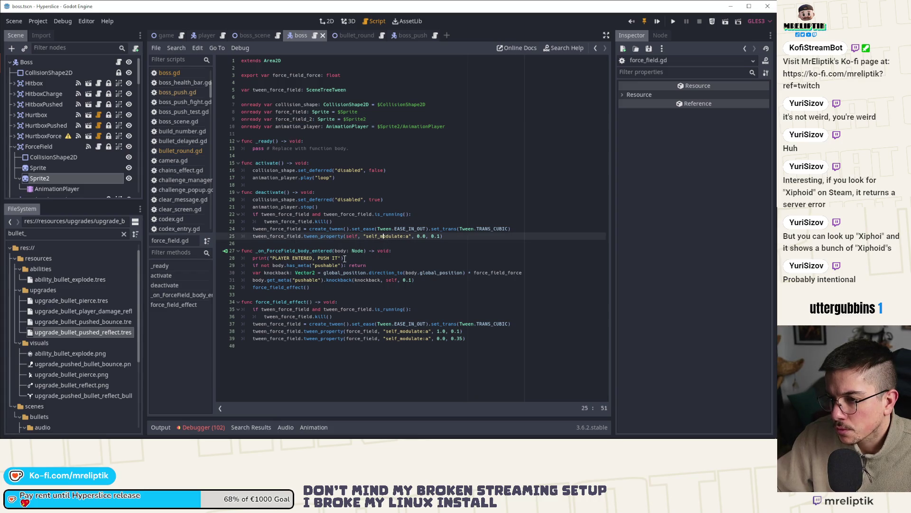
pyautogui.hotkey('ctrl', 'd')
pyautogui.doubleClick(351, 243)
pyautogui.write('force_field_2')
pyautogui.click(352, 236)
pyautogui.doubleClick(352, 235)
pyautogui.write('force_field')
pyautogui.click(301, 243)
pyautogui.write('parallel().')
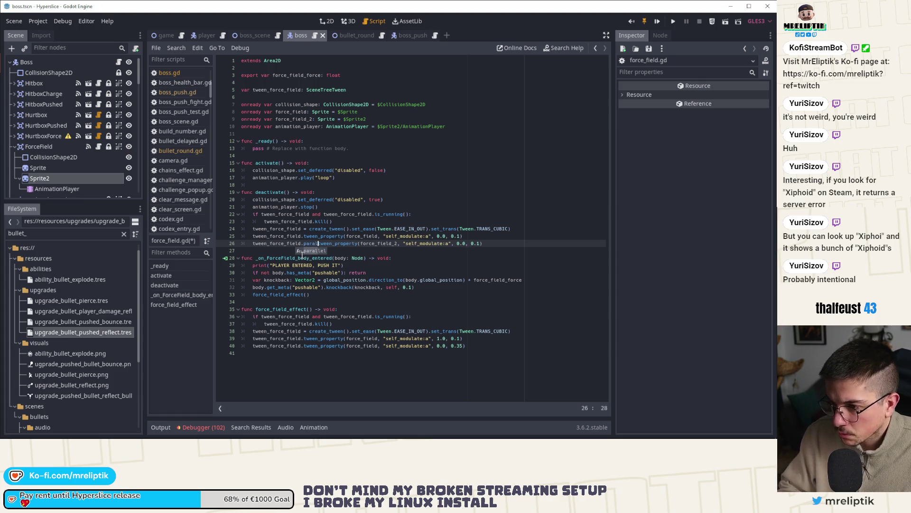
pyautogui.hotkey('ctrl', 's')
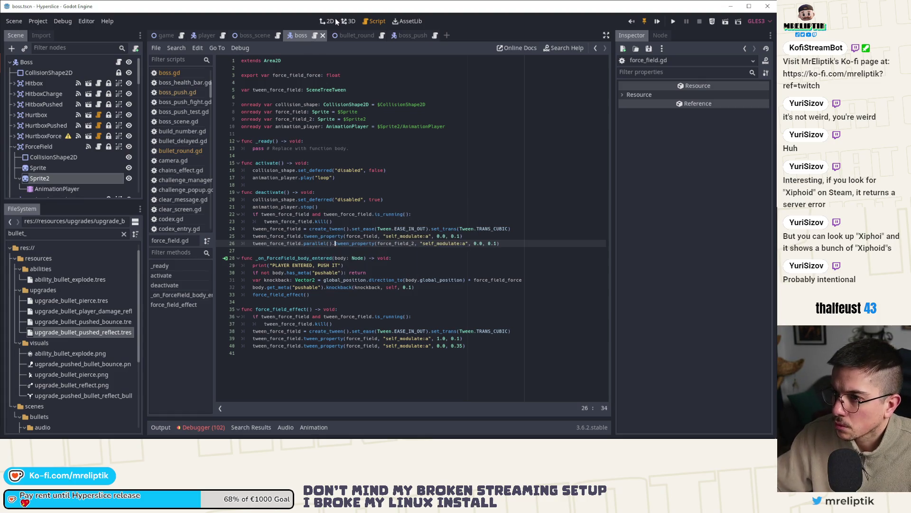
pyautogui.click(334, 21)
pyautogui.click(658, 22)
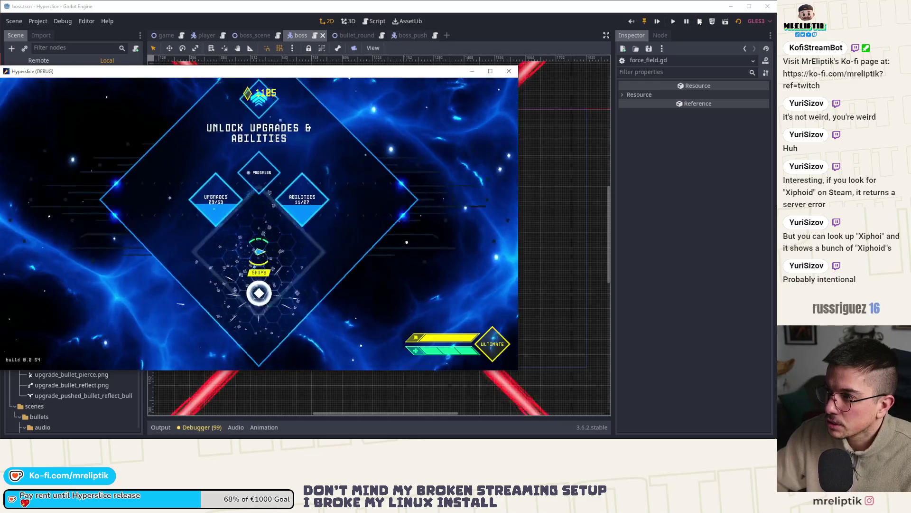
# Step: Stop the game and add hurtbox.disable() at the top of boss.gd's _ready
pyautogui.press('F8')
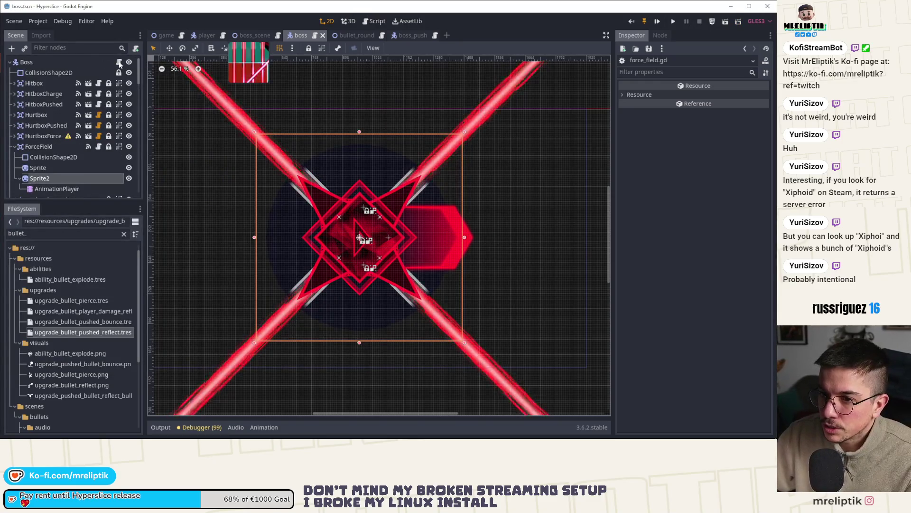
pyautogui.hotkey('ctrl', 'F3')
pyautogui.scroll(10, 592, 230)
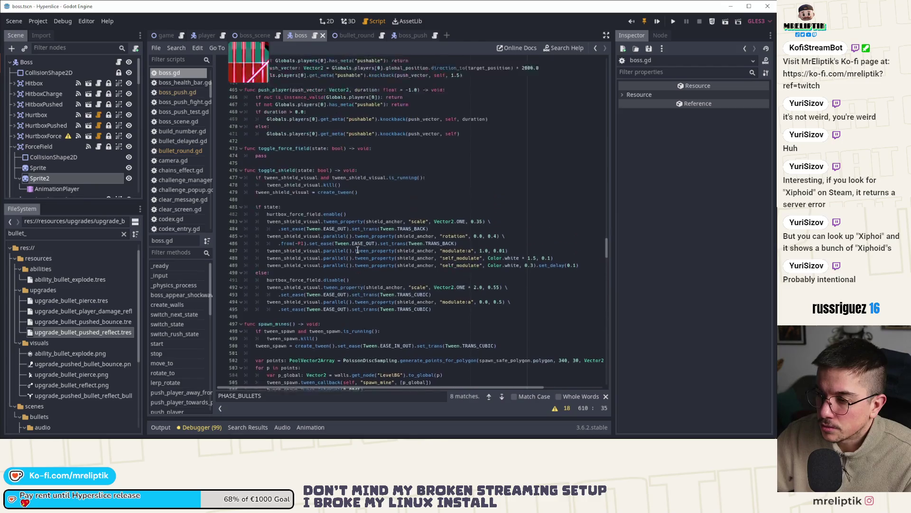
pyautogui.click(171, 266)
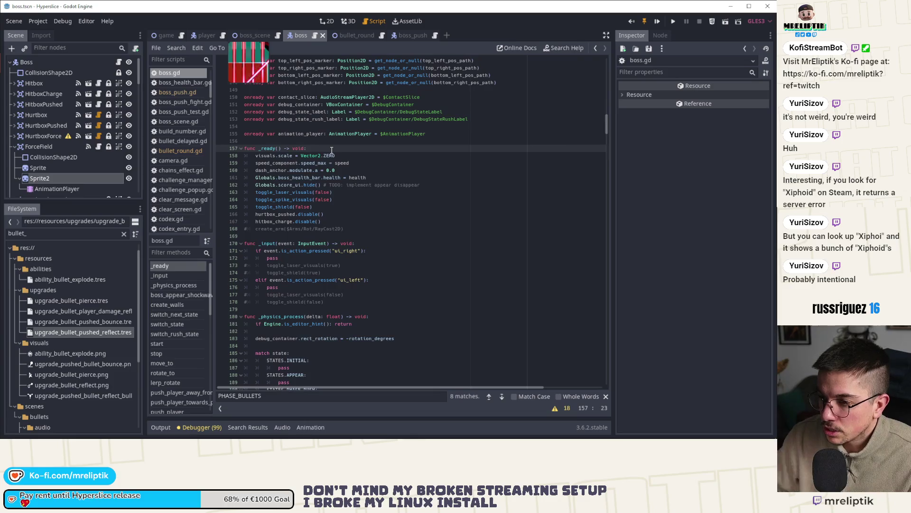
pyautogui.press('Return')
pyautogui.write('hurtbox')
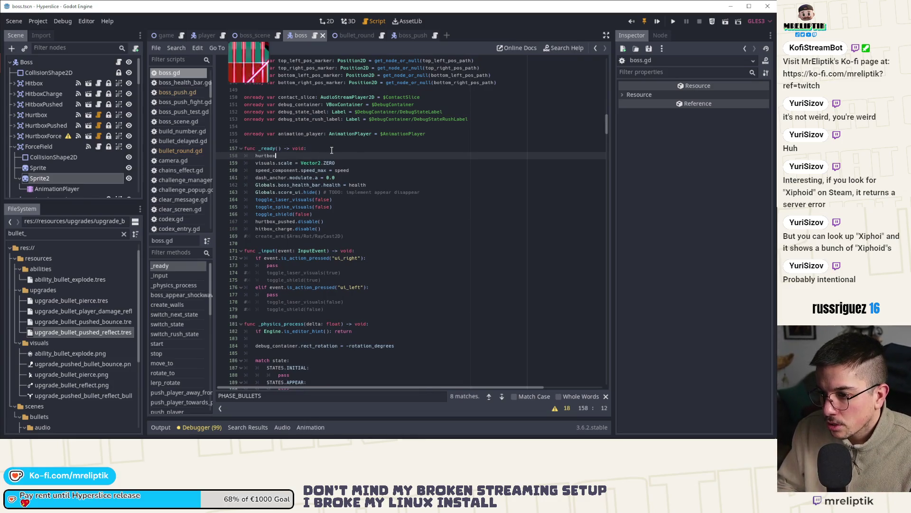
pyautogui.write('.disable(')
pyautogui.moveTo(317, 156); pyautogui.dragTo(258, 156)
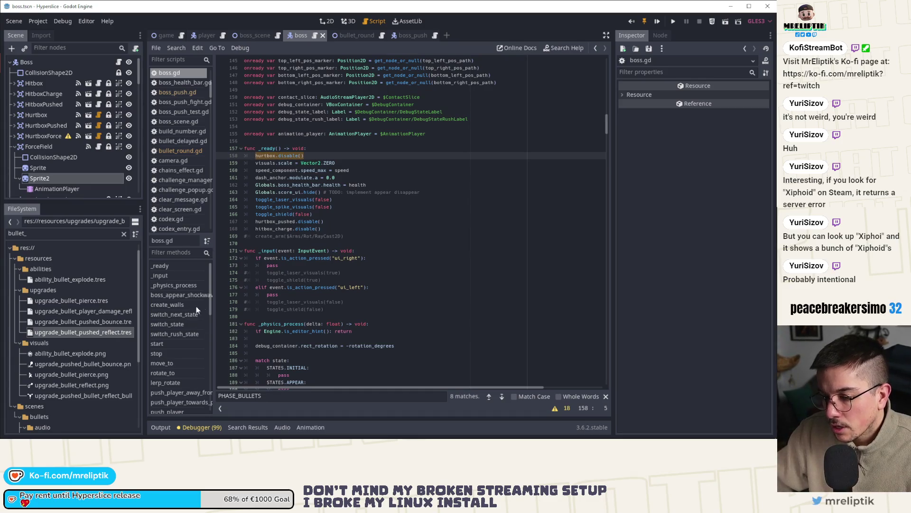
# Step: Add hurtbox.enable() under the STATES.APPEAR timeout case, save, and run the game again
pyautogui.scroll(-5, 184, 373)
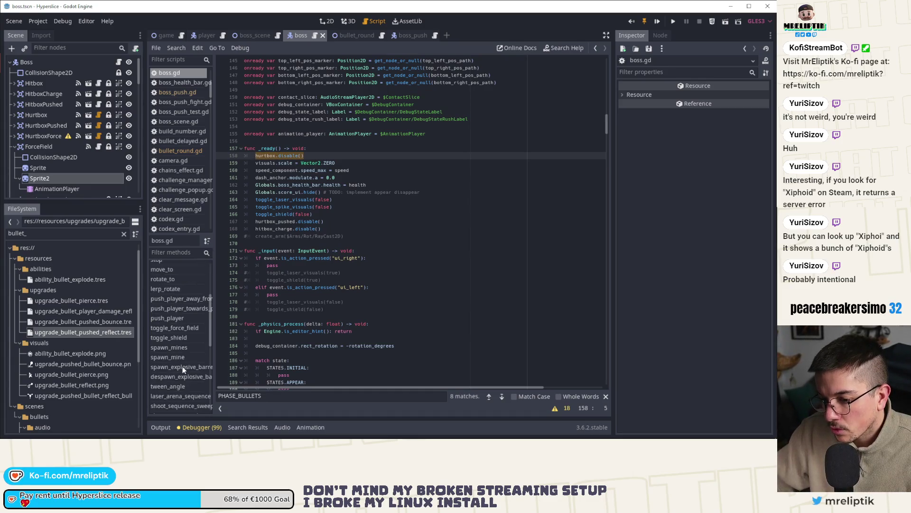
pyautogui.scroll(5, 183, 365)
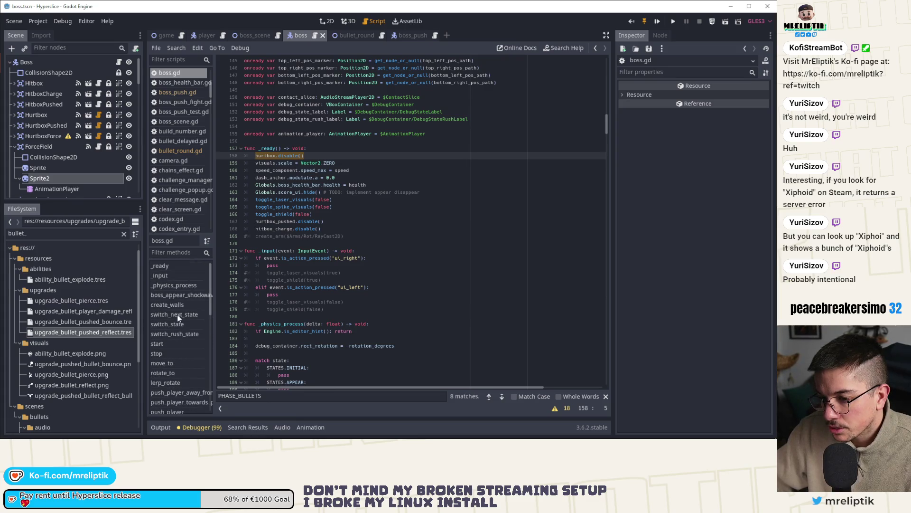
pyautogui.scroll(-10, 184, 313)
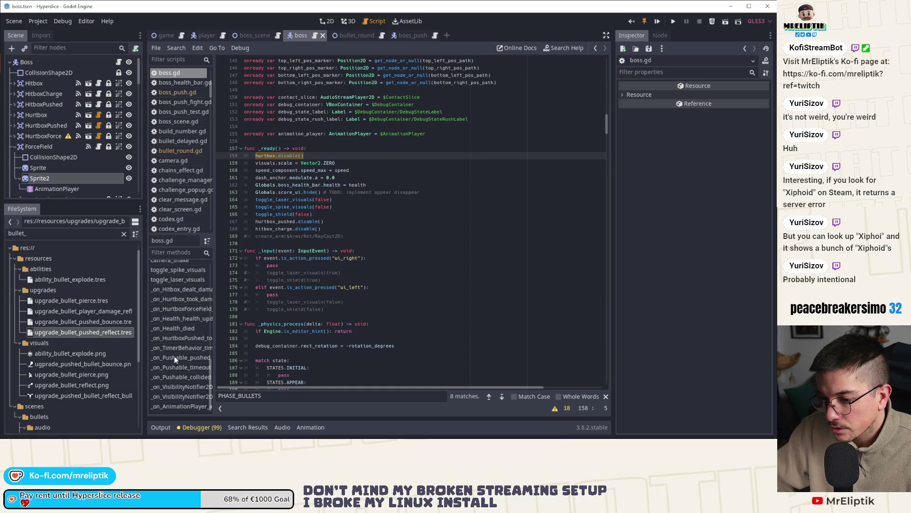
pyautogui.click(177, 408)
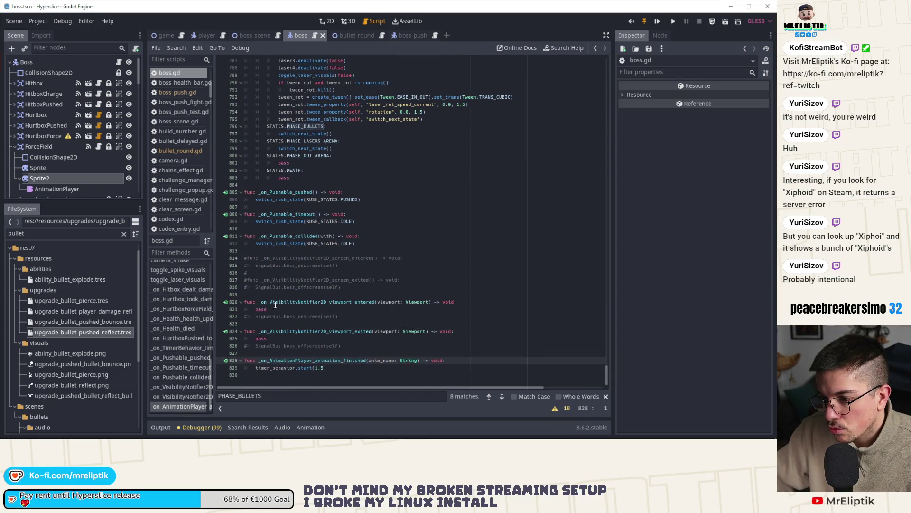
pyautogui.click(280, 369)
pyautogui.doubleClick(280, 368)
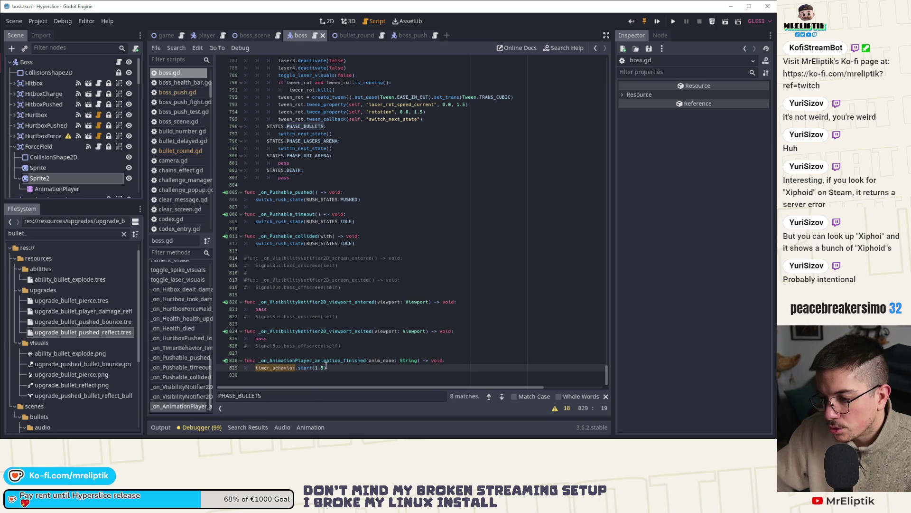
pyautogui.scroll(10, 326, 366)
pyautogui.click(330, 192)
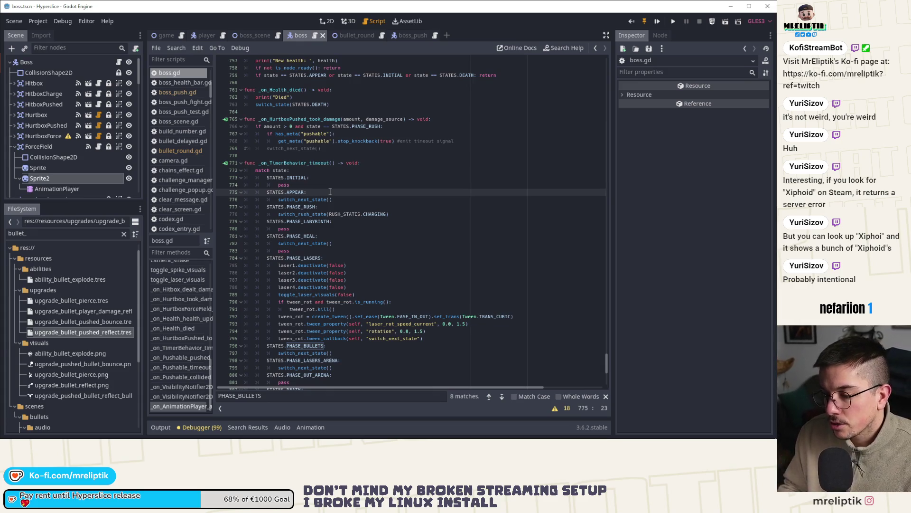
pyautogui.press('Return')
pyautogui.write('hurtbox.disable(')
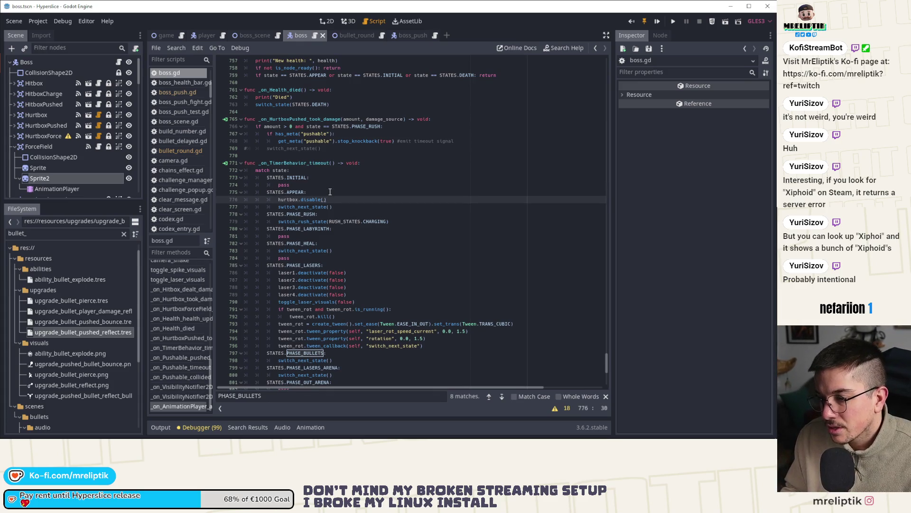
pyautogui.write('en')
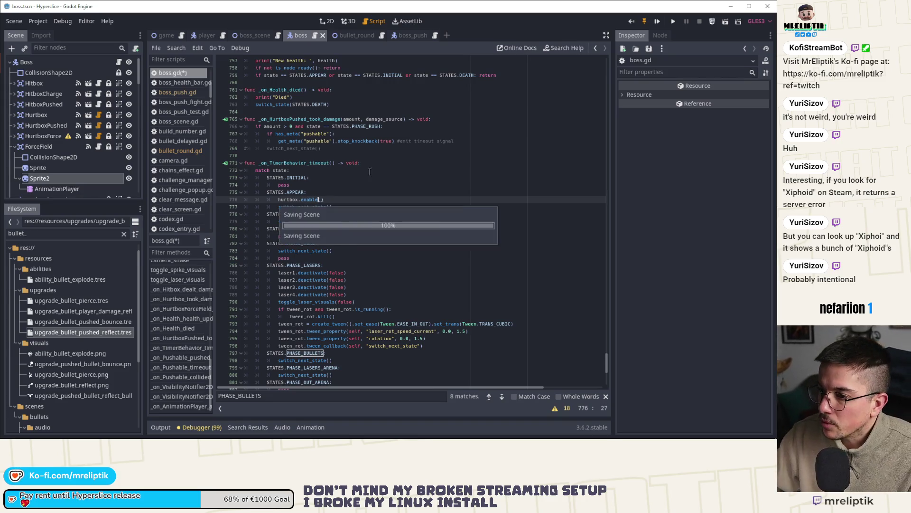
pyautogui.press('Return')
pyautogui.hotkey('ctrl', 's')
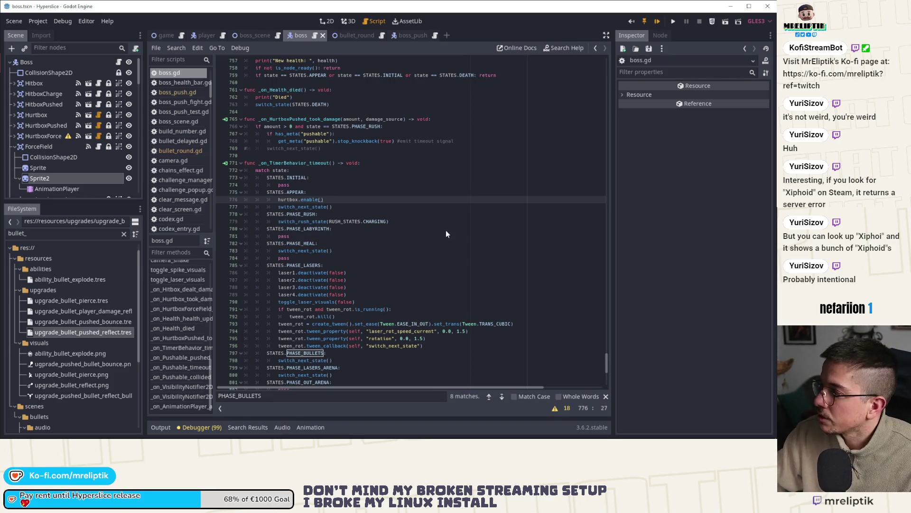
pyautogui.press('F5')
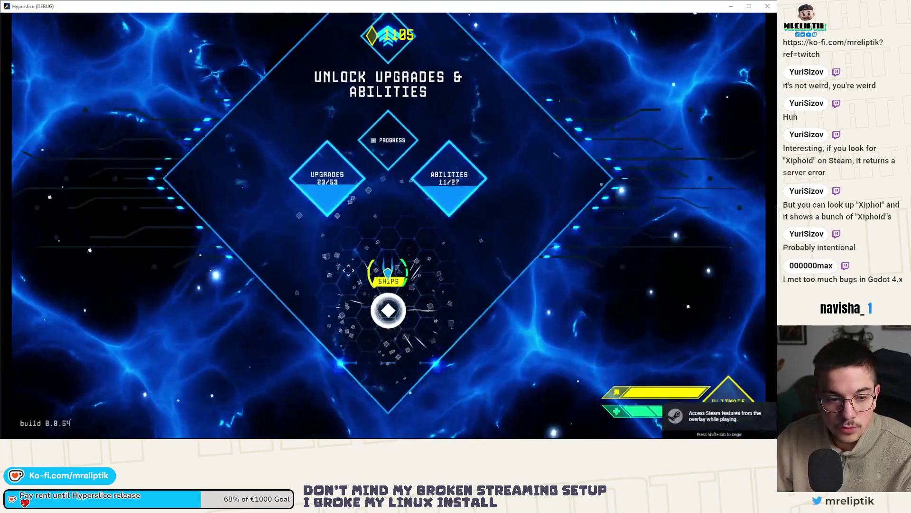
# Step: Pick a ship, fight until the run ends Desynchronized, then stop the game with F8
pyautogui.click(388, 278)
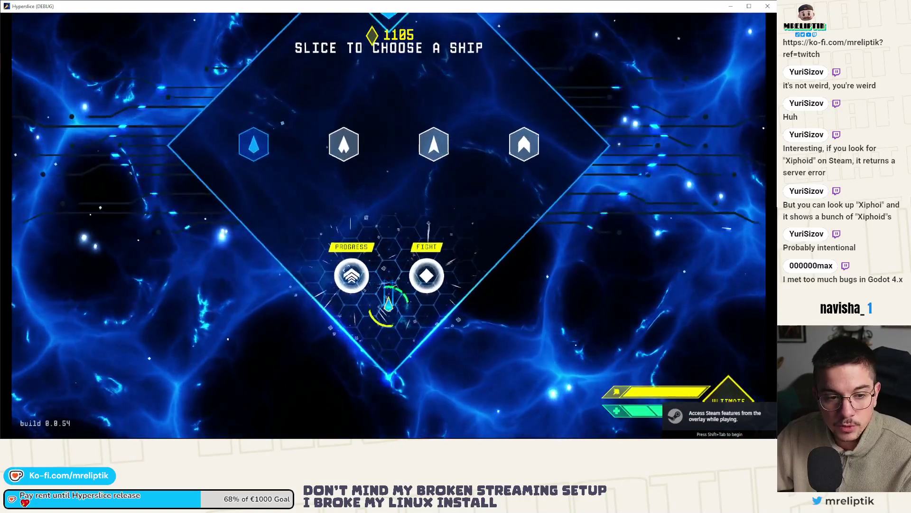
pyautogui.click(426, 275)
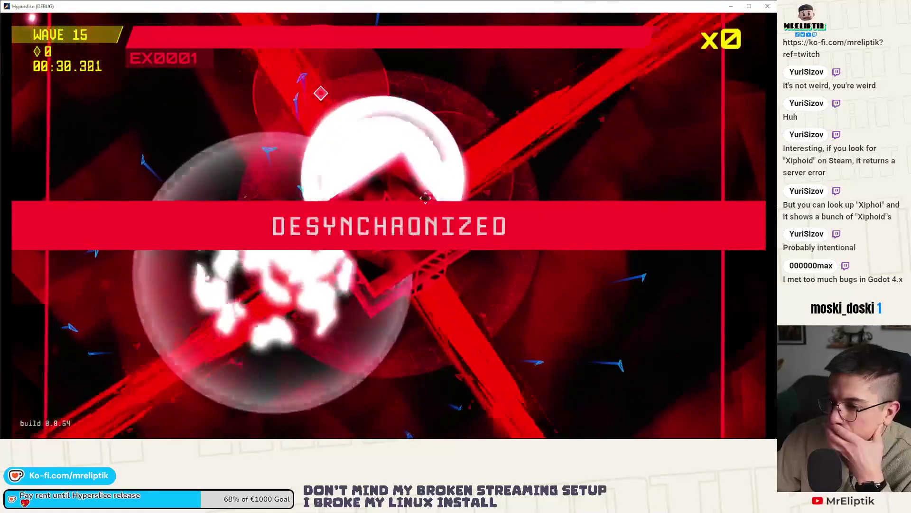
pyautogui.press('F8')
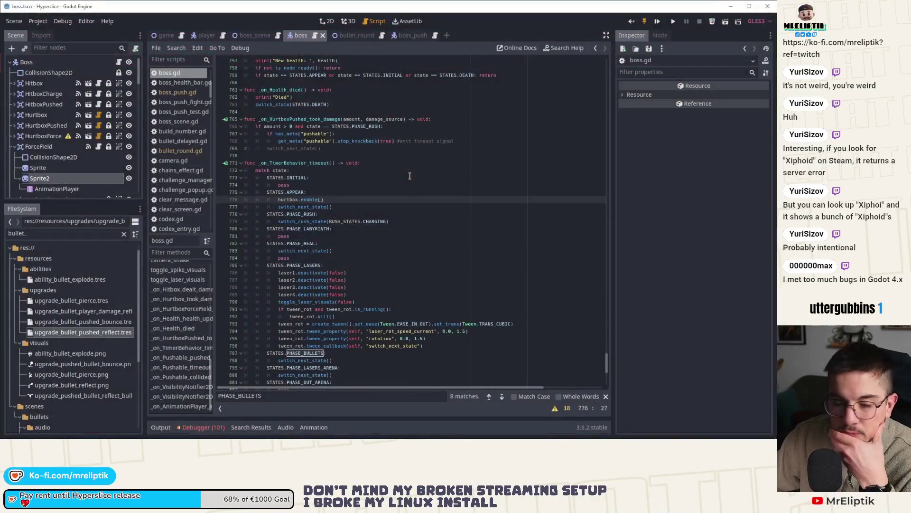
# Step: Check the debugger errors, then remove the unfinished 'hitbox.' line after hurtbox.enable() and save
pyautogui.click(184, 427)
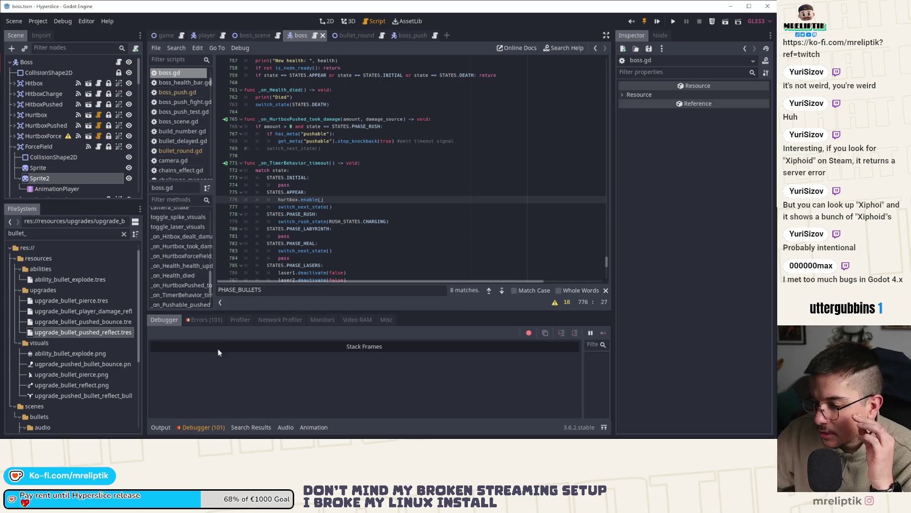
pyautogui.click(209, 320)
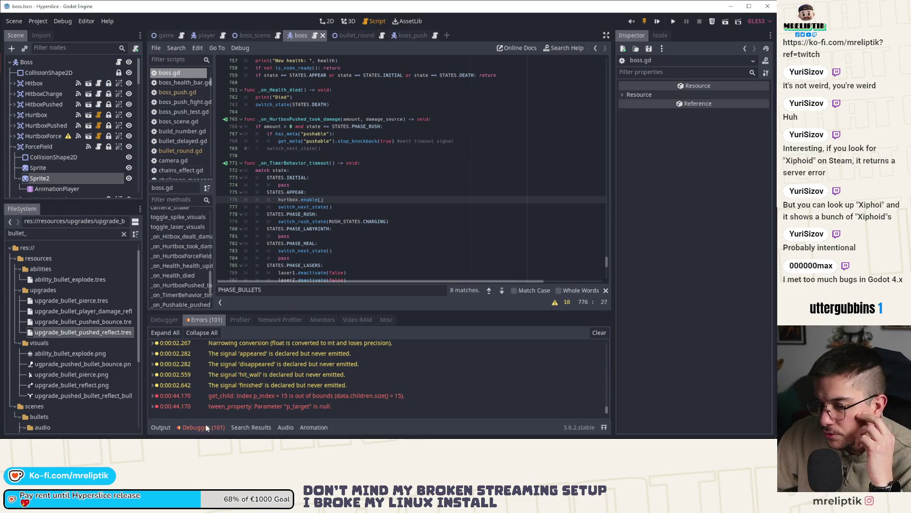
pyautogui.click(205, 427)
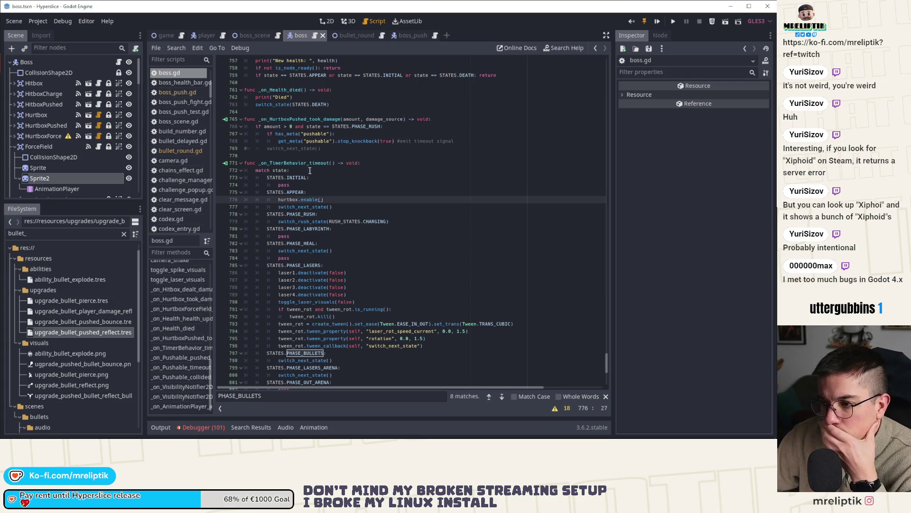
pyautogui.click(336, 198)
pyautogui.press('Return')
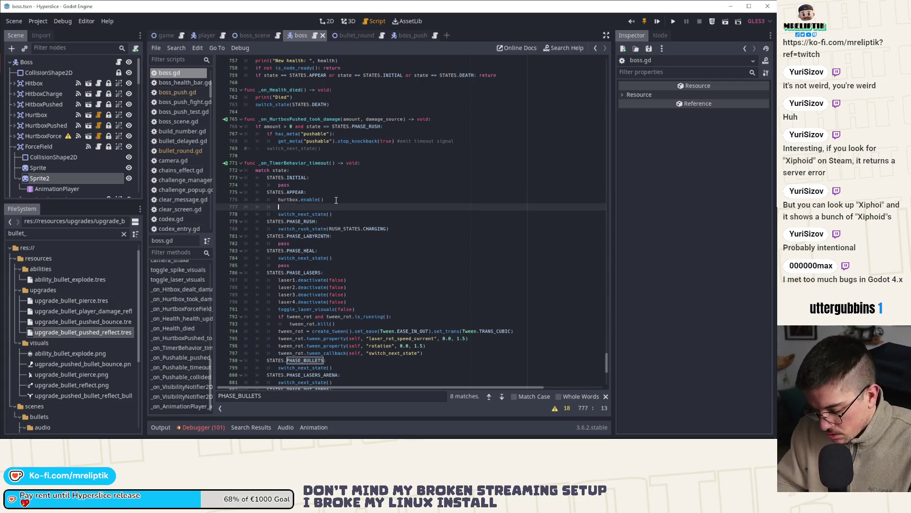
pyautogui.write('hitbox./')
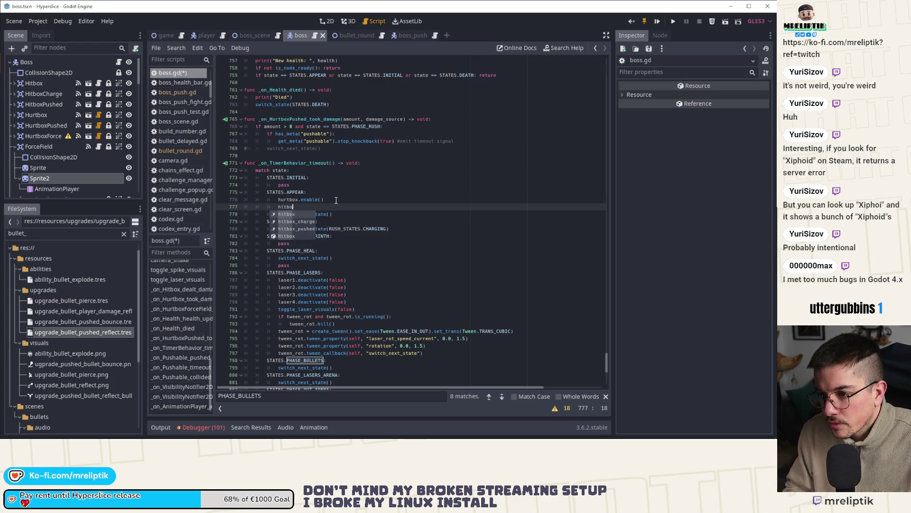
pyautogui.press('BackSpace')
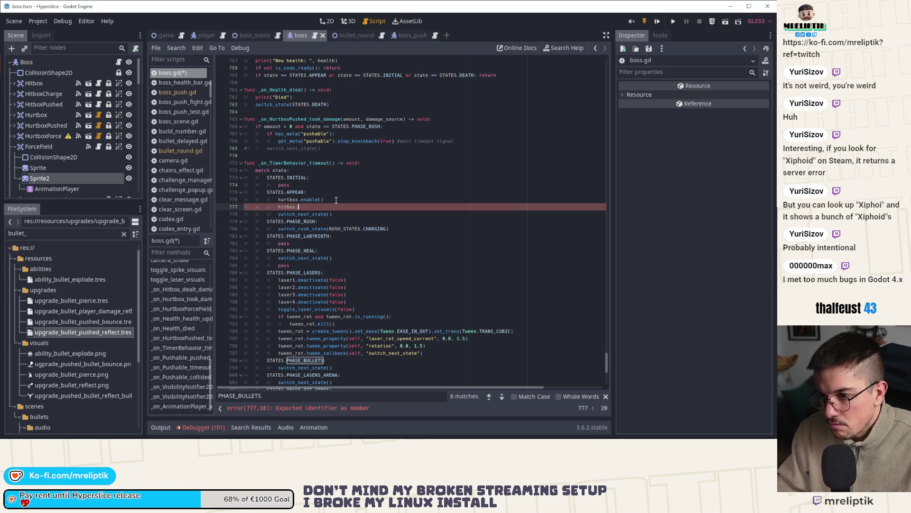
pyautogui.hotkey('ctrl', 'x')
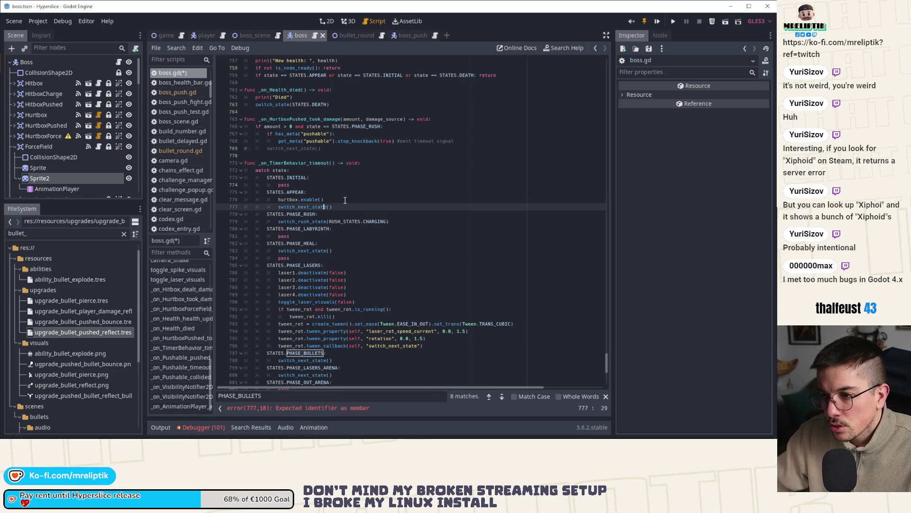
pyautogui.hotkey('ctrl', 's')
# Step: Run the game, which fails with a boss.gd:167 'Unexpected indentation' parse error
pyautogui.moveTo(606, 366); pyautogui.dragTo(606, 83)
pyautogui.scroll(-20, 314, 240)
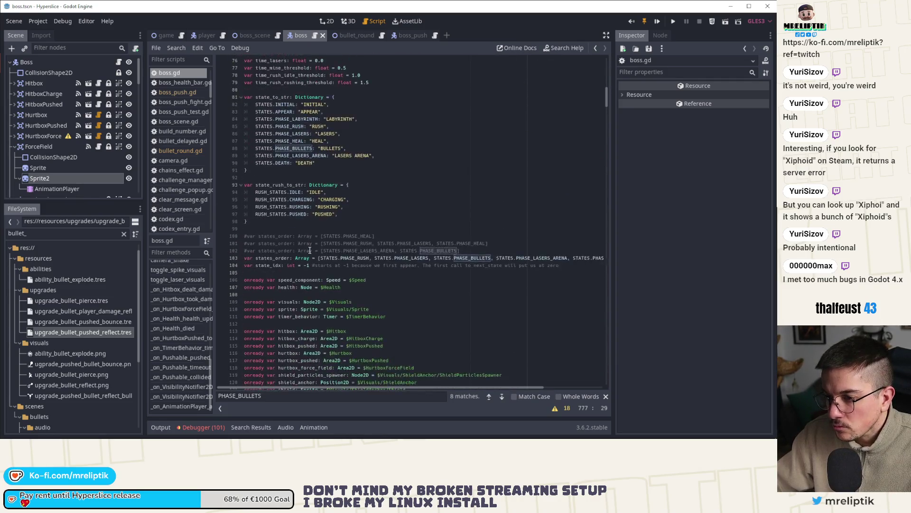
pyautogui.press('F5')
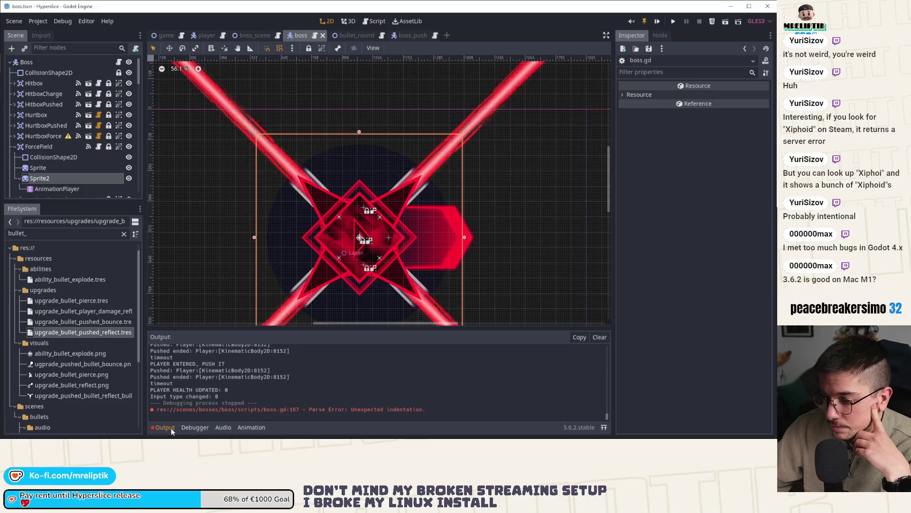
# Step: Hide the output log, return to boss.gd's error line 167, then view the boss scene in 2D
pyautogui.click(169, 428)
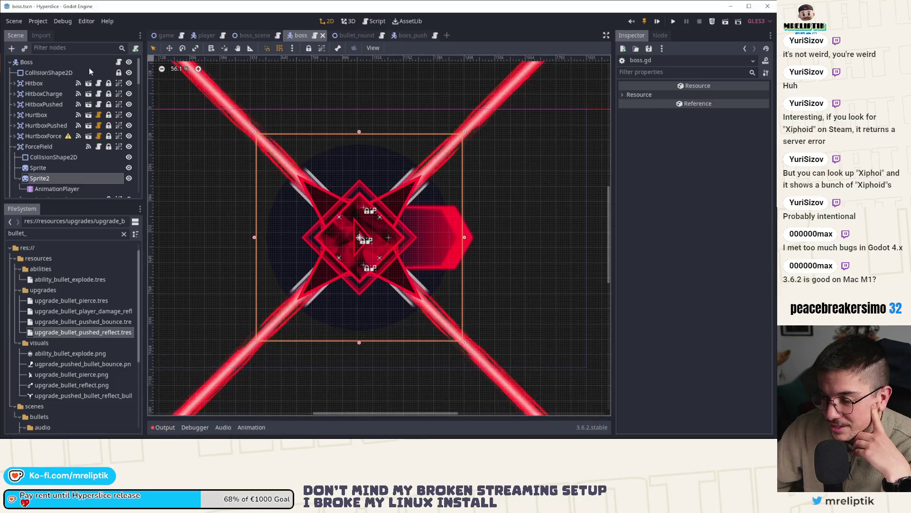
pyautogui.click(375, 21)
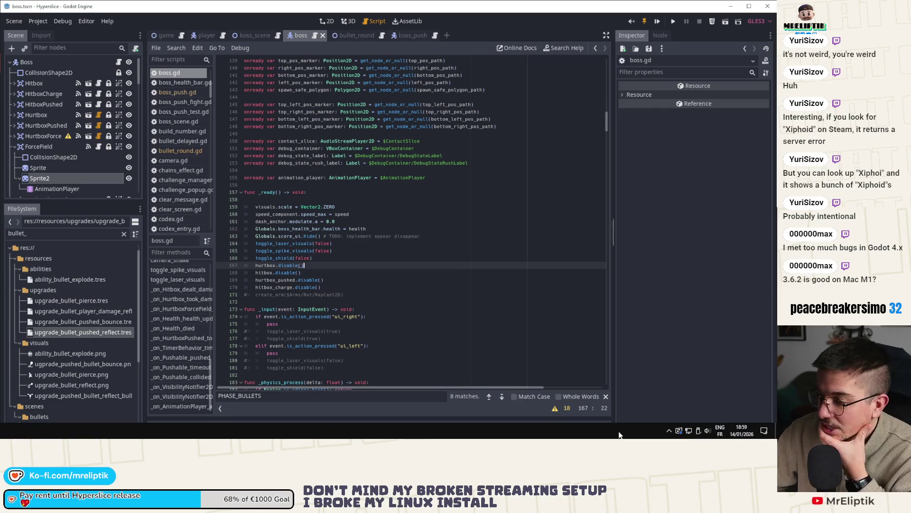
pyautogui.click(669, 431)
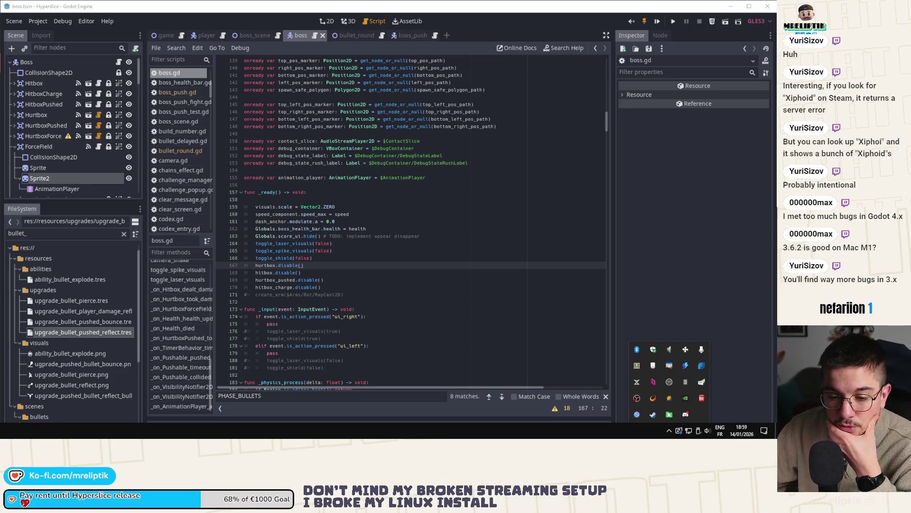
pyautogui.press('Escape')
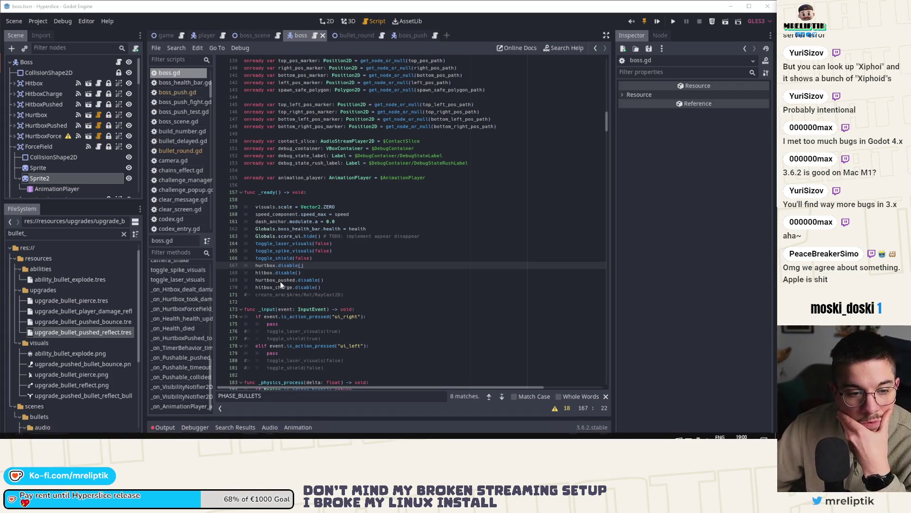
pyautogui.click(326, 21)
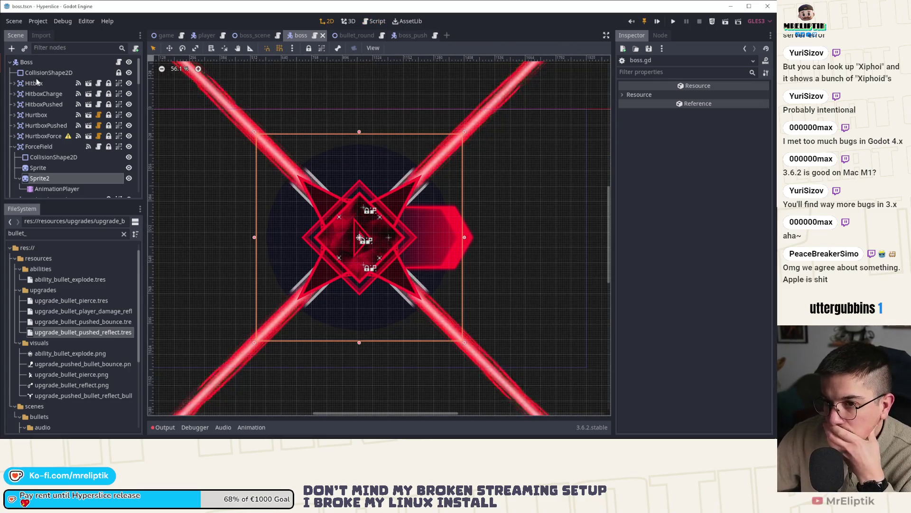
# Step: Open the boss_push scene and its script, comparing it with the boss scene
pyautogui.click(120, 63)
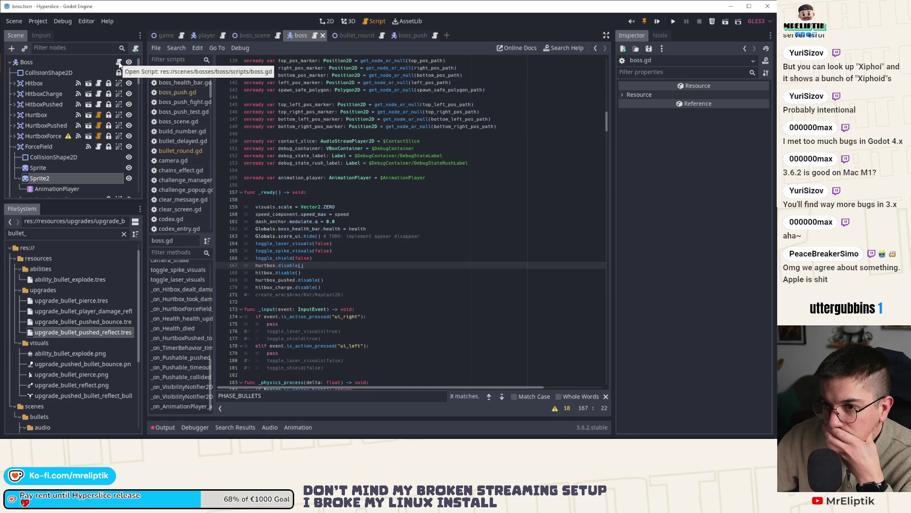
pyautogui.click(399, 36)
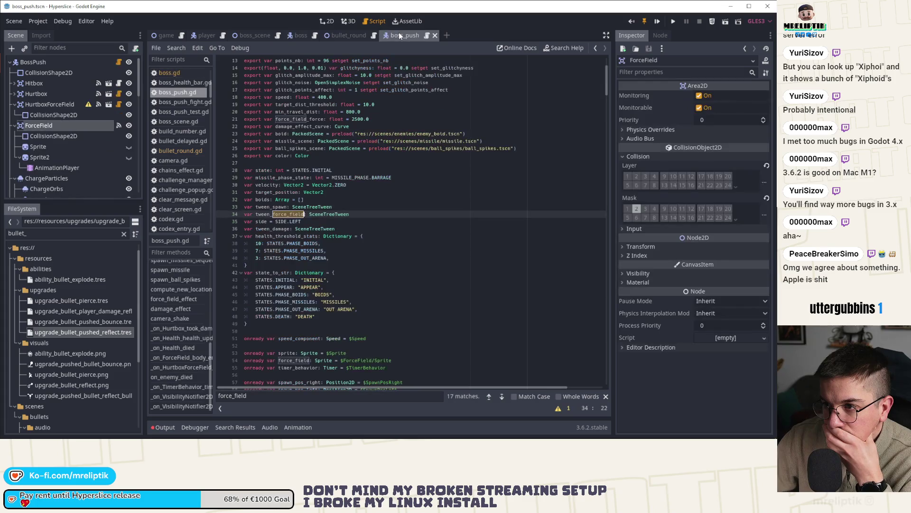
pyautogui.click(119, 63)
pyautogui.scroll(-15, 319, 221)
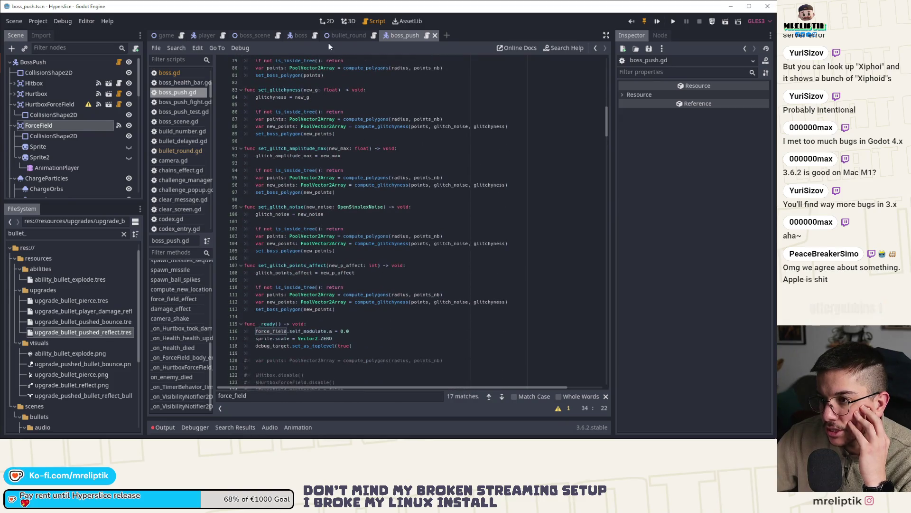
pyautogui.click(294, 36)
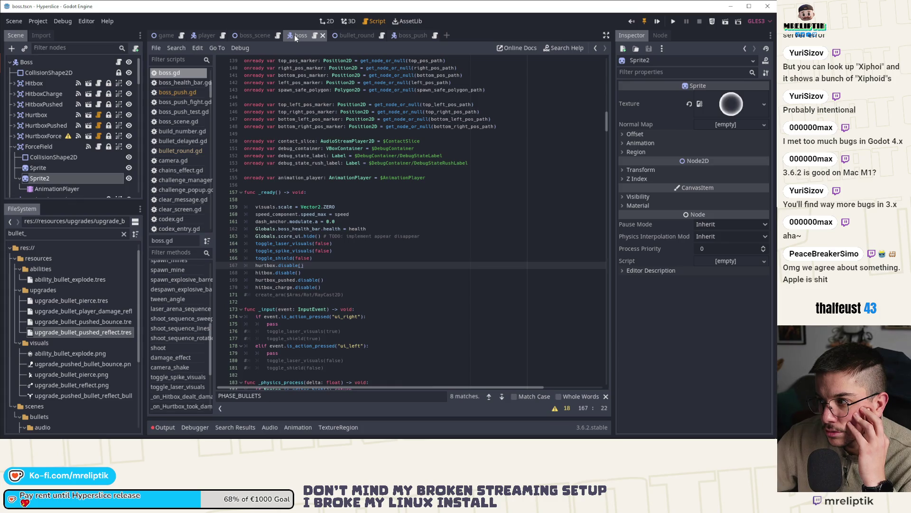
pyautogui.click(405, 35)
pyautogui.scroll(-13, 369, 141)
pyautogui.scroll(-9, 369, 141)
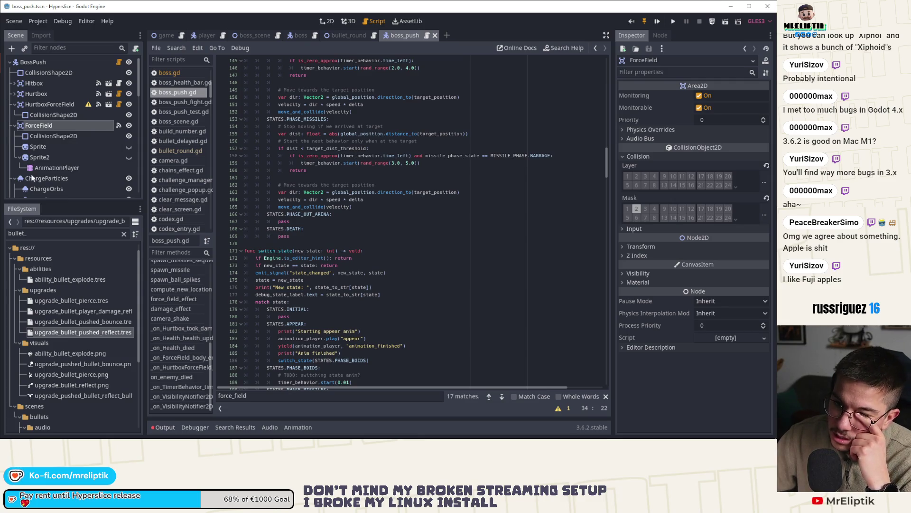
# Step: Inspect the HurtboxForceField and ForceField nodes and boss_push.gd's switch_state and force_field_effect code, then close boss_push
pyautogui.click(46, 104)
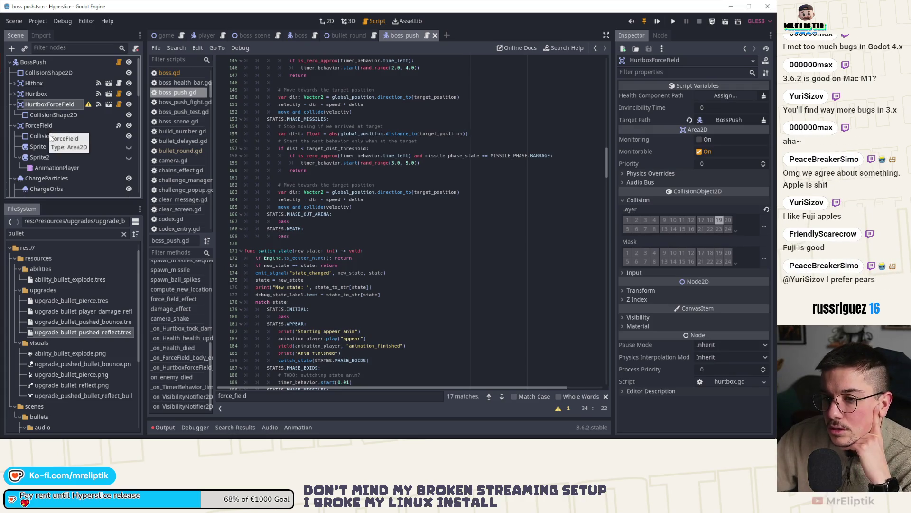
pyautogui.click(44, 126)
pyautogui.scroll(-3, 369, 196)
pyautogui.click(341, 243)
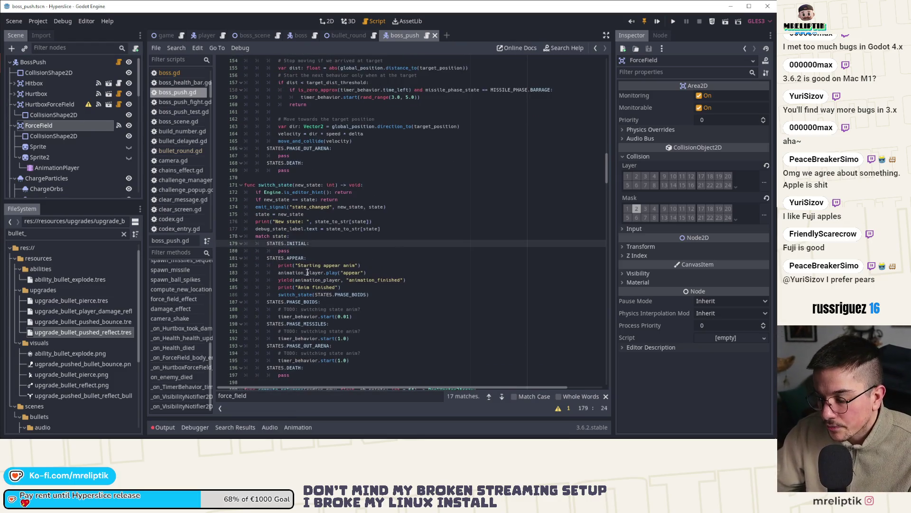
pyautogui.click(170, 300)
pyautogui.scroll(3, 173, 304)
pyautogui.scroll(3, 180, 284)
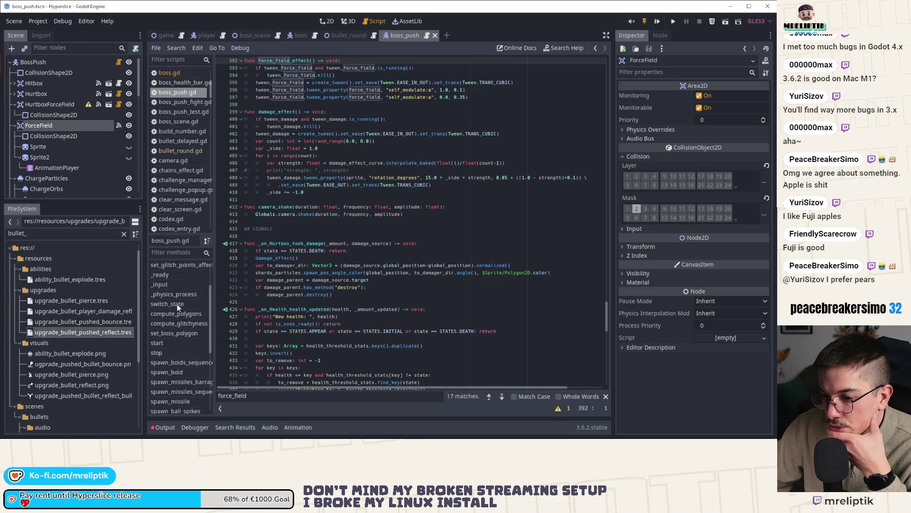
pyautogui.click(177, 304)
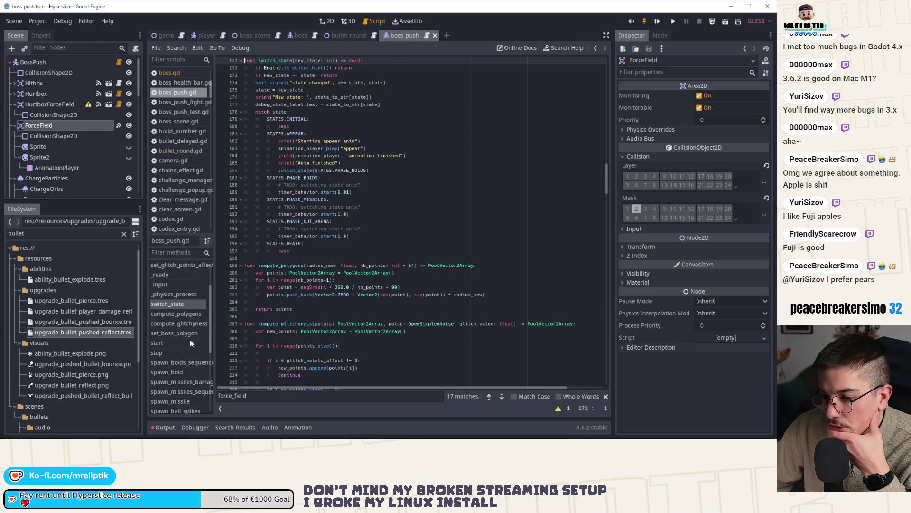
pyautogui.scroll(-4, 189, 340)
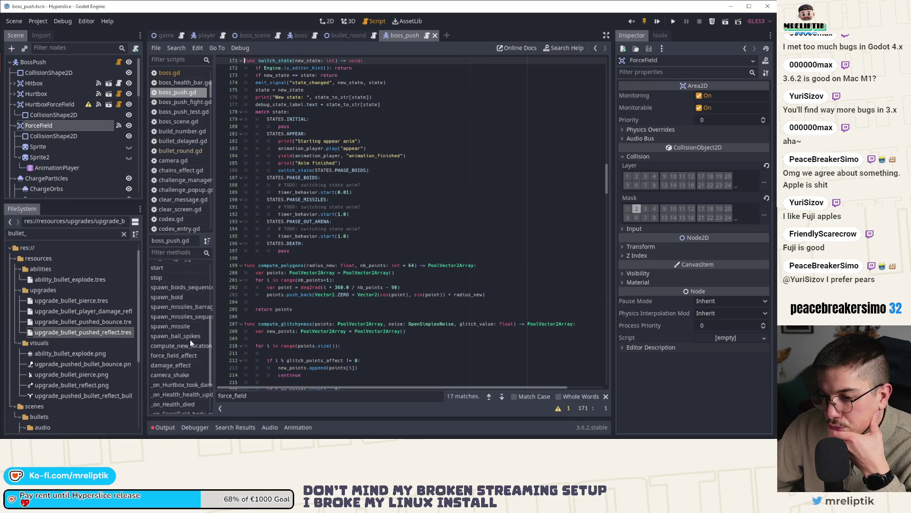
pyautogui.scroll(4, 189, 340)
pyautogui.scroll(-2, 189, 339)
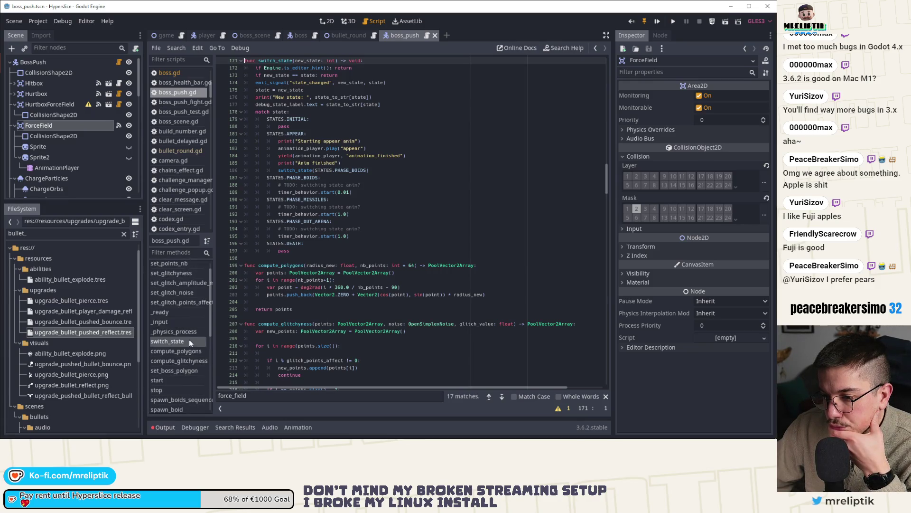
pyautogui.scroll(2, 195, 339)
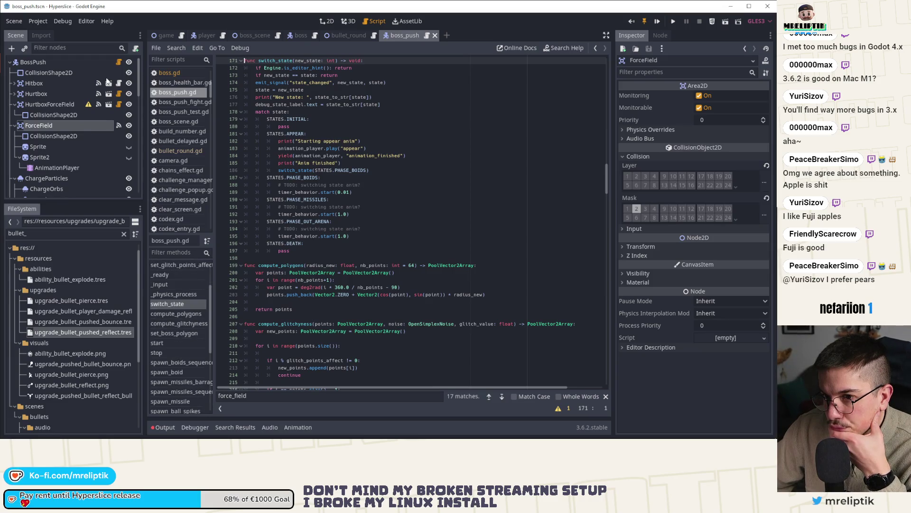
pyautogui.middleClick(409, 40)
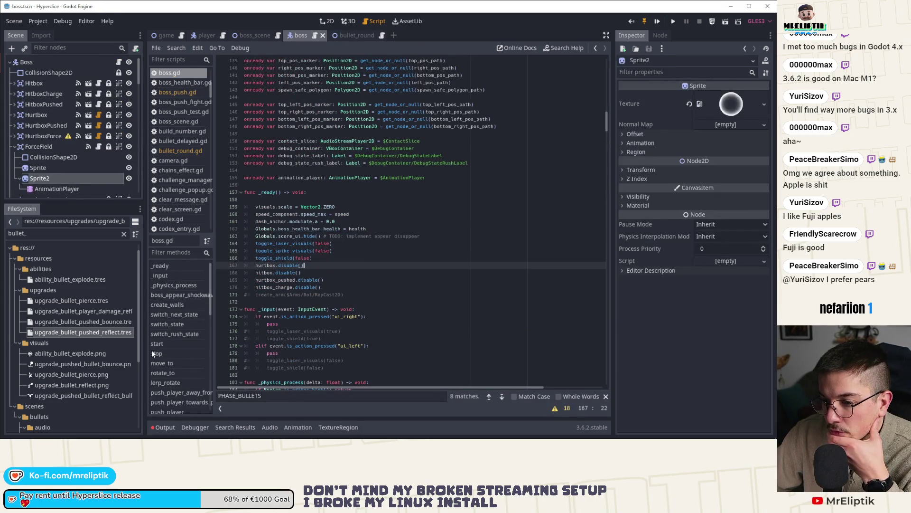
# Step: Add force_field.enable() after the velocity line in switch_rush_state's RUSH_STATES.IDLE branch and save
pyautogui.click(180, 332)
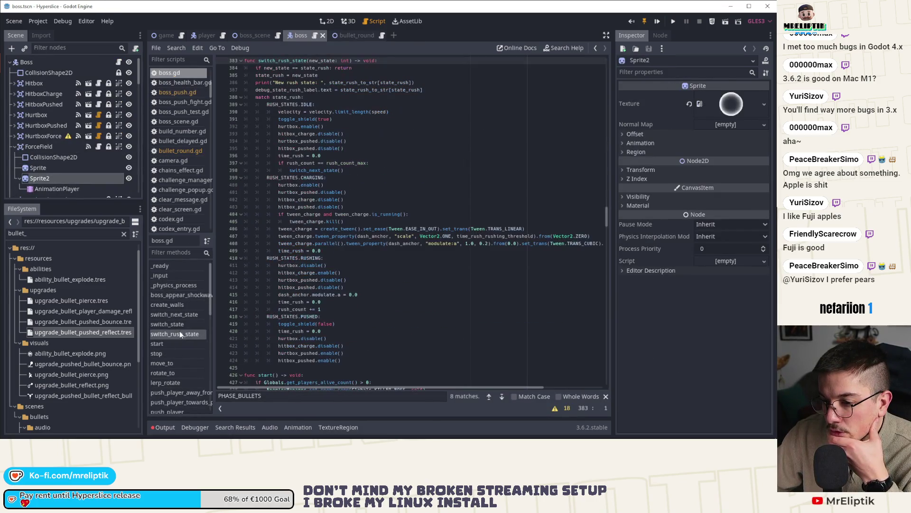
pyautogui.click(356, 119)
pyautogui.click(402, 113)
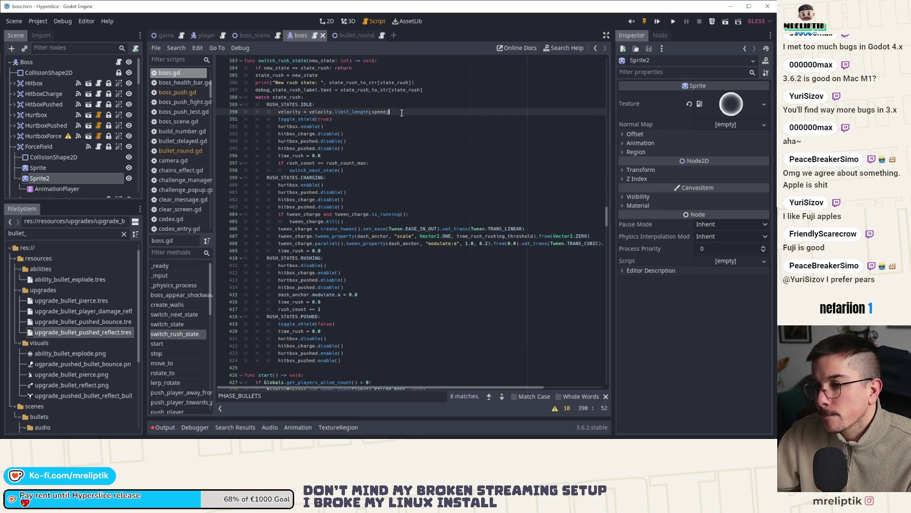
pyautogui.hotkey('ctrl', 'v')
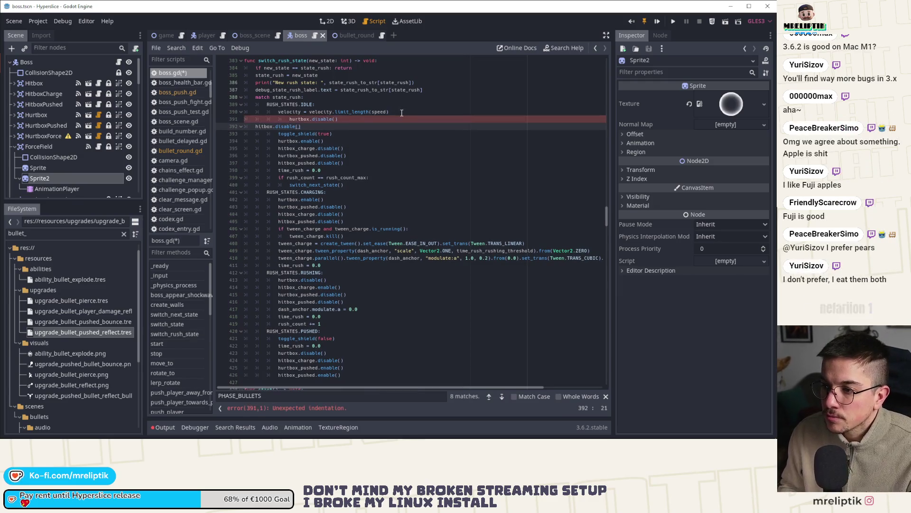
pyautogui.hotkey('ctrl', 'z')
pyautogui.hotkey('ctrl', 'z')
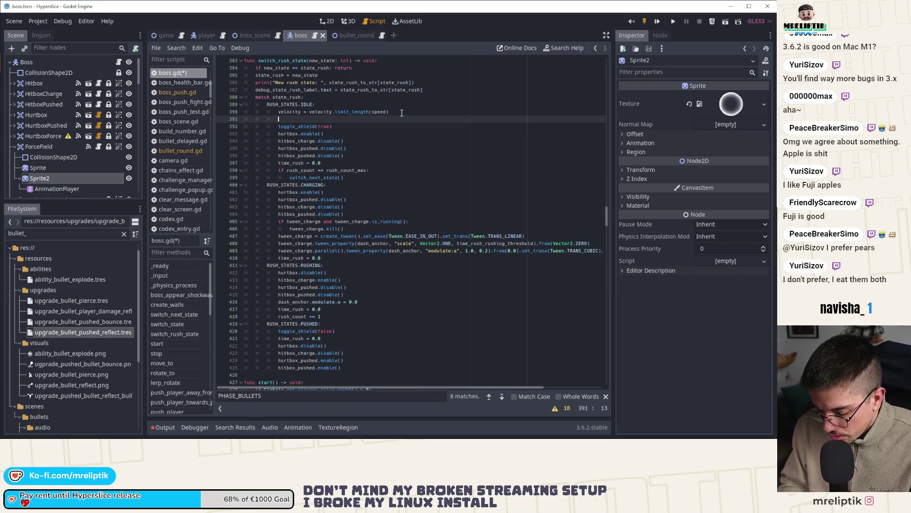
pyautogui.write('force_field.')
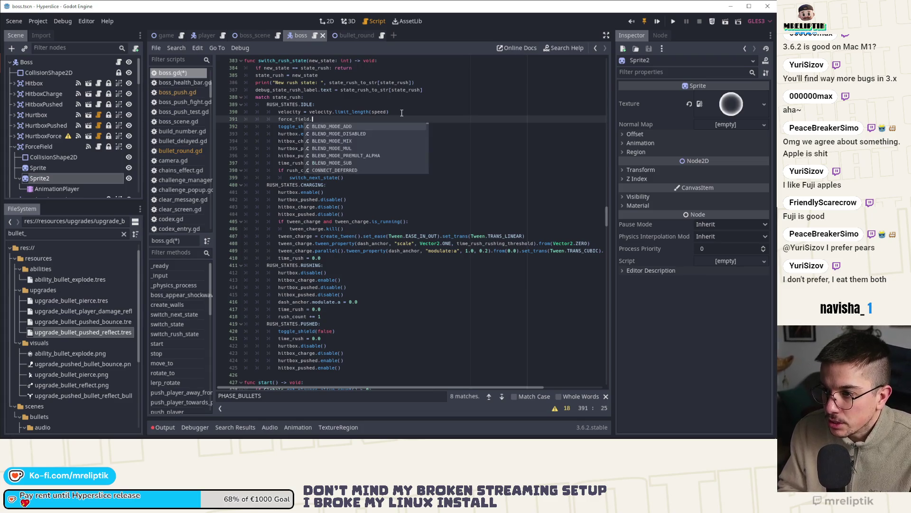
pyautogui.write('enable(')
pyautogui.hotkey('ctrl', 's')
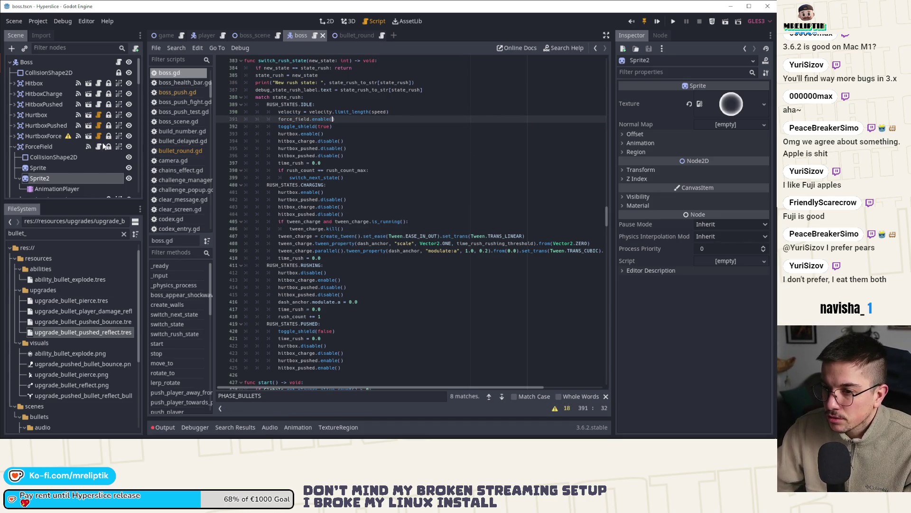
pyautogui.click(99, 147)
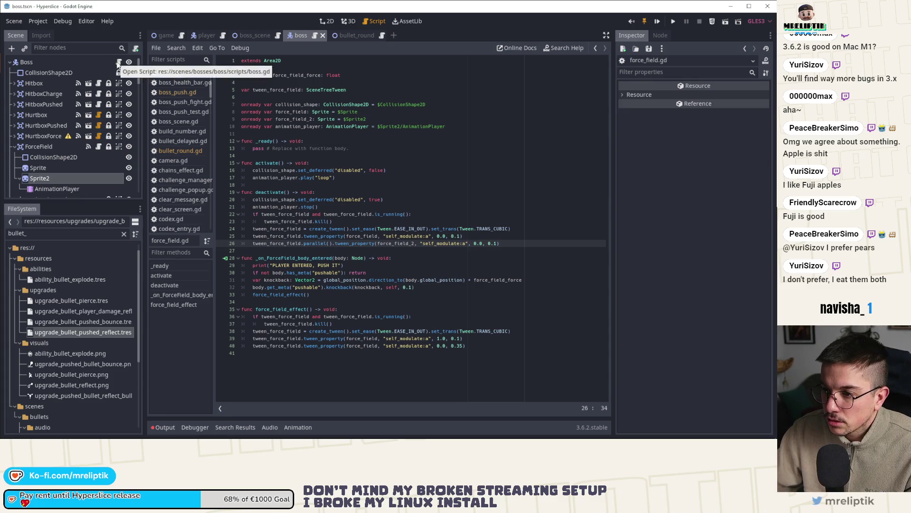
# Step: Rename force_field.gd's activate and deactivate functions to enable and disable, then return to boss.gd
pyautogui.click(119, 63)
pyautogui.doubleClick(318, 120)
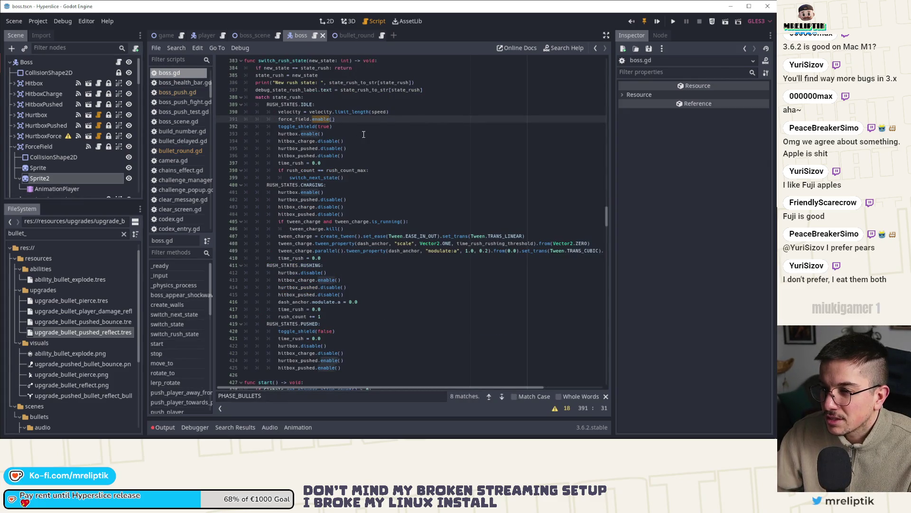
pyautogui.click(98, 147)
pyautogui.doubleClick(267, 163)
pyautogui.write('enable')
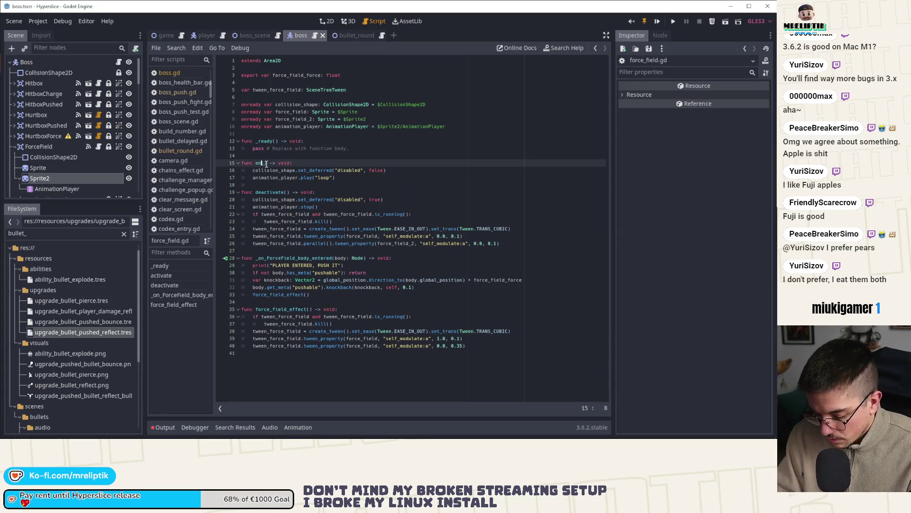
pyautogui.press('Down')
pyautogui.press('Down')
pyautogui.press('Down')
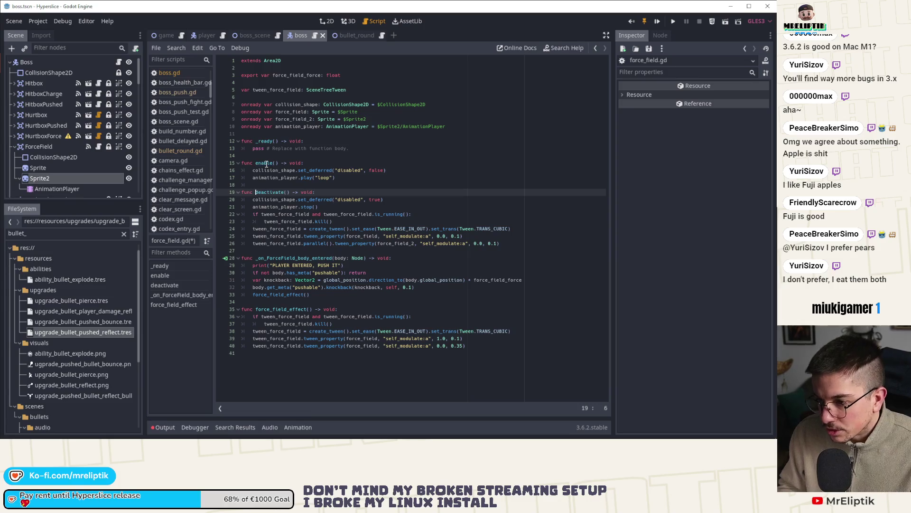
pyautogui.hotkey('ctrl', 'shift', 'Right')
pyautogui.write('disable')
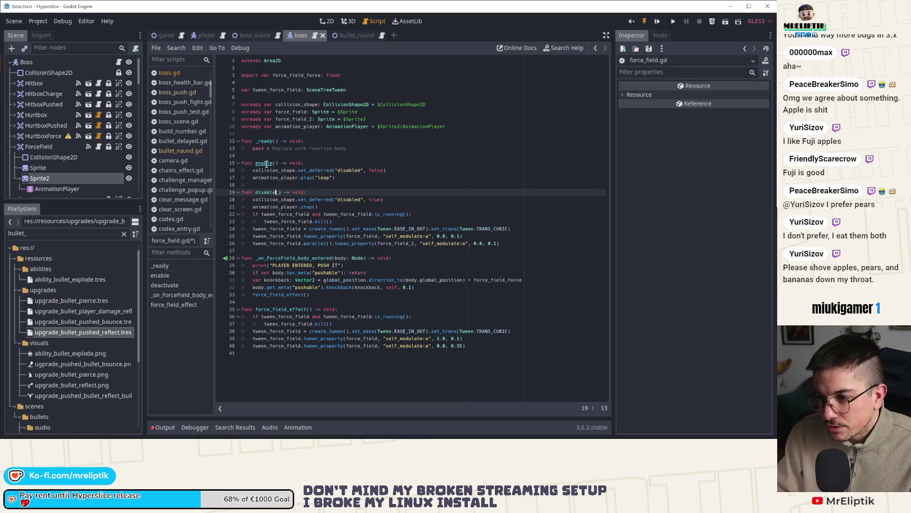
pyautogui.click(169, 72)
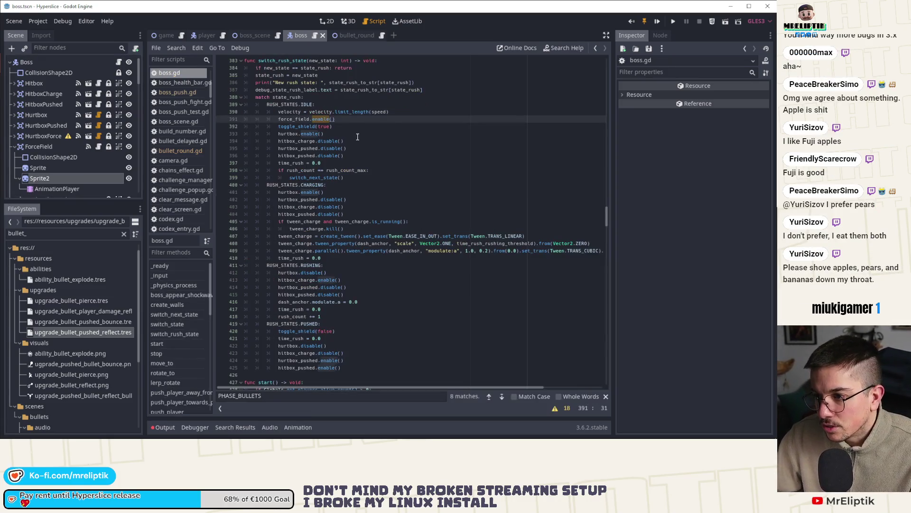
# Step: Rename forceField on line 391 to force_field and search the script for force_field
pyautogui.doubleClick(293, 119)
pyautogui.write('force_field')
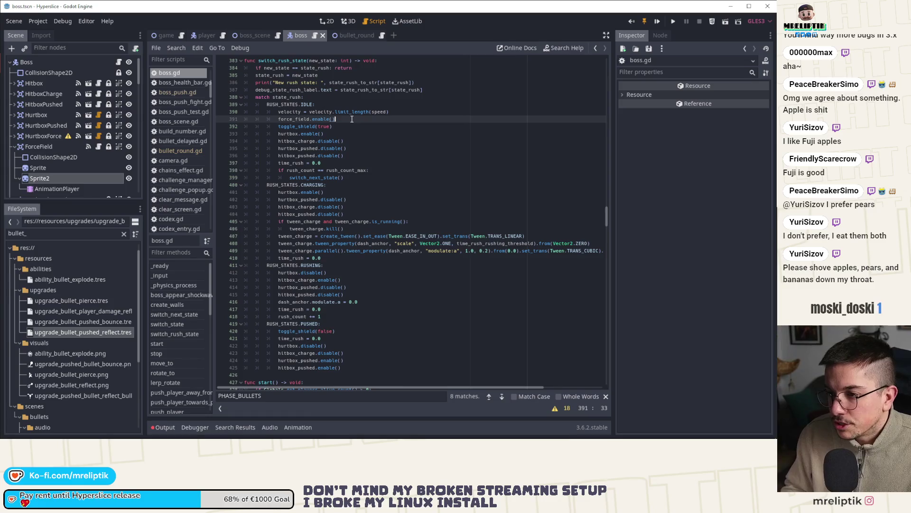
pyautogui.hotkey('ctrl', 'f')
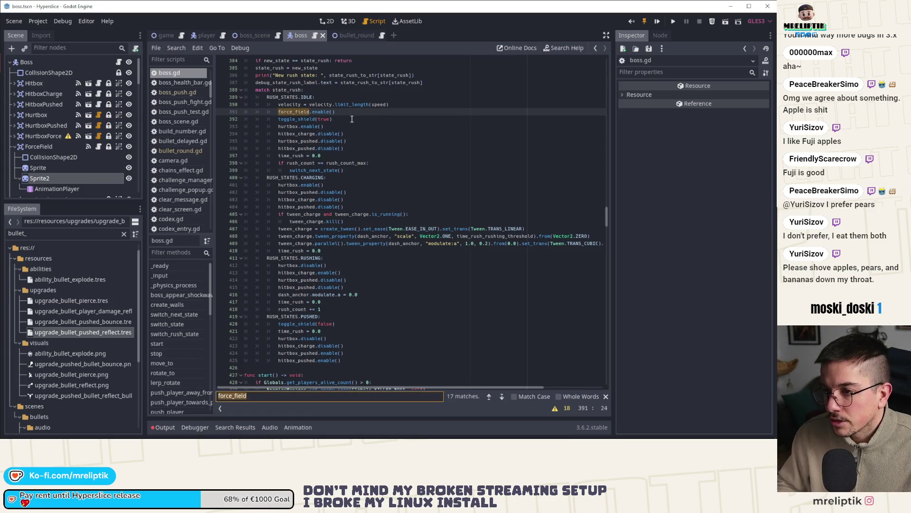
# Step: Add a force_field.disable() call in the boss's rush state block and save boss.gd
pyautogui.moveTo(335, 111); pyautogui.dragTo(278, 112)
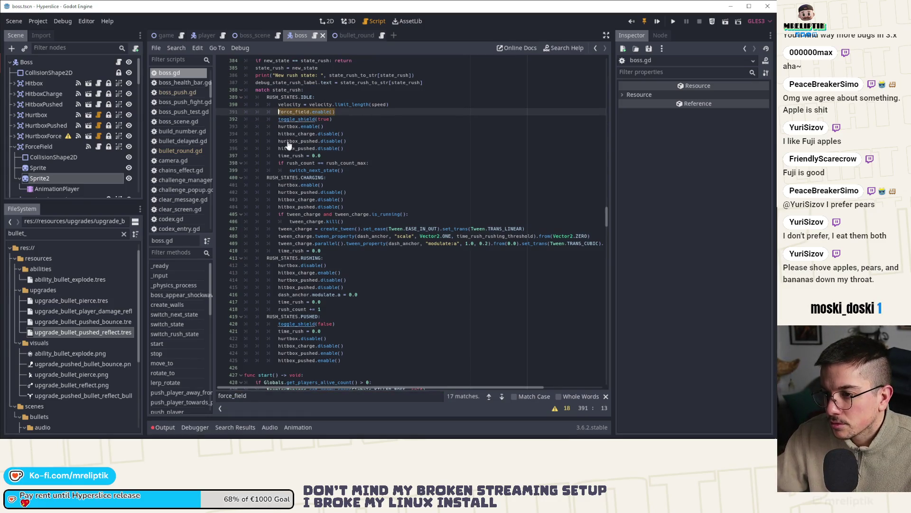
pyautogui.hotkey('ctrl', 'c')
pyautogui.click(337, 177)
pyautogui.press('Return')
pyautogui.hotkey('ctrl', 'v')
pyautogui.press('Left')
pyautogui.press('Left')
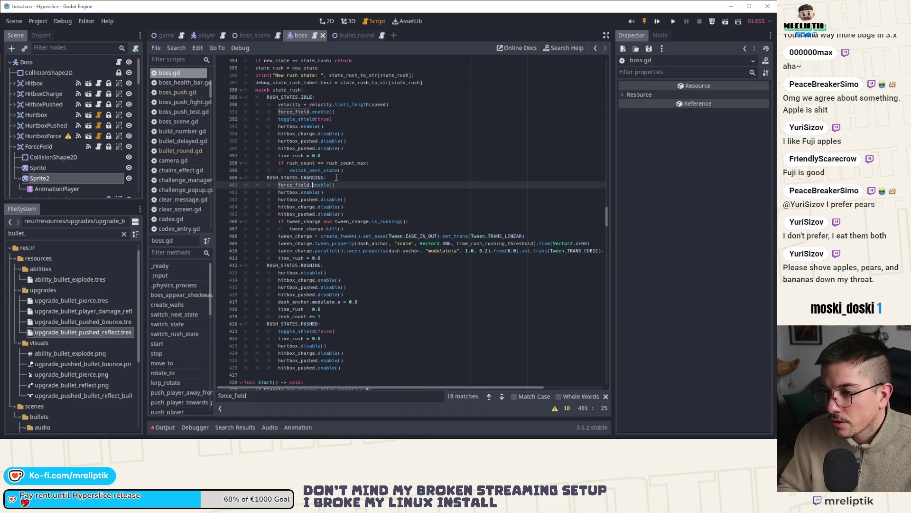
pyautogui.write('disable')
pyautogui.hotkey('ctrl', 's')
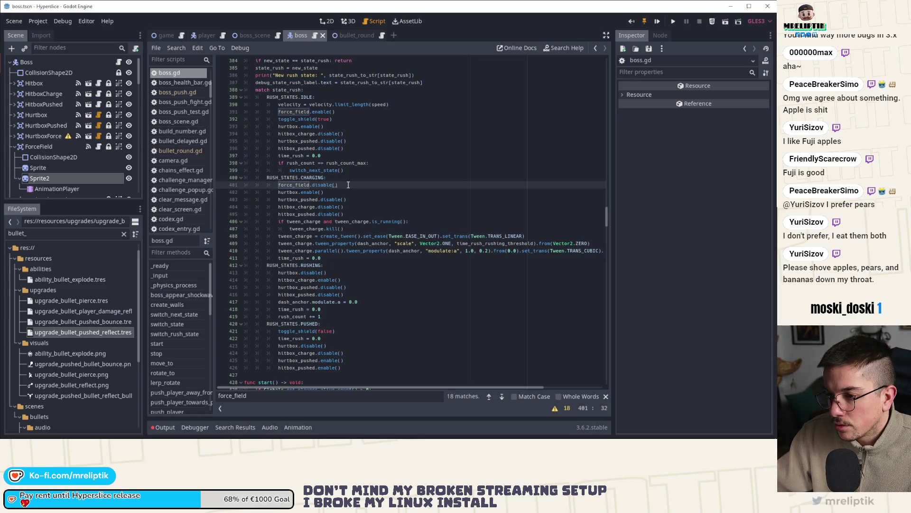
# Step: Put force_field.disable() under both the RUSHING and PUSHED states, then save
pyautogui.hotkey('alt', 'Down')
pyautogui.hotkey('alt', 'Down')
pyautogui.hotkey('alt', 'Down')
pyautogui.hotkey('alt', 'Down')
pyautogui.hotkey('alt', 'Down')
pyautogui.hotkey('alt', 'Down')
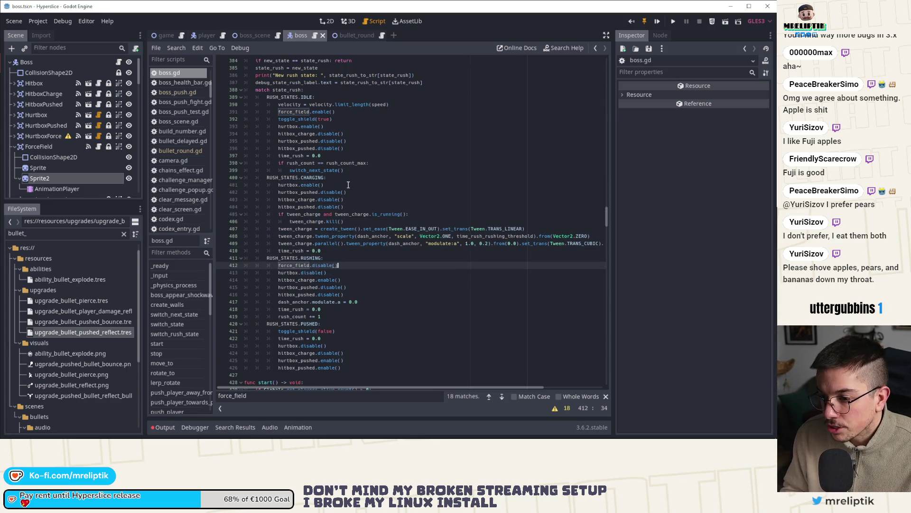
pyautogui.hotkey('ctrl', 'd')
pyautogui.hotkey('alt', 'Down')
pyautogui.hotkey('alt', 'Down')
pyautogui.hotkey('alt', 'Down')
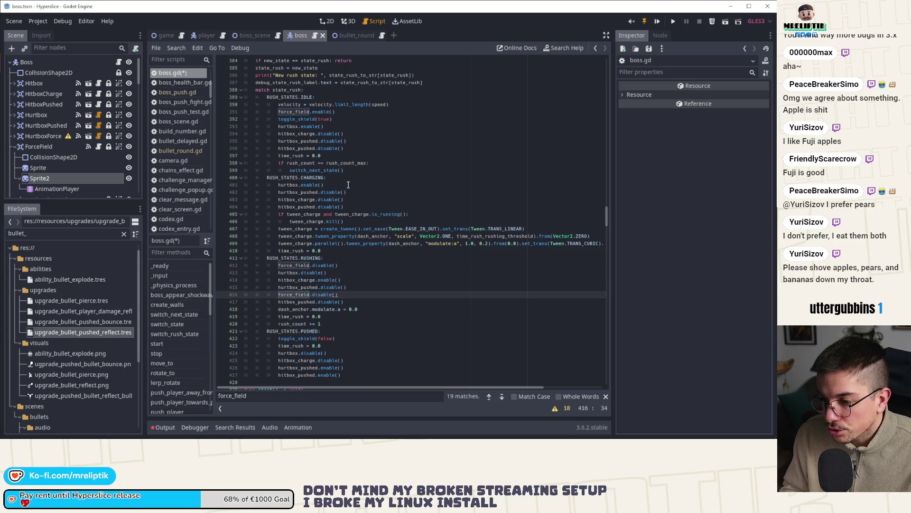
pyautogui.hotkey('ctrl', 's')
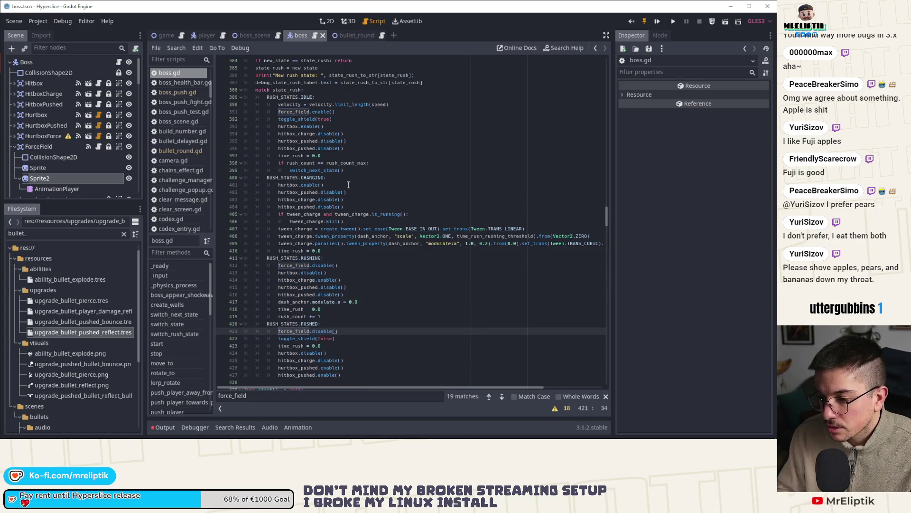
# Step: Change the appear state's force_field activate call to enable and save
pyautogui.click(309, 331)
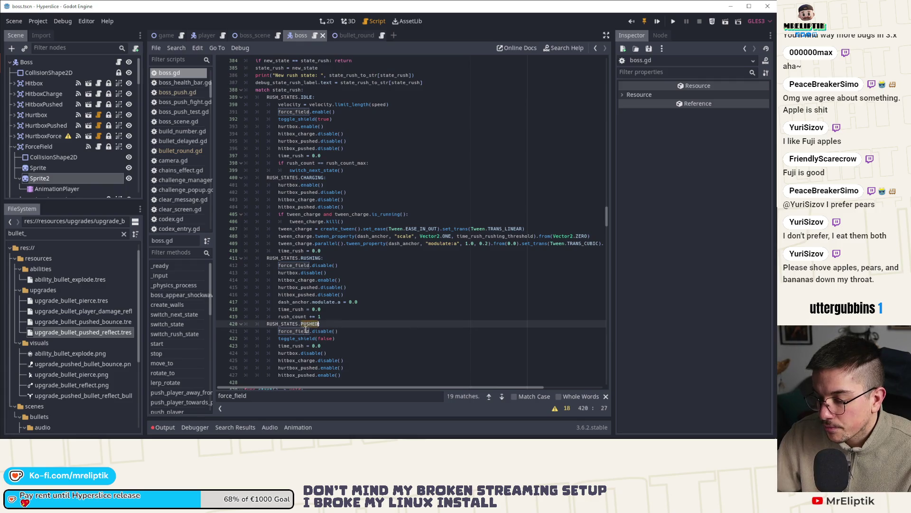
pyautogui.click(502, 397)
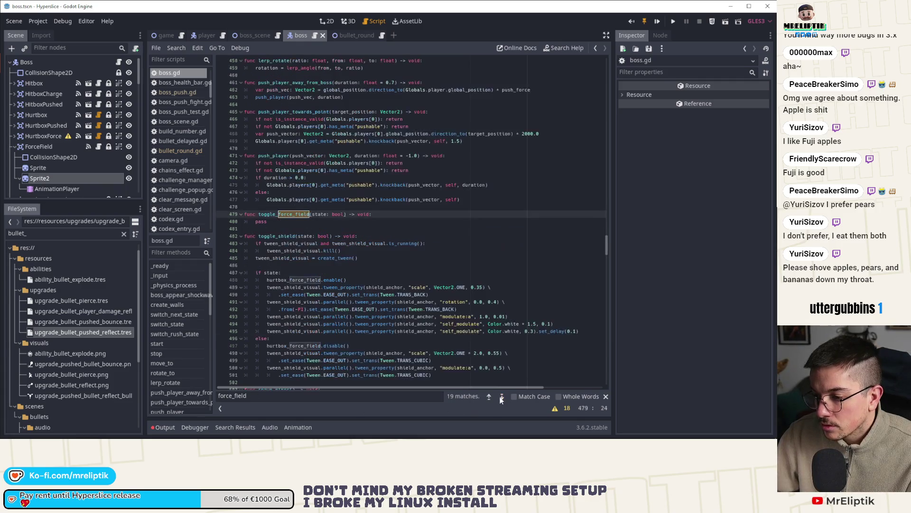
pyautogui.click(502, 397)
pyautogui.click(502, 396)
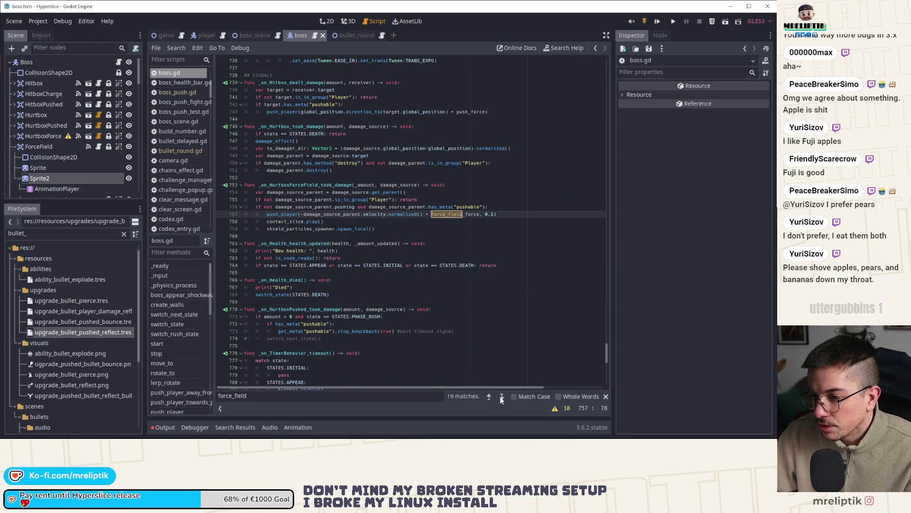
pyautogui.click(502, 396)
pyautogui.click(502, 396)
pyautogui.click(501, 396)
pyautogui.click(501, 396)
pyautogui.click(319, 215)
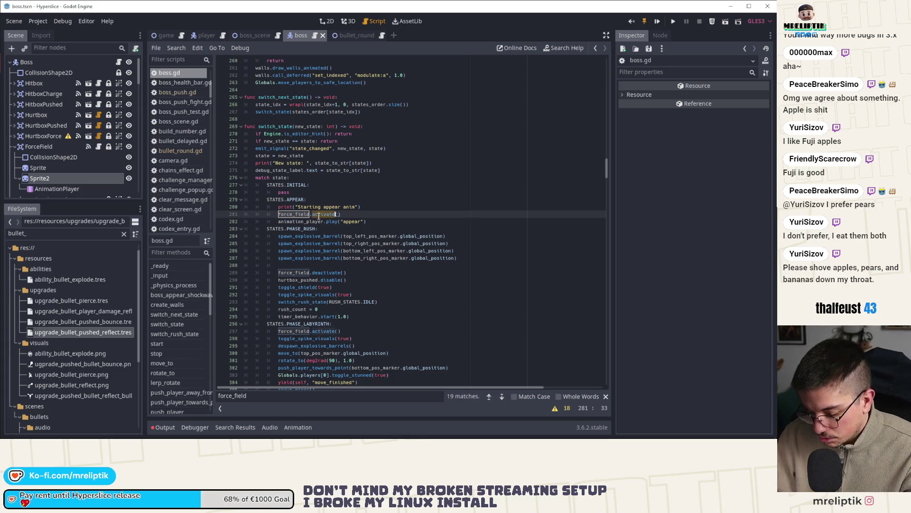
pyautogui.write('enabl')
pyautogui.hotkey('ctrl', 's')
# Step: Replace deactivate with disable in the rush phase's force_field call
pyautogui.doubleClick(328, 272)
pyautogui.write('disabl')
pyautogui.press('Return')
pyautogui.click(320, 214)
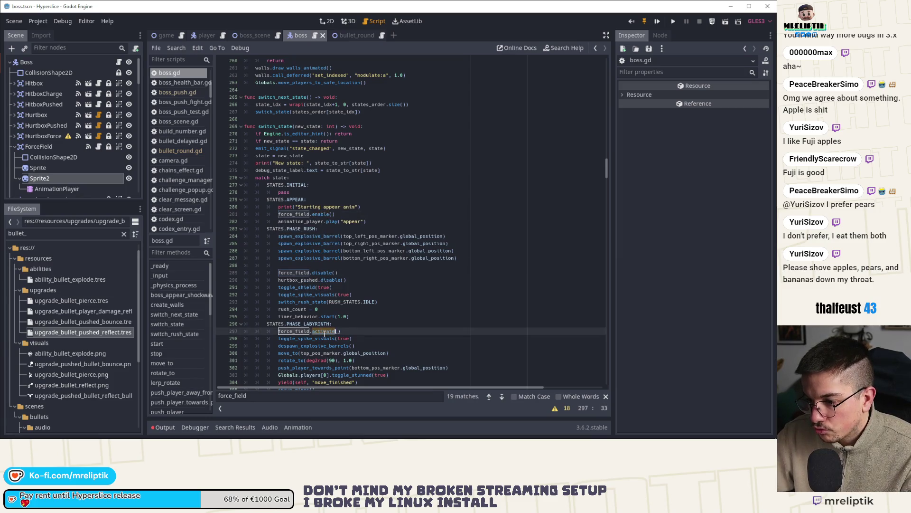
pyautogui.click(501, 397)
pyautogui.click(502, 396)
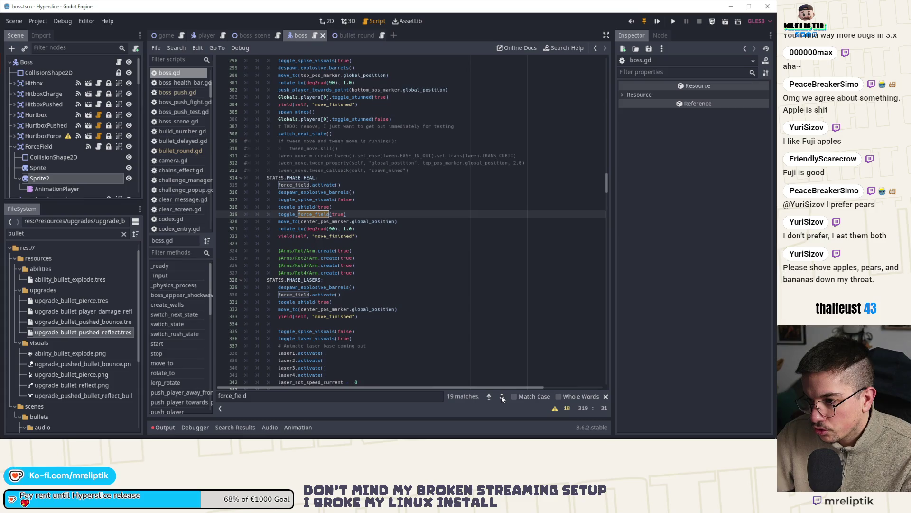
# Step: Set the heal phase force_field call to enable and the lasers phase call to disable, saving
pyautogui.doubleClick(323, 185)
pyautogui.write('enable')
pyautogui.hotkey('ctrl', 's')
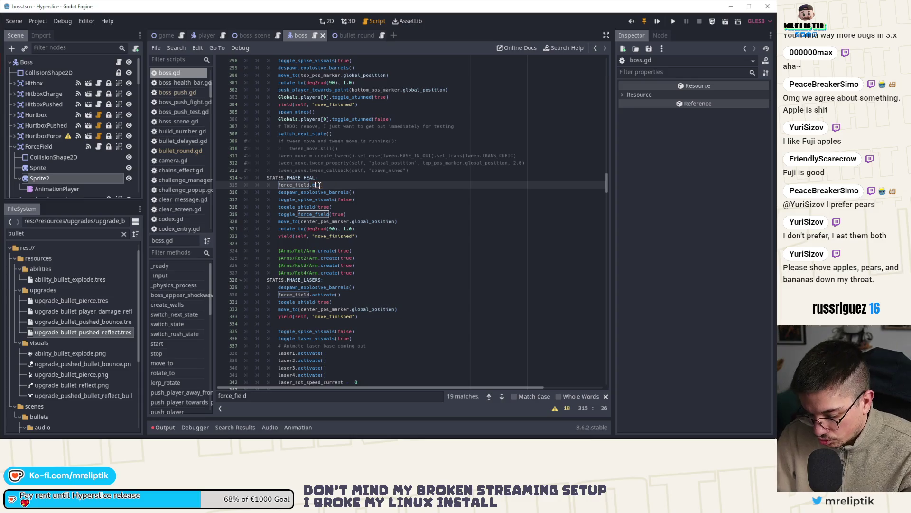
pyautogui.press('Right')
pyautogui.press('Right')
pyautogui.press('Right')
pyautogui.doubleClick(321, 294)
pyautogui.write('disable')
pyautogui.hotkey('ctrl', 's')
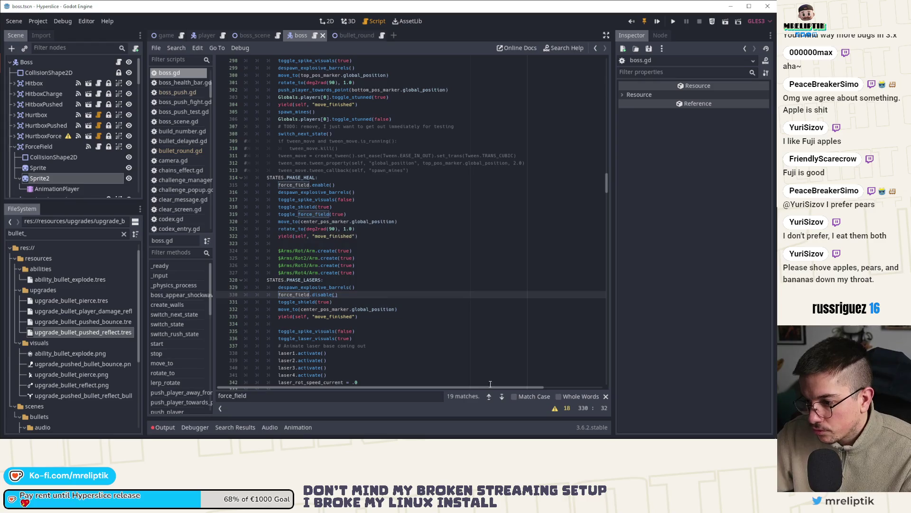
# Step: Switch the bullets phase call to enable, check remaining force_field occurrences, and run the game
pyautogui.click(502, 396)
pyautogui.doubleClick(324, 214)
pyautogui.write('enable')
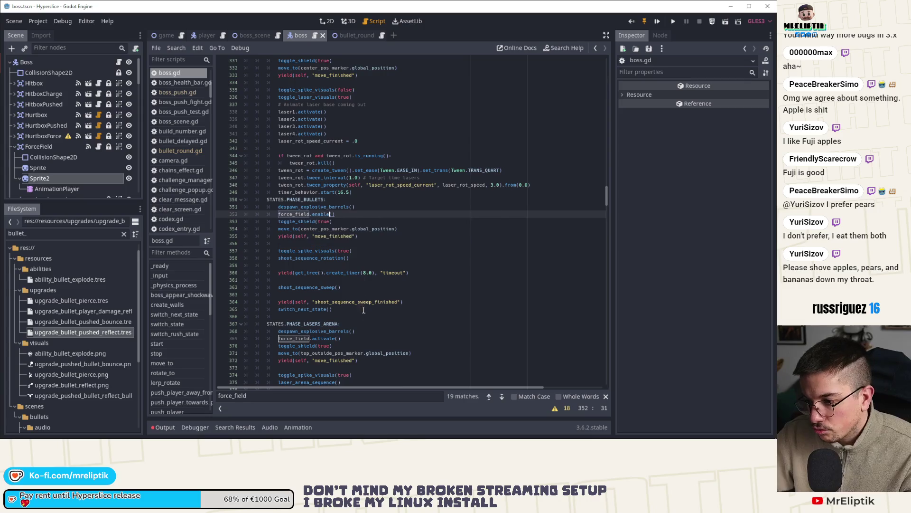
pyautogui.press('F3')
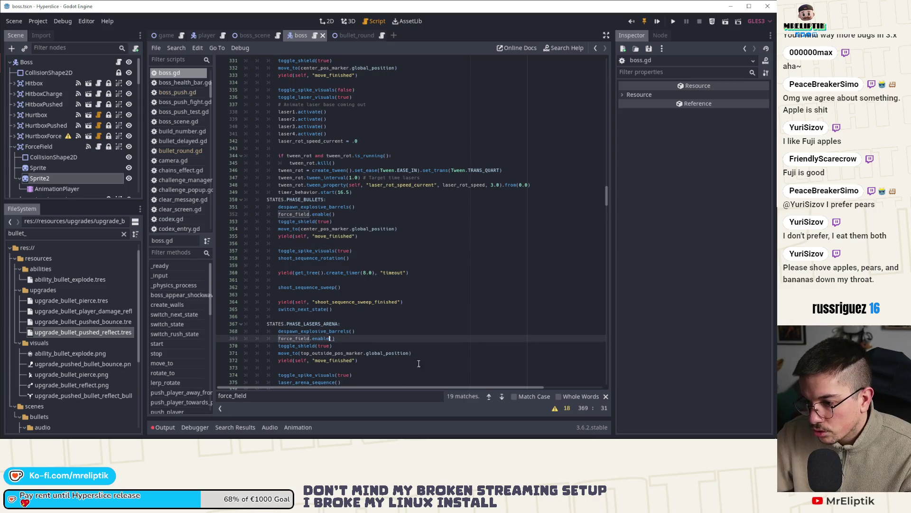
pyautogui.click(502, 397)
pyautogui.click(502, 396)
pyautogui.click(502, 396)
pyautogui.click(502, 397)
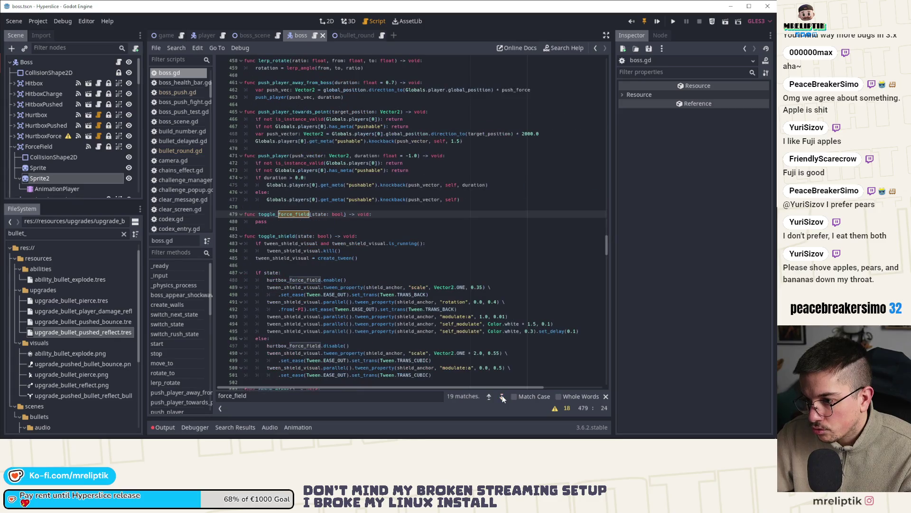
pyautogui.click(658, 21)
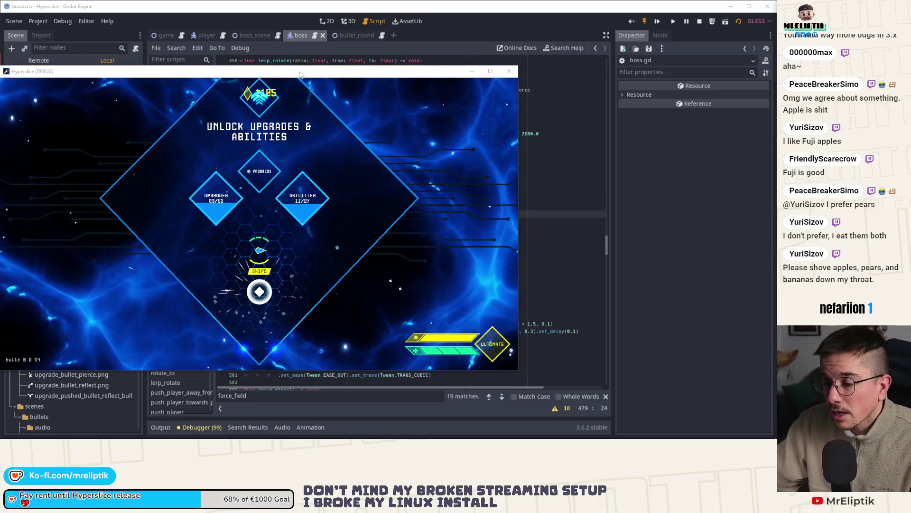
# Step: Maximize the Hyperslice debug window and start a new run from the upgrades hub
pyautogui.press('super+Up')
pyautogui.click(389, 323)
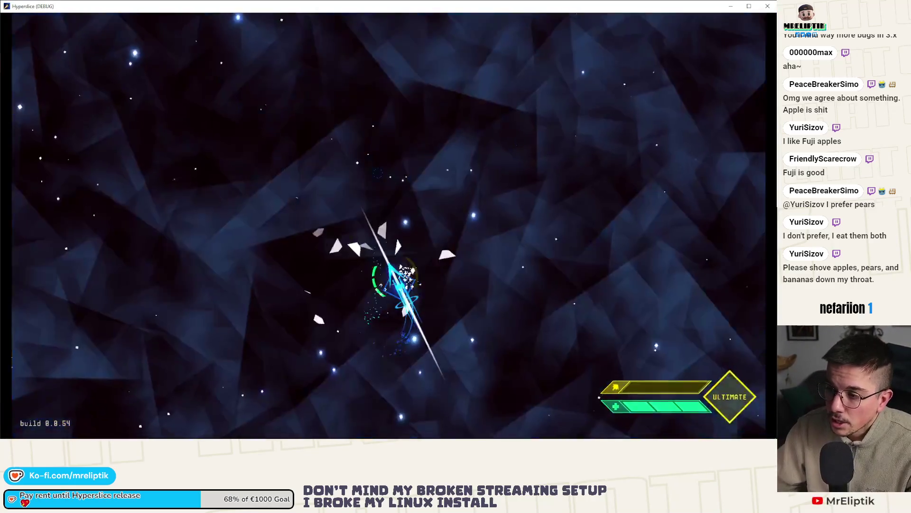
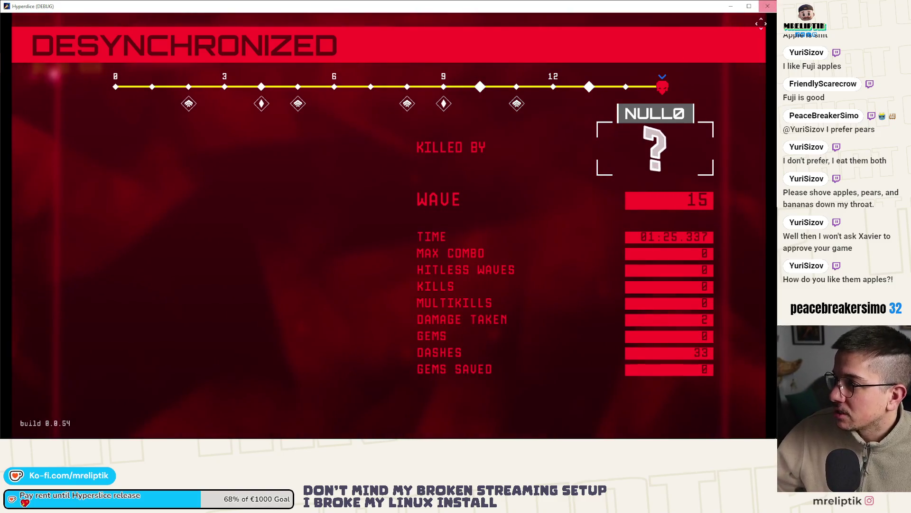
# Step: Dismiss Hyperslice's game-over stats window with Escape to get back to boss.gd
pyautogui.press('Escape')
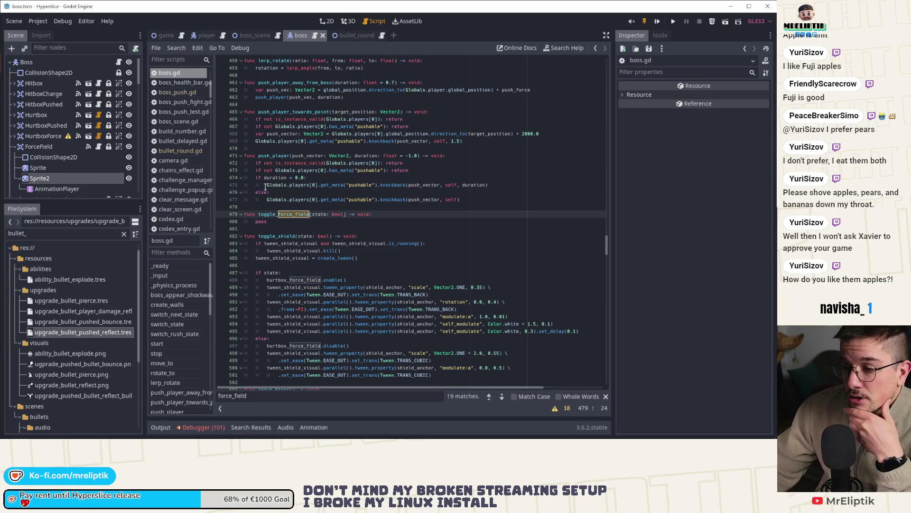
# Step: Check the debugger's script errors, then delete the toggle_force_field stub function from boss.gd
pyautogui.click(285, 222)
pyautogui.scroll(1, 299, 236)
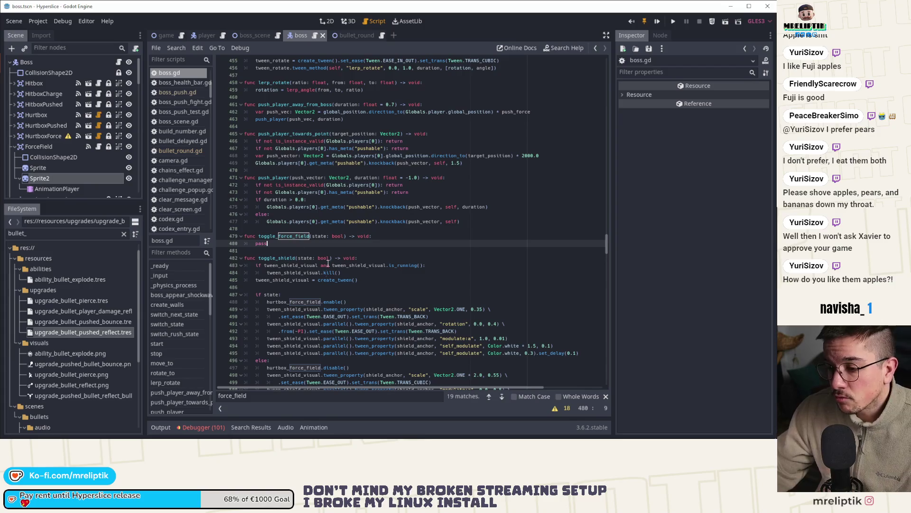
pyautogui.doubleClick(283, 236)
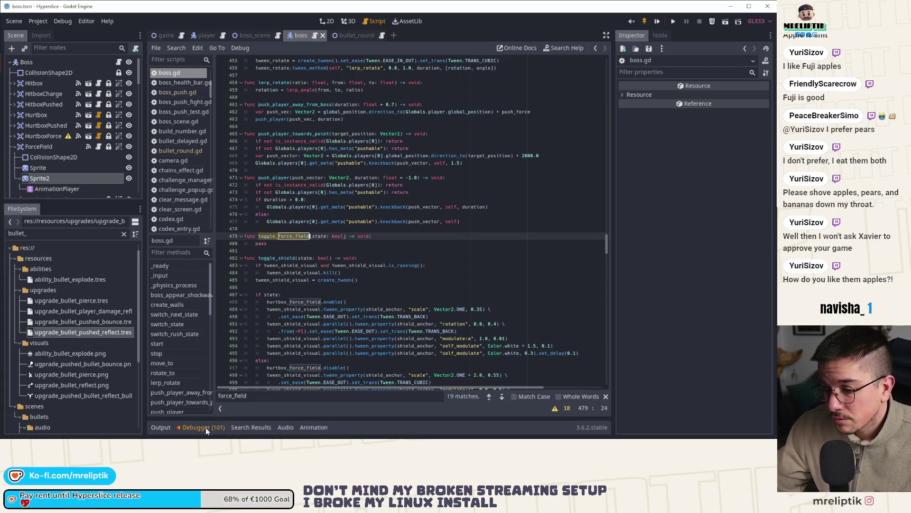
pyautogui.click(206, 427)
pyautogui.click(206, 319)
pyautogui.click(219, 427)
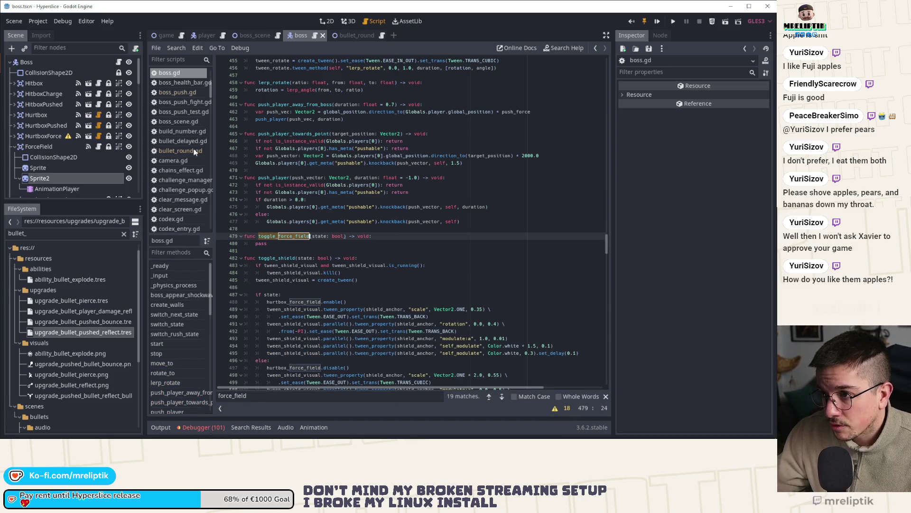
pyautogui.press('Home')
pyautogui.hotkey('shift', 'Down')
pyautogui.hotkey('shift', 'End')
pyautogui.press('BackSpace')
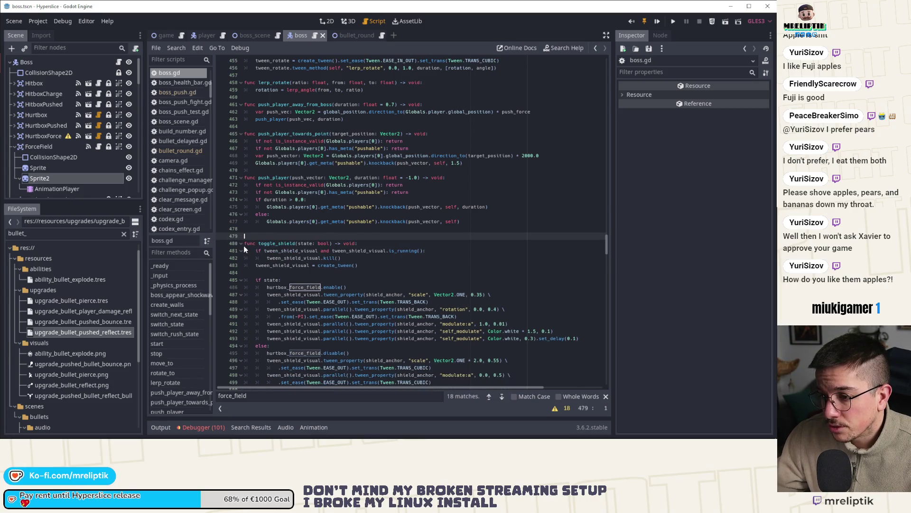
# Step: Delete the leftover toggle_force_field(true) call on line 319
pyautogui.click(328, 409)
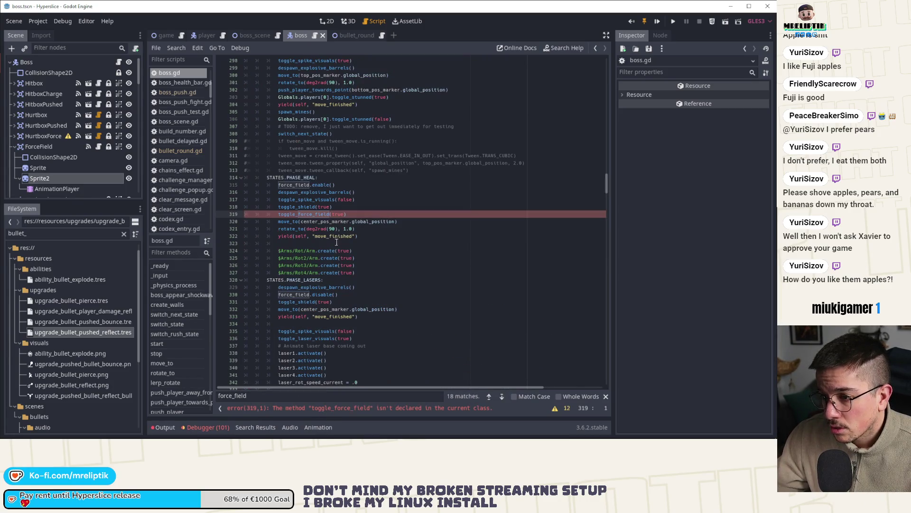
pyautogui.doubleClick(317, 216)
pyautogui.scroll(2, 332, 216)
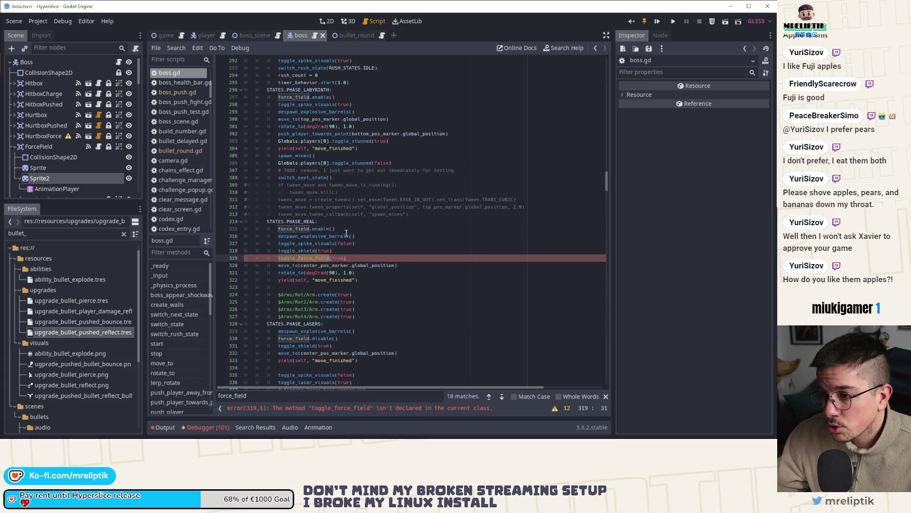
pyautogui.click(359, 259)
pyautogui.hotkey('ctrl', 'shift', 'k')
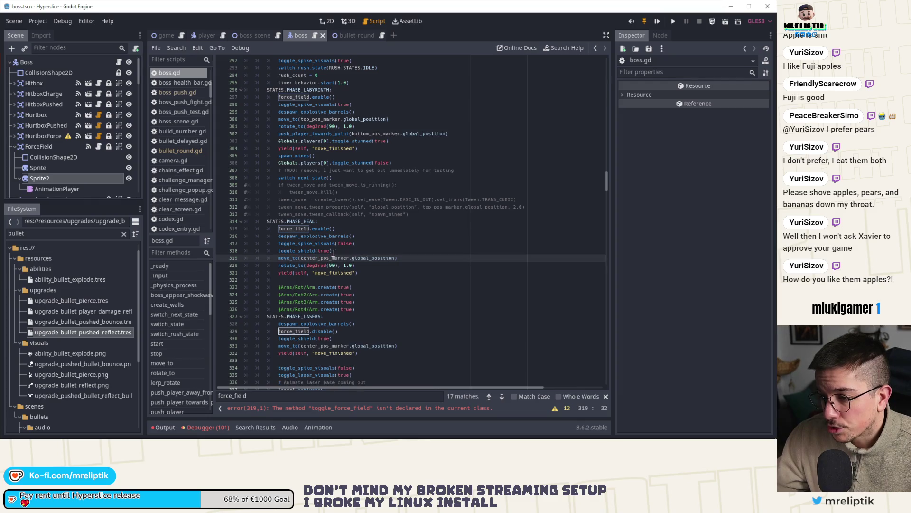
# Step: Change line 289's force_field.disable() to force_field.enable() and save boss.gd
pyautogui.doubleClick(297, 229)
pyautogui.hotkey('ctrl', 'f')
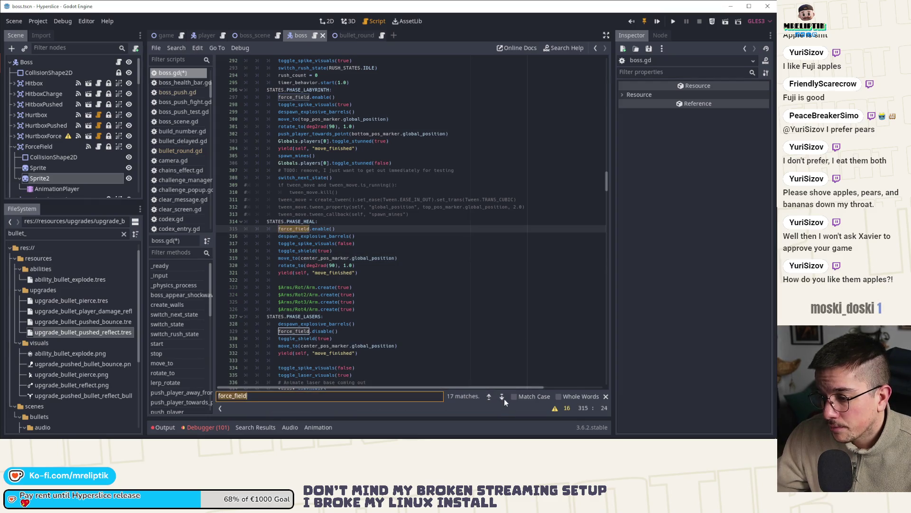
pyautogui.scroll(-1, 438, 331)
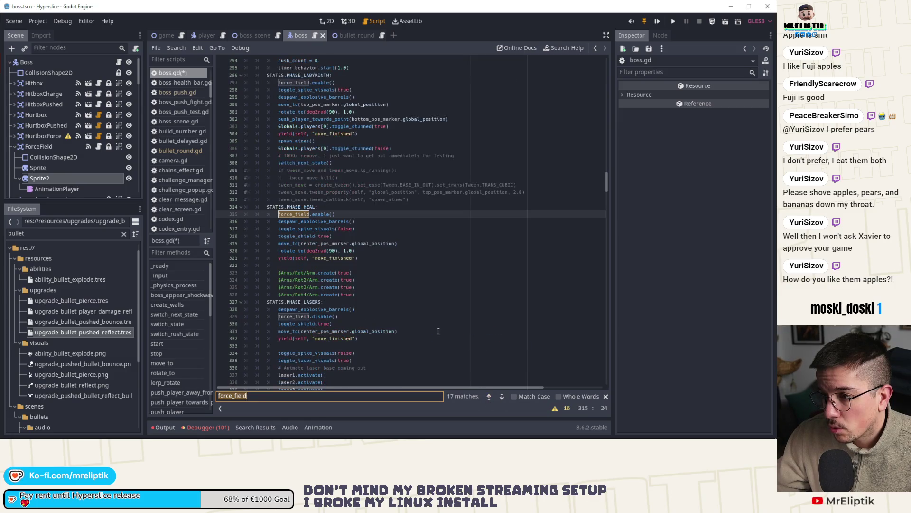
pyautogui.moveTo(336, 214)
pyautogui.mouseDown()
pyautogui.moveTo(266, 215)
pyautogui.moveTo(278, 214)
pyautogui.mouseUp()
pyautogui.hotkey('ctrl', 'c')
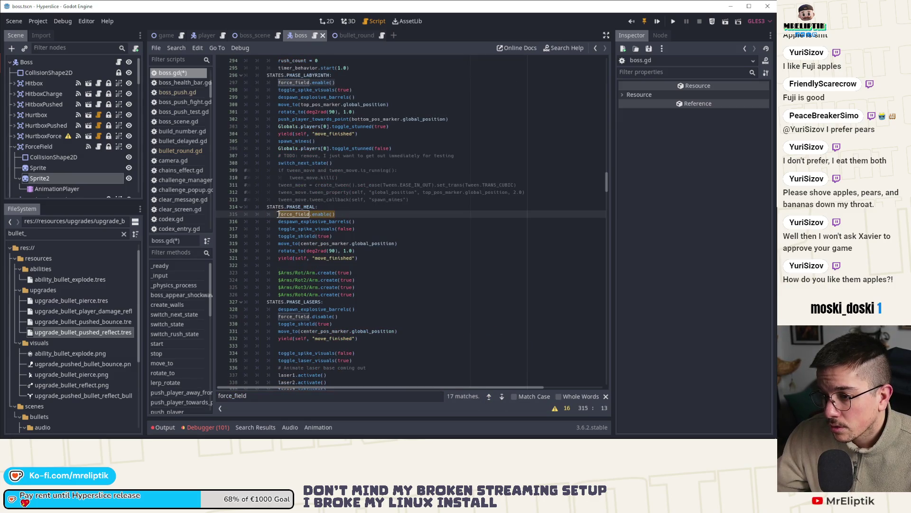
pyautogui.scroll(7, 300, 222)
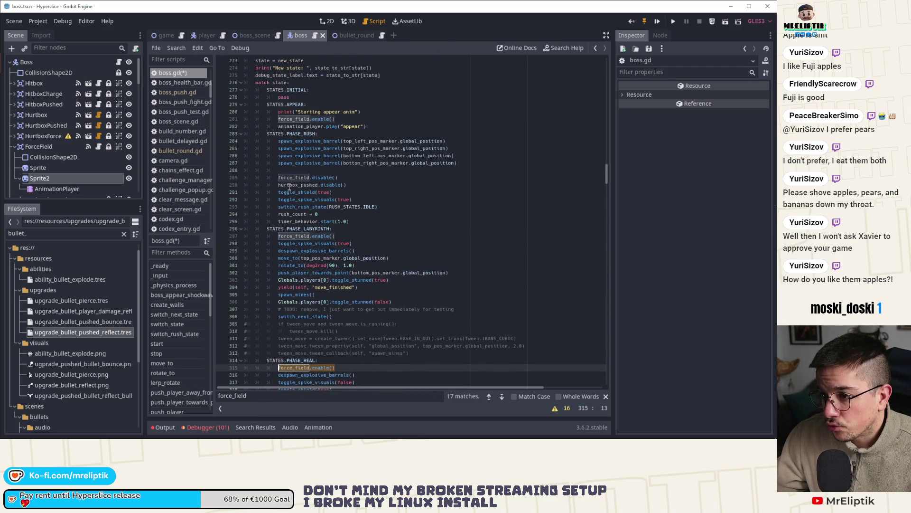
pyautogui.click(279, 178)
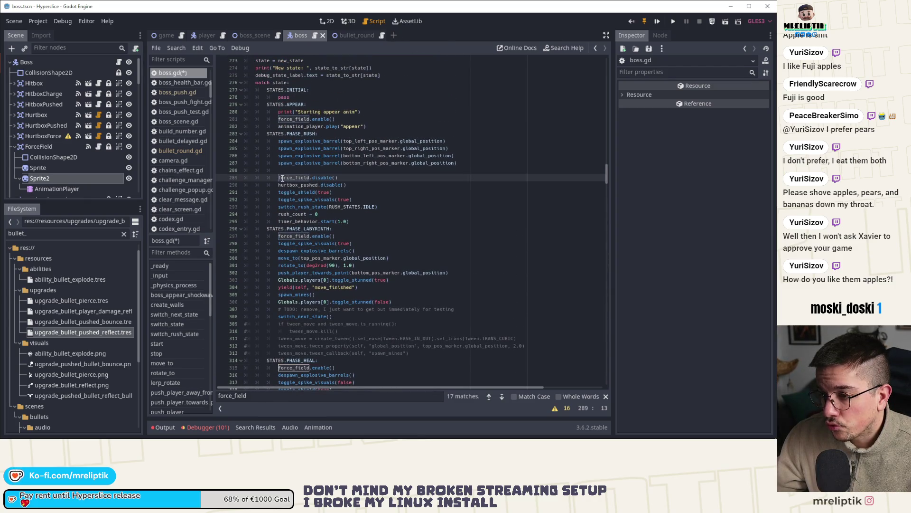
pyautogui.moveTo(279, 178); pyautogui.dragTo(338, 178)
pyautogui.hotkey('ctrl', 'v')
pyautogui.hotkey('ctrl', 's')
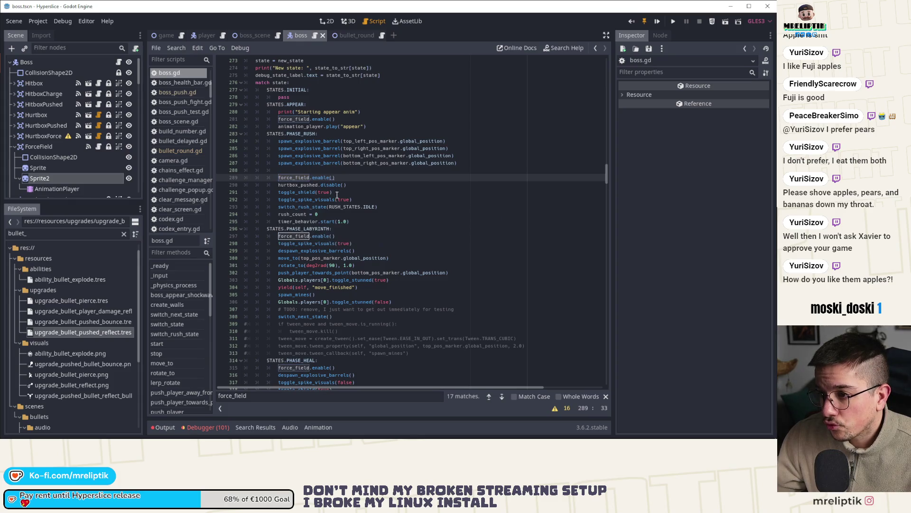
pyautogui.click(43, 146)
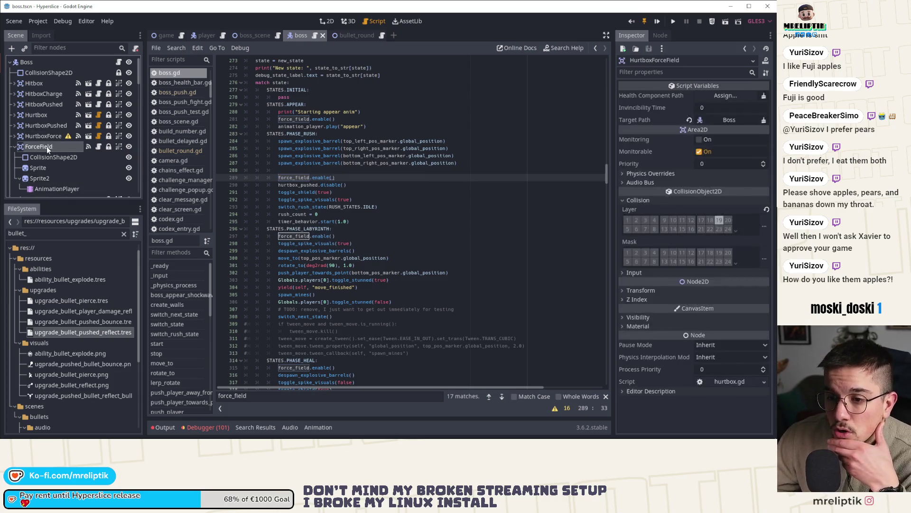
# Step: Select the ForceField node and open its force_field.gd script
pyautogui.click(327, 22)
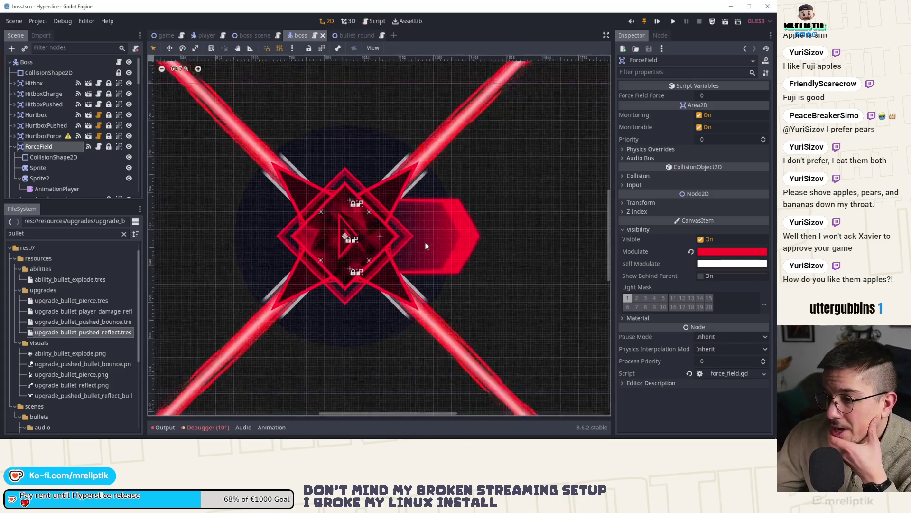
pyautogui.scroll(2, 448, 223)
pyautogui.click(369, 288)
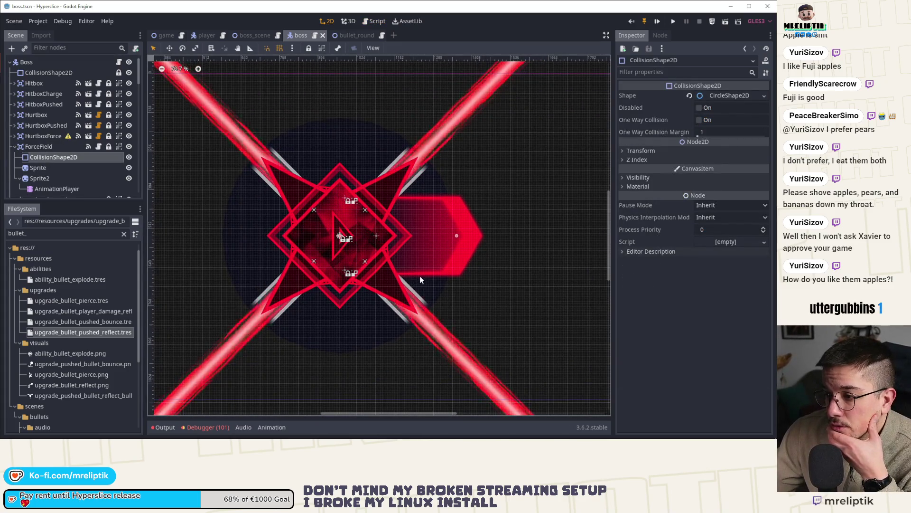
pyautogui.click(98, 147)
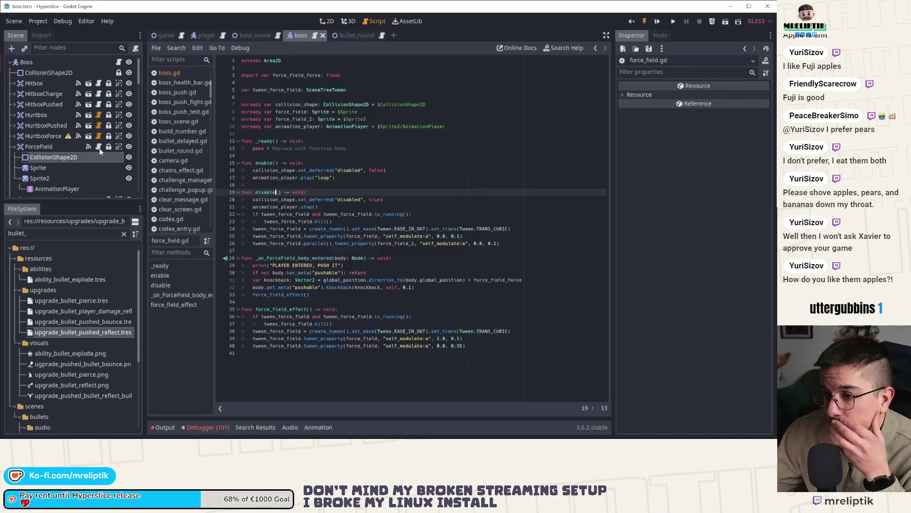
# Step: Review the knockback code on lines 31-32 of force_field.gd
pyautogui.doubleClick(273, 171)
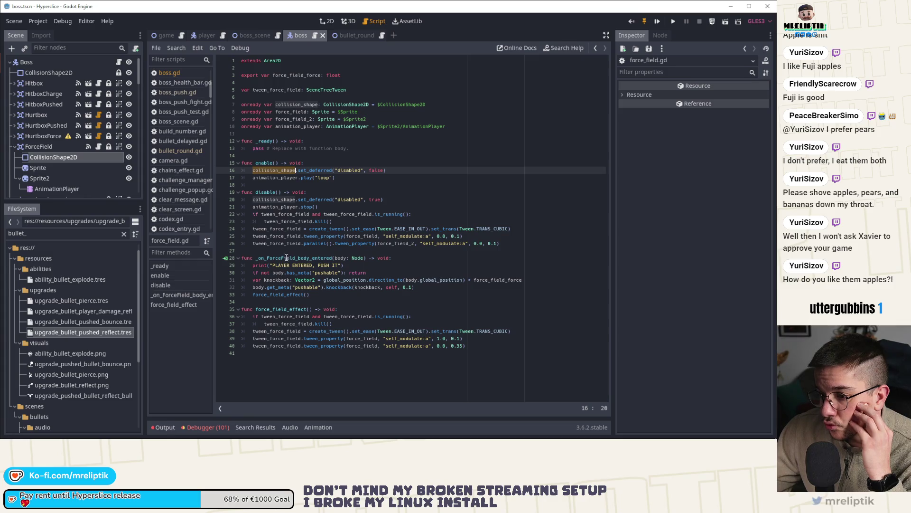
pyautogui.keyDown('ctrl'); pyautogui.click(347, 288); pyautogui.keyUp('ctrl')
pyautogui.doubleClick(347, 280)
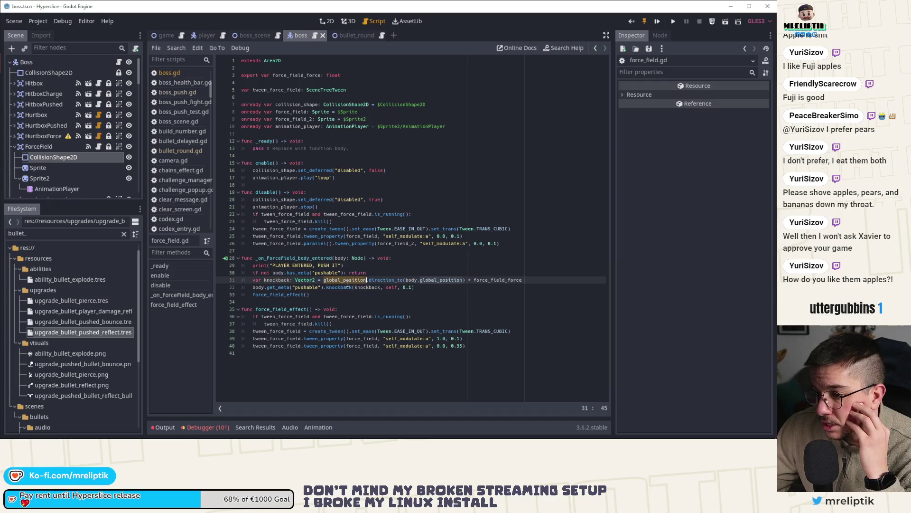
pyautogui.doubleClick(378, 286)
pyautogui.doubleClick(388, 281)
pyautogui.doubleClick(442, 281)
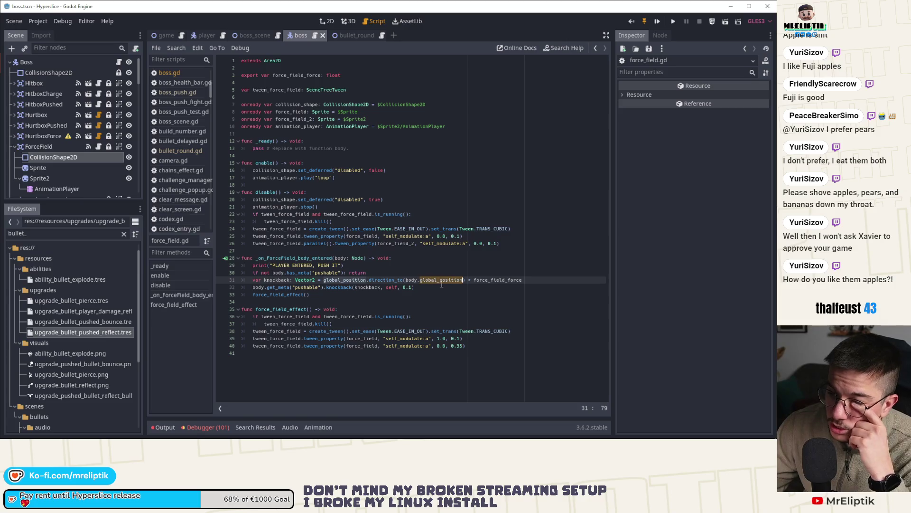
pyautogui.doubleClick(489, 281)
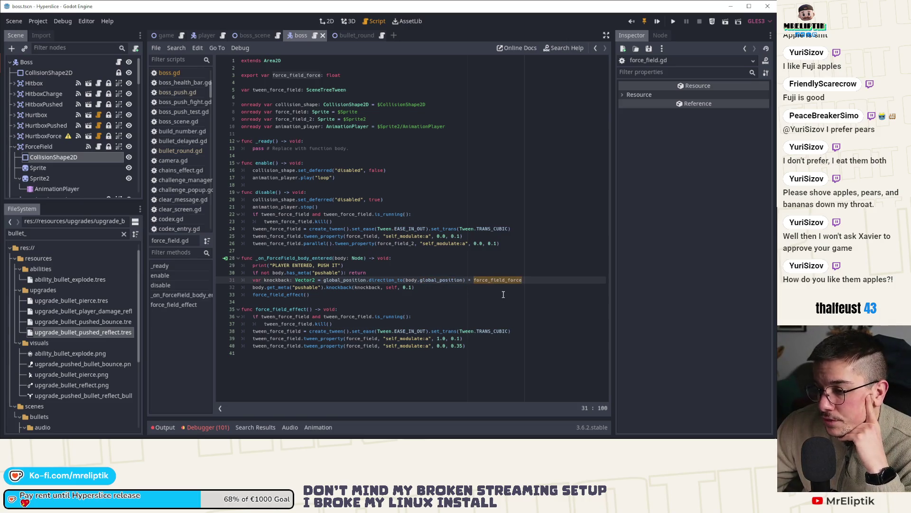
# Step: Change the knockback duration on line 32 from 0.1 to 0.15 and save
pyautogui.click(386, 288)
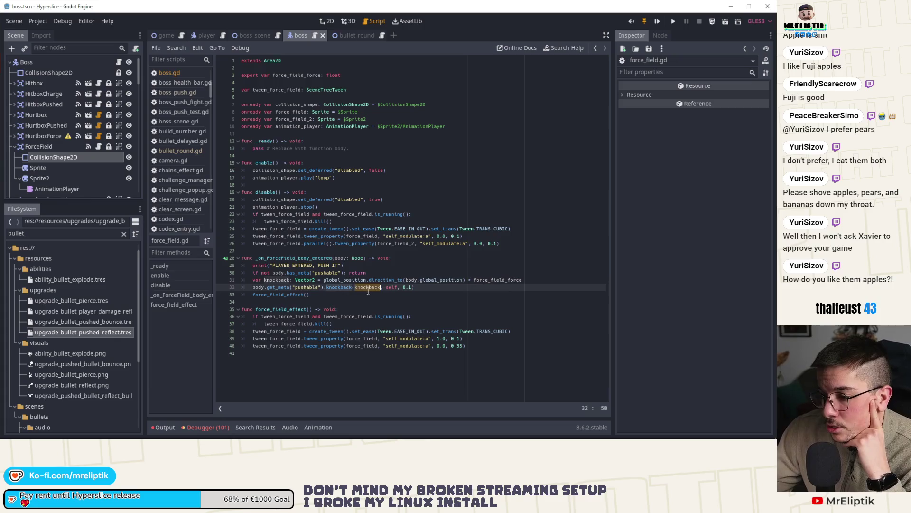
pyautogui.press('End')
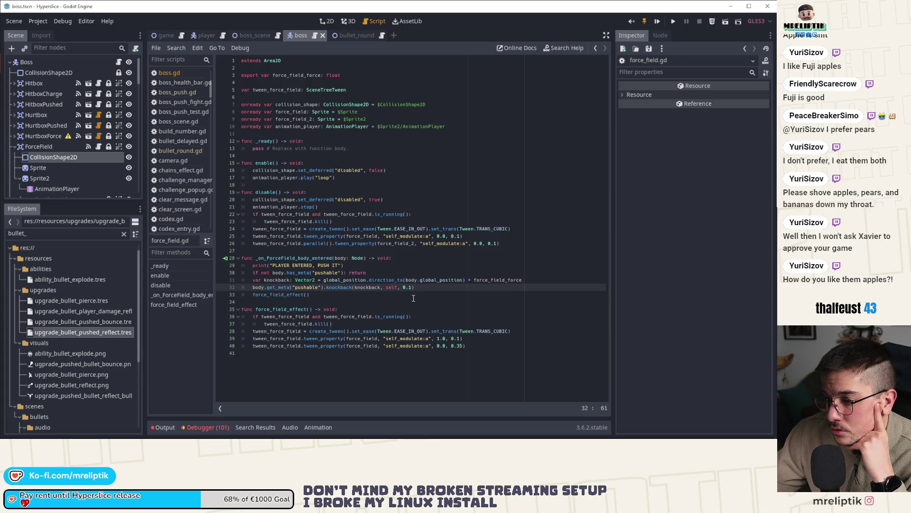
pyautogui.write('5')
pyautogui.hotkey('ctrl', 's')
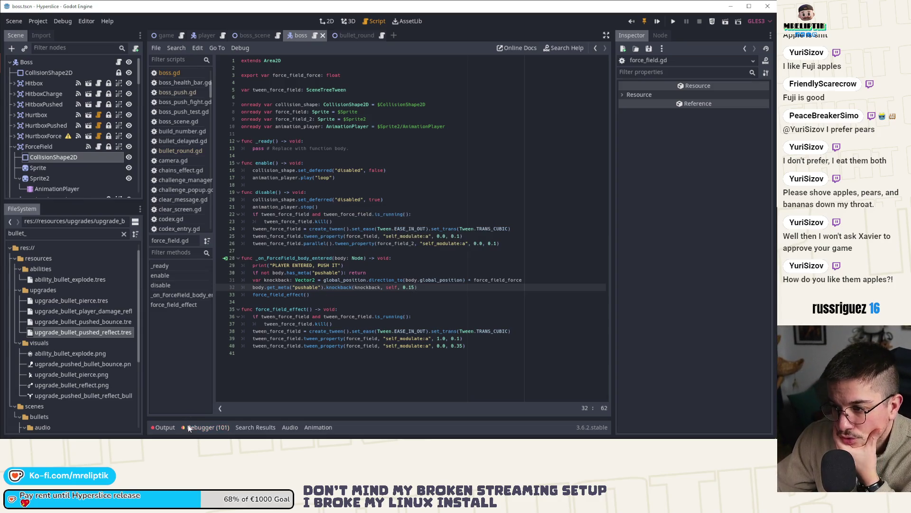
pyautogui.click(195, 427)
# Step: Check the debugger output, then add the PlayerPhysics layer (bit 2) to ForceField's collision mask
pyautogui.click(172, 319)
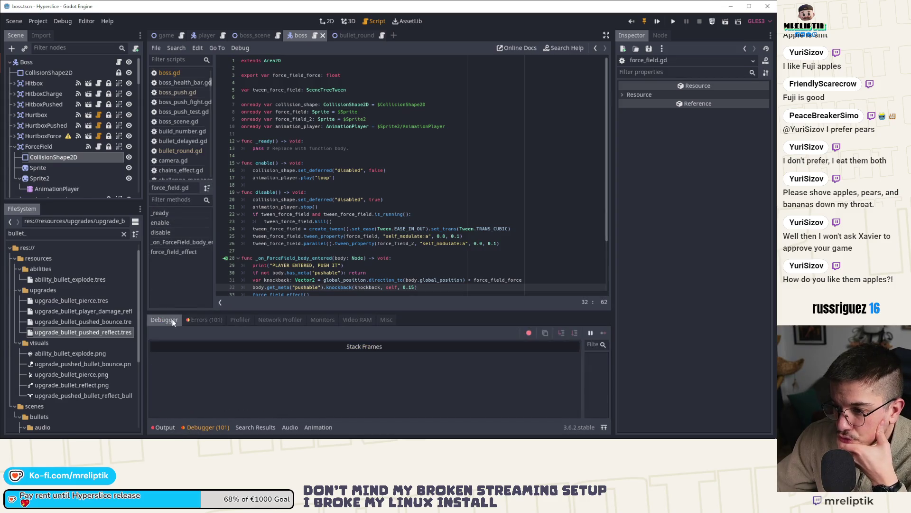
pyautogui.click(164, 428)
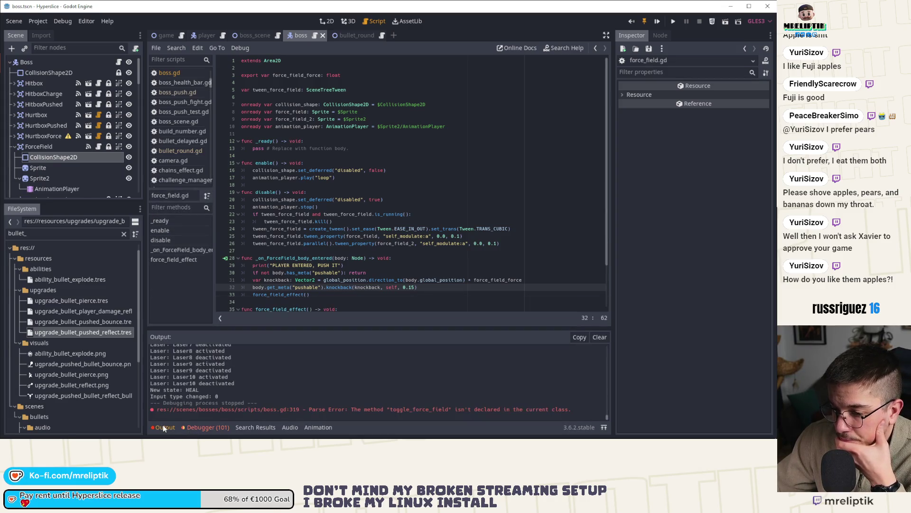
pyautogui.click(164, 427)
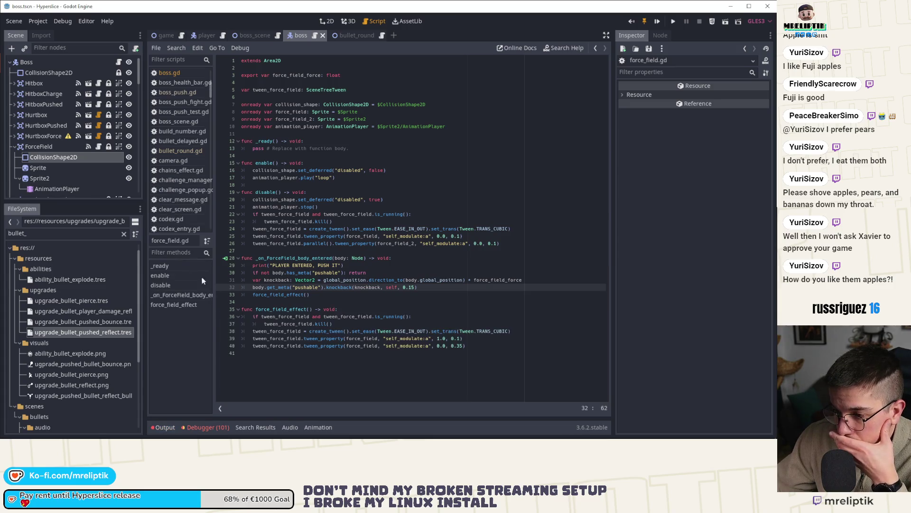
pyautogui.click(44, 147)
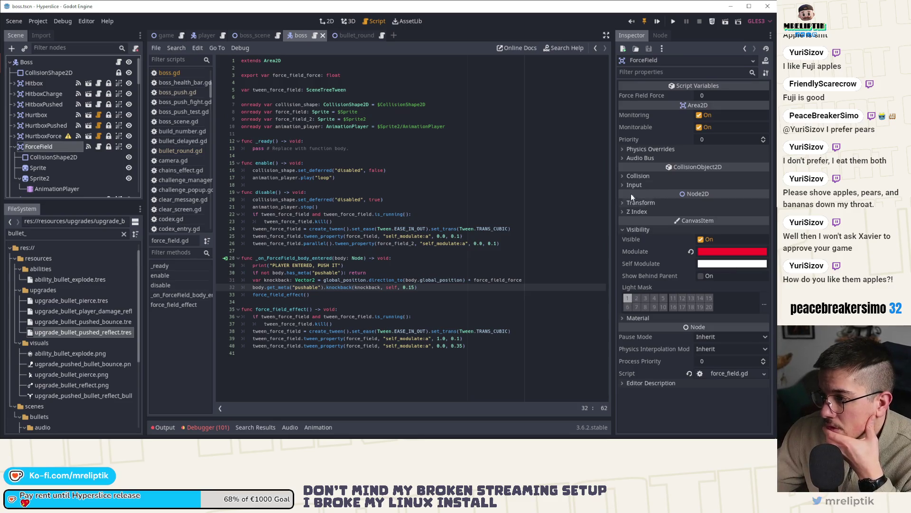
pyautogui.click(635, 176)
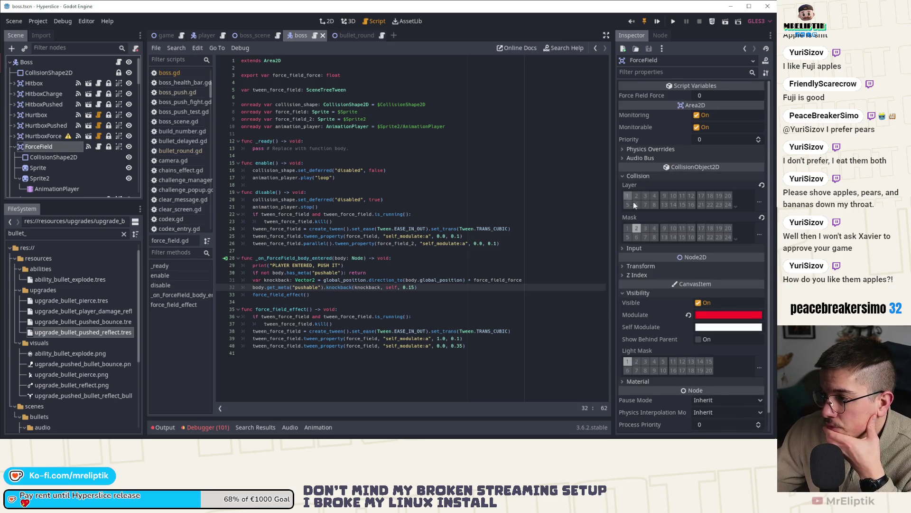
pyautogui.click(636, 228)
pyautogui.click(736, 239)
pyautogui.click(736, 238)
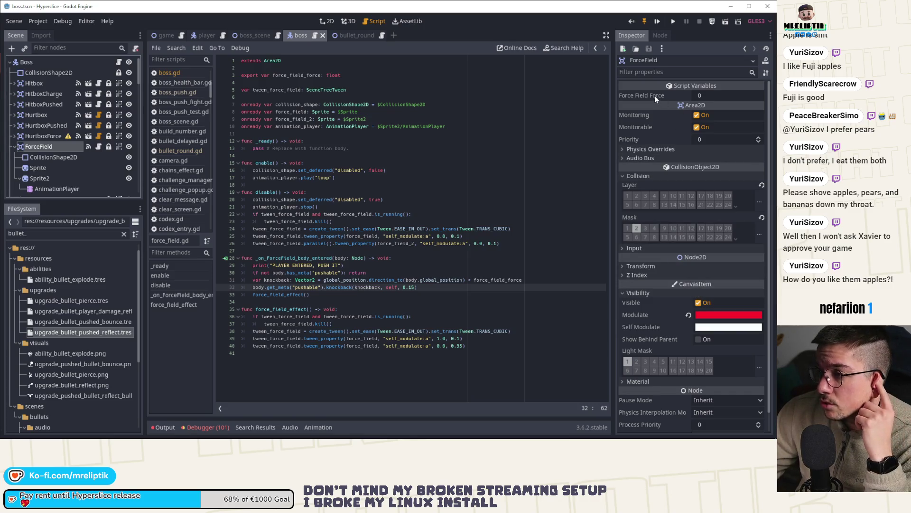
# Step: Go to the force_field_force export on line 3 of force_field.gd
pyautogui.click(53, 156)
pyautogui.click(41, 146)
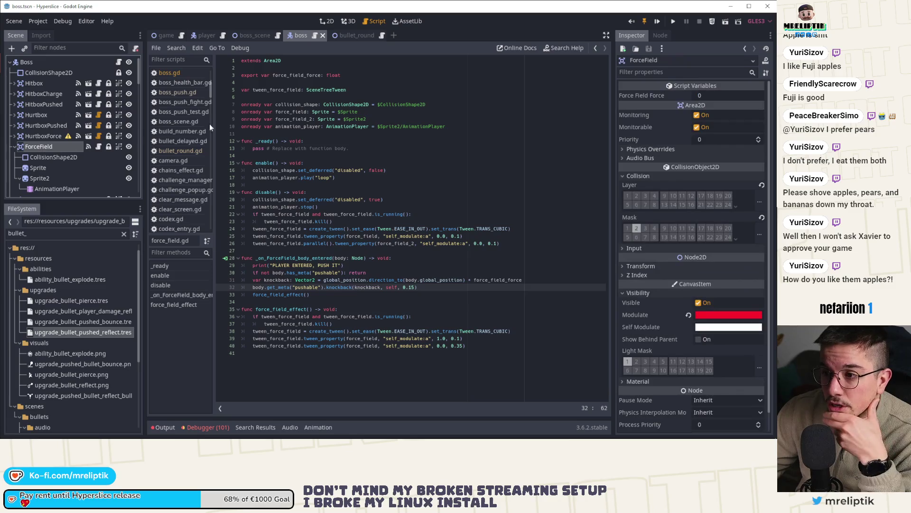
pyautogui.click(102, 145)
pyautogui.click(360, 75)
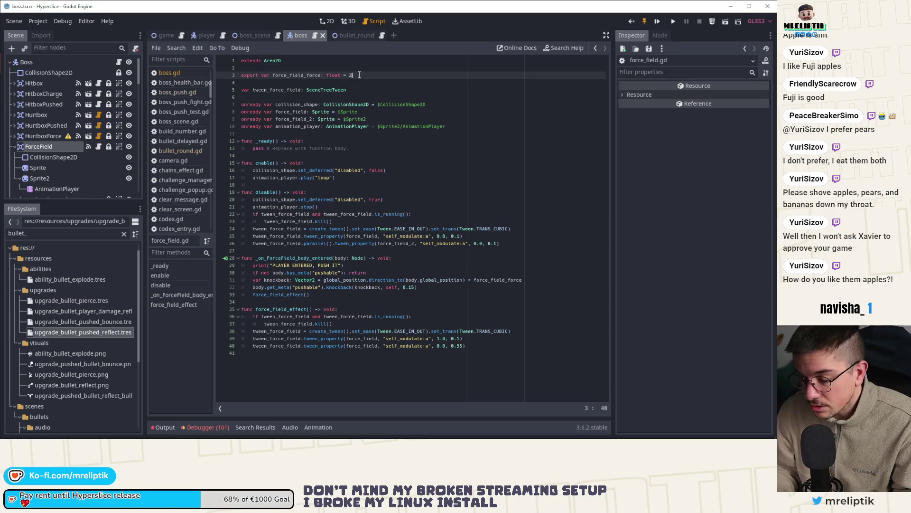
# Step: Set force_field_force's default to 2000.0, save, and browse the boss scenes in Quick Open
pyautogui.write('2000.0')
pyautogui.hotkey('ctrl', 's')
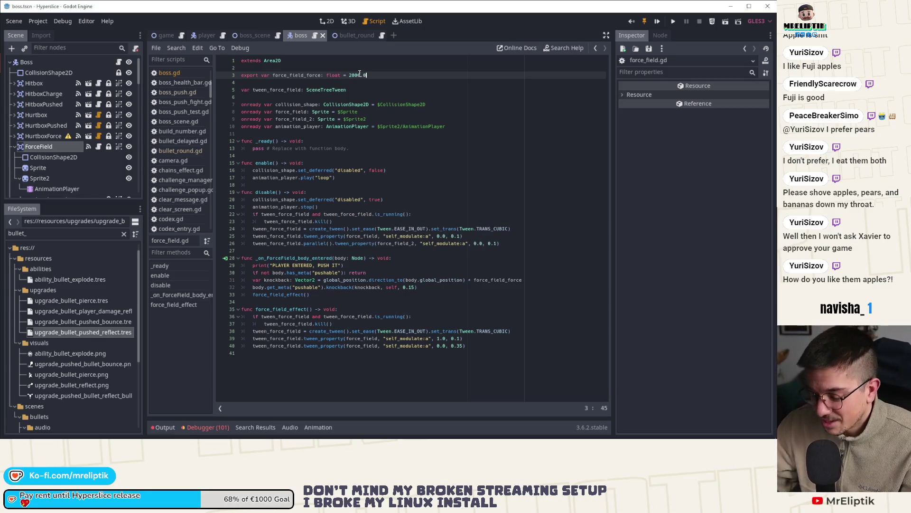
pyautogui.hotkey('ctrl', 'shift', 'o')
pyautogui.write('boss_rush')
pyautogui.hotkey('ctrl', 'a')
pyautogui.write('boss')
pyautogui.press('Down')
pyautogui.press('Down')
pyautogui.press('Down')
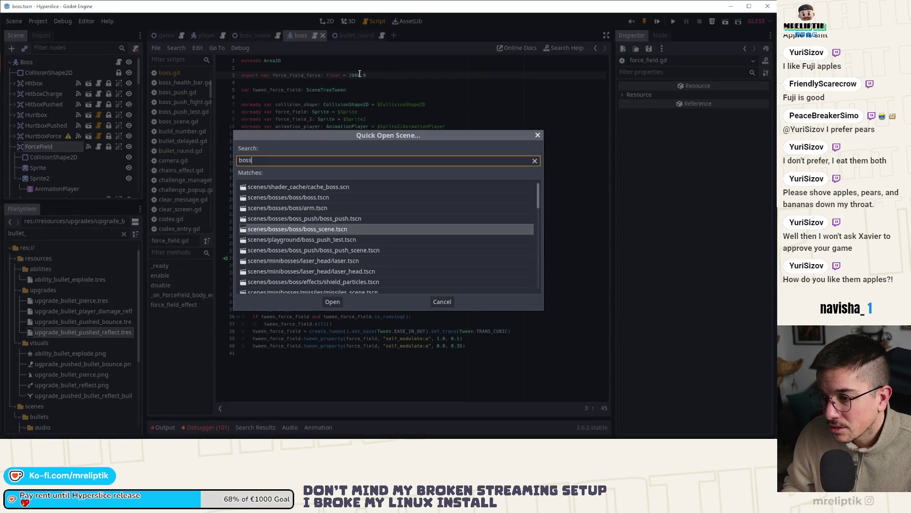
pyautogui.press('Down')
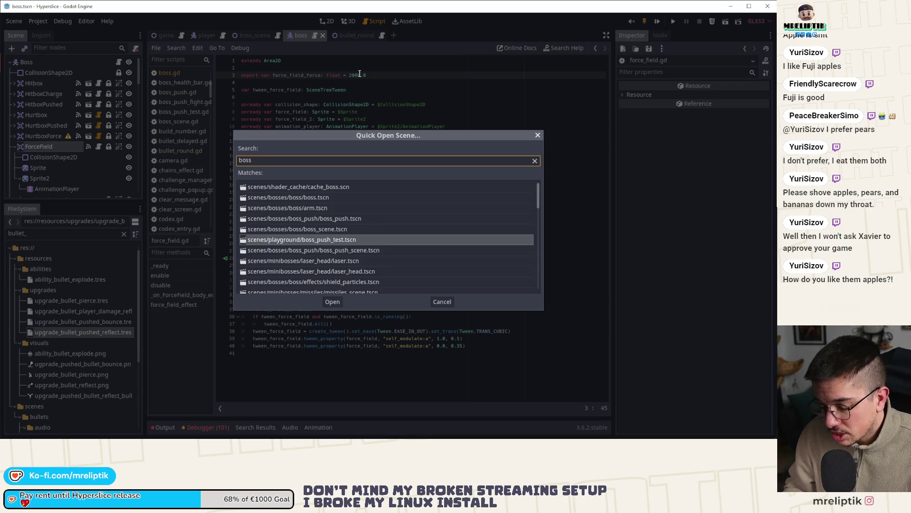
pyautogui.write('_rus')
pyautogui.press('Escape')
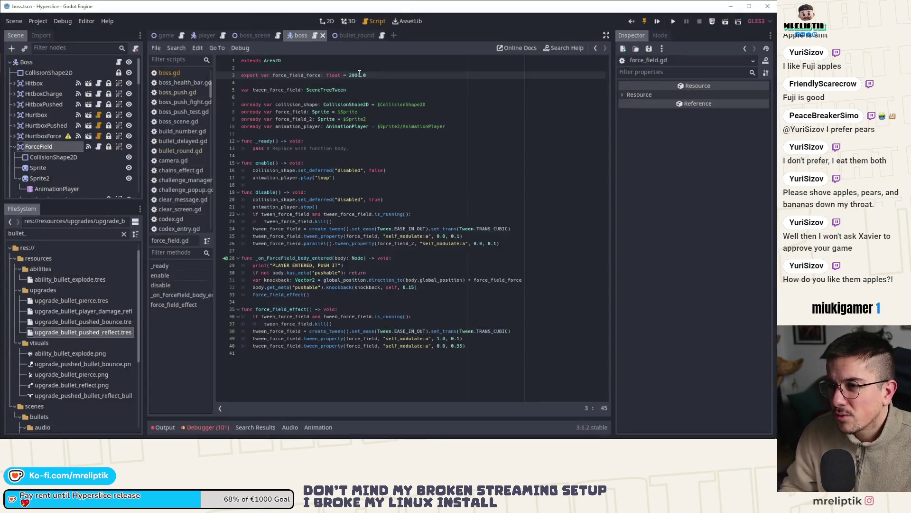
# Step: Open boss_push.tscn via Quick Open Scene and select its BossPush root node
pyautogui.hotkey('ctrl', 'shift', 'o')
pyautogui.write('boss_')
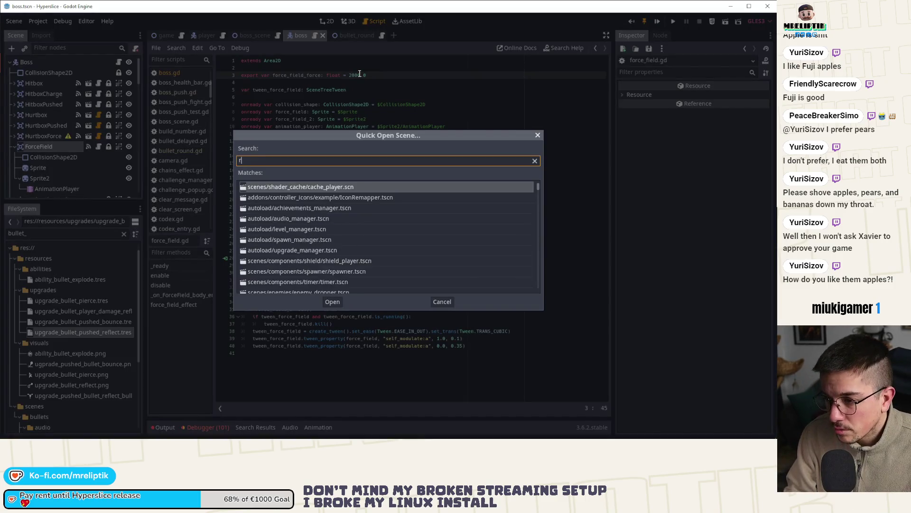
pyautogui.press('Return')
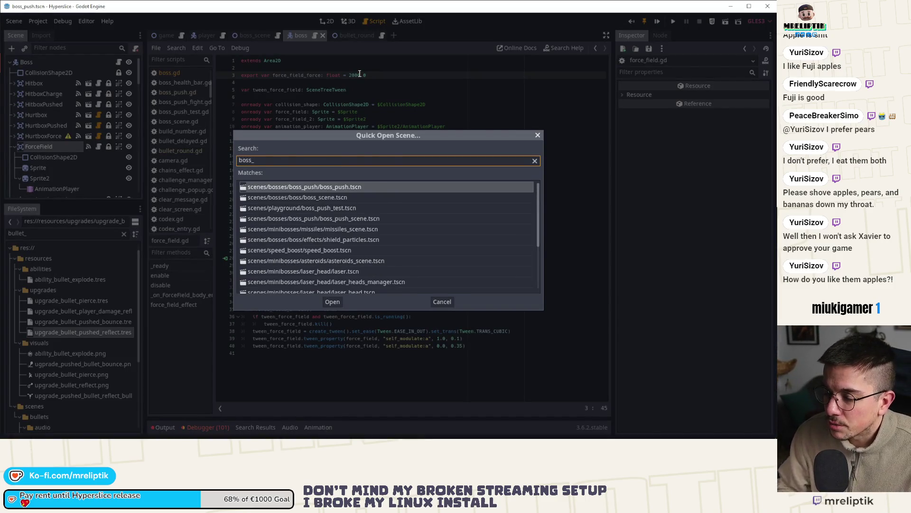
pyautogui.click(41, 61)
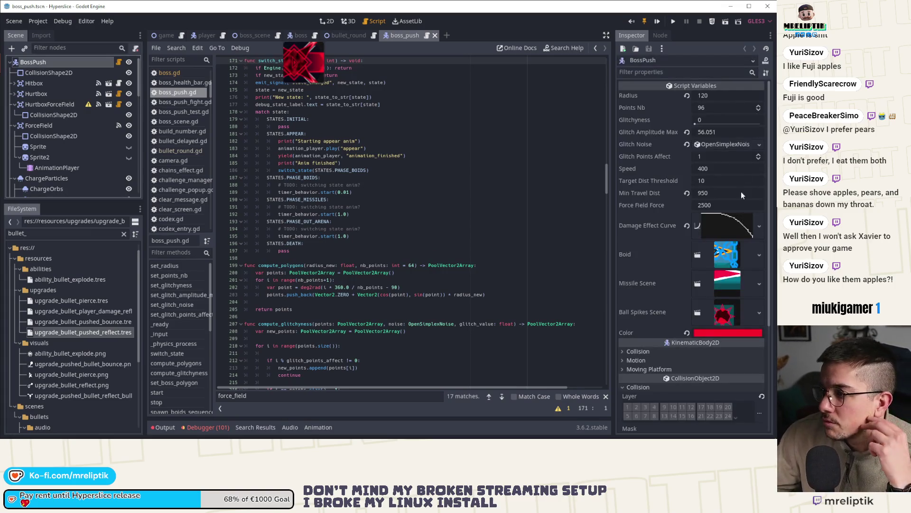
# Step: Note BossPush's Force Field Force of 2500 and close the boss_push scene
pyautogui.click(726, 205)
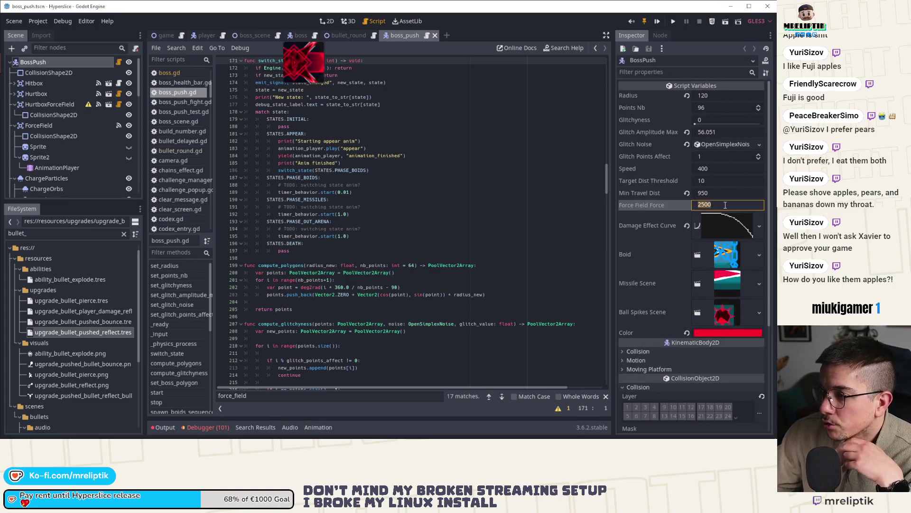
pyautogui.click(354, 36)
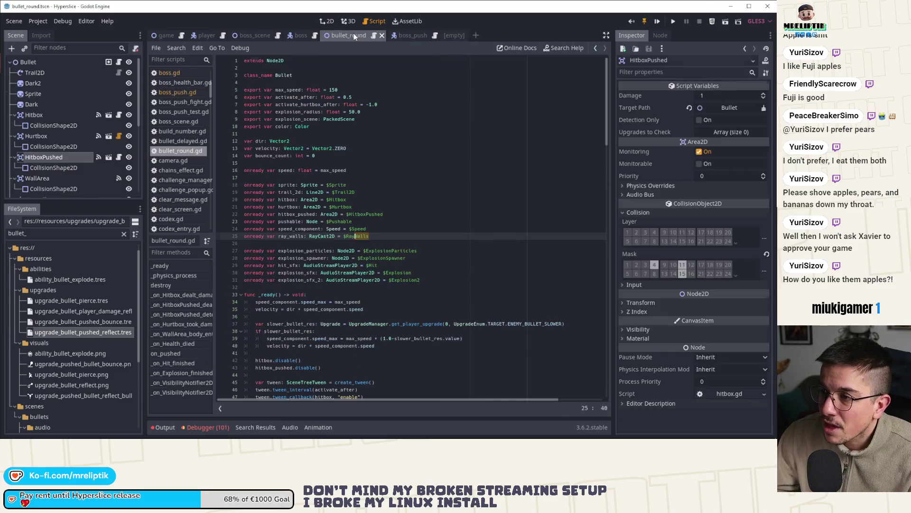
pyautogui.middleClick(408, 36)
pyautogui.click(296, 36)
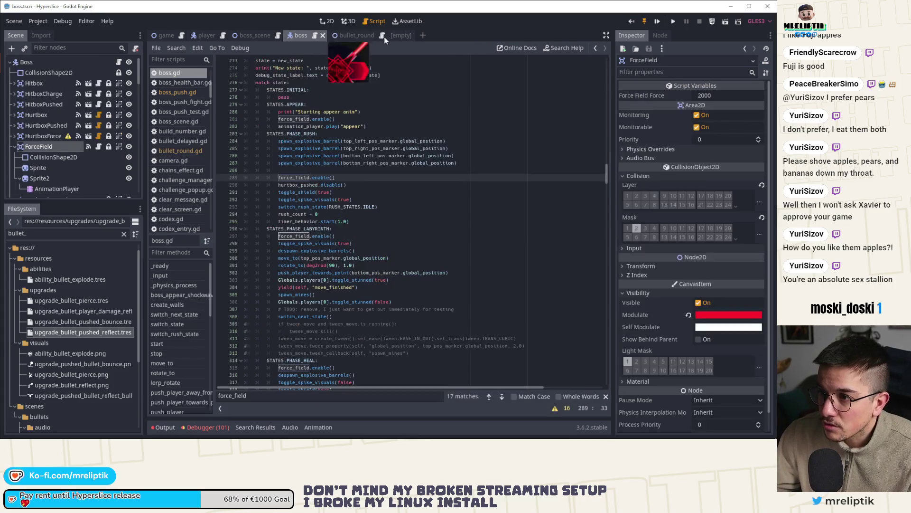
# Step: Change force_field_force's default from 2000 to 2500 in force_field.gd
pyautogui.click(98, 146)
pyautogui.doubleClick(355, 75)
pyautogui.write('2500.0')
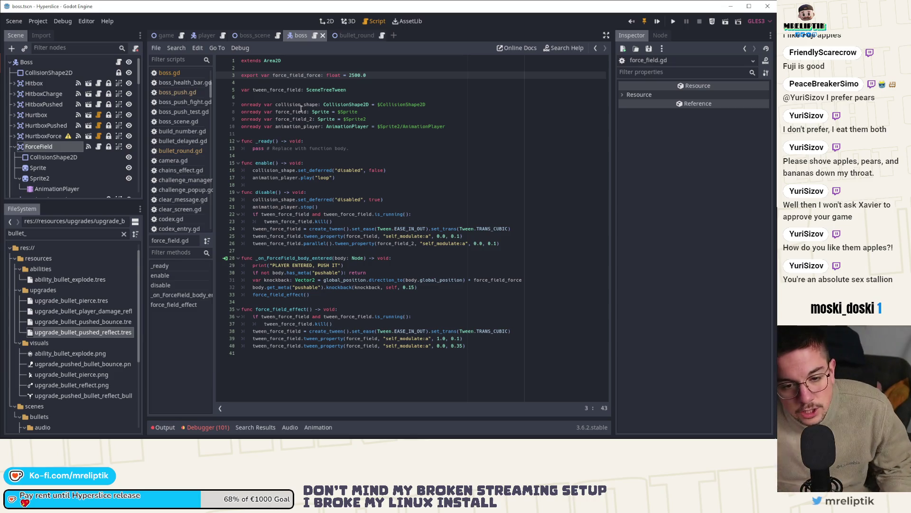
# Step: Check the debugger's Errors list and launch the Hyperslice debug build with Play
pyautogui.click(205, 428)
pyautogui.click(205, 319)
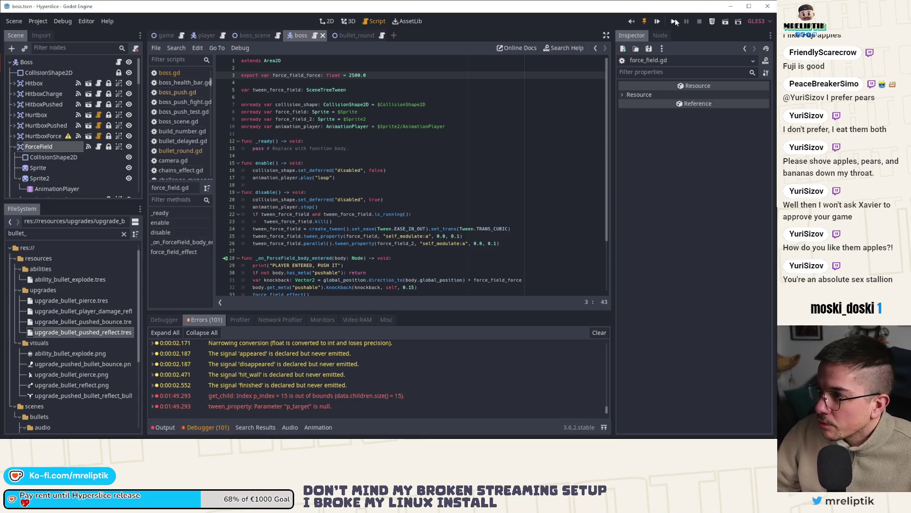
pyautogui.click(657, 23)
pyautogui.hotkey('ctrl', 'space')
pyautogui.write('stallion')
pyautogui.press('Escape')
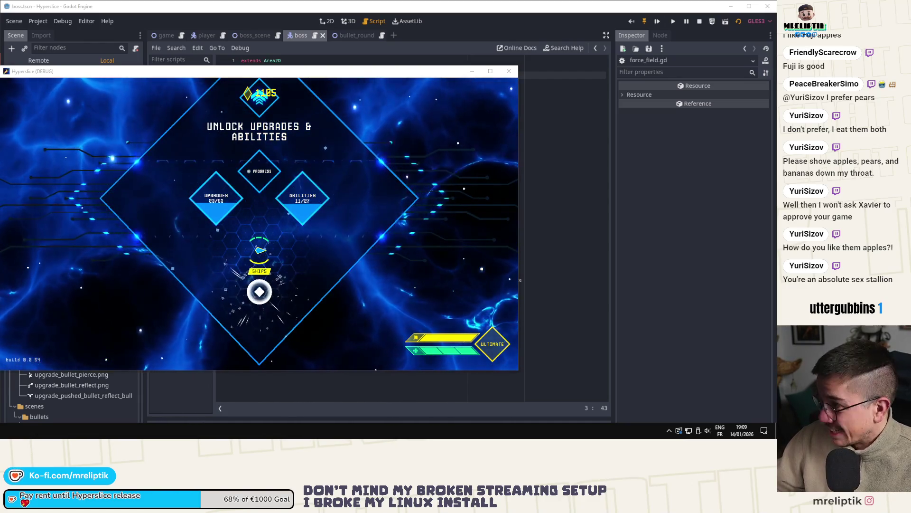
# Step: Advance to ship selection, play through the wave 15 boss fight, then close the debug window
pyautogui.click(259, 291)
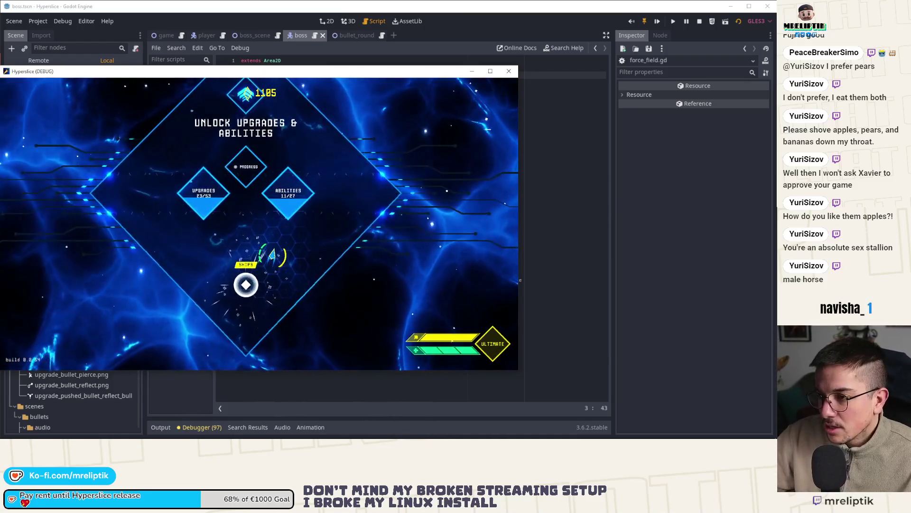
pyautogui.click(509, 71)
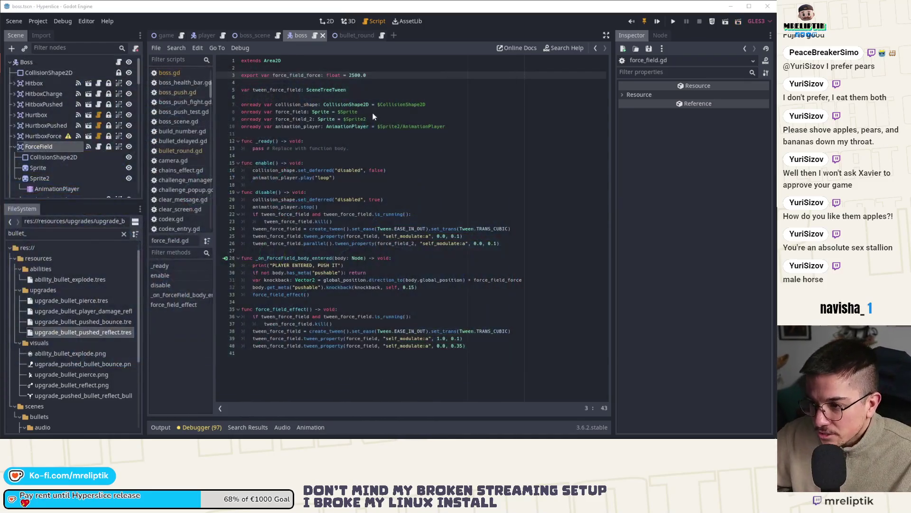
# Step: Delete force_field.enable() from line 281 in boss.gd's APPEAR state, save, and select ForceField's AnimationPlayer
pyautogui.click(299, 35)
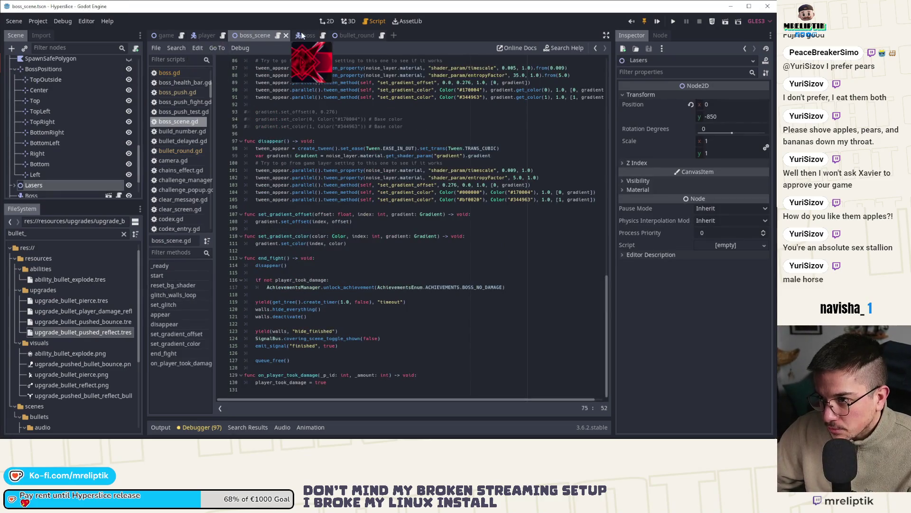
pyautogui.scroll(3, 288, 186)
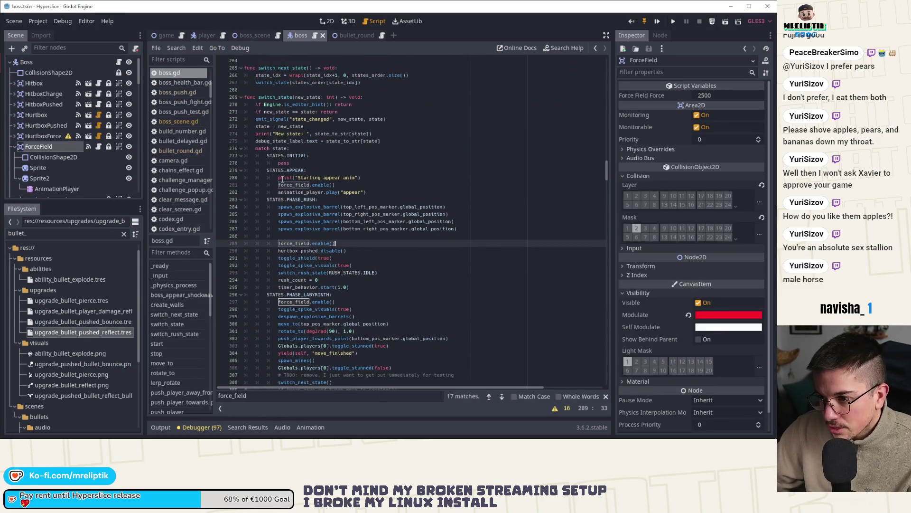
pyautogui.click(297, 170)
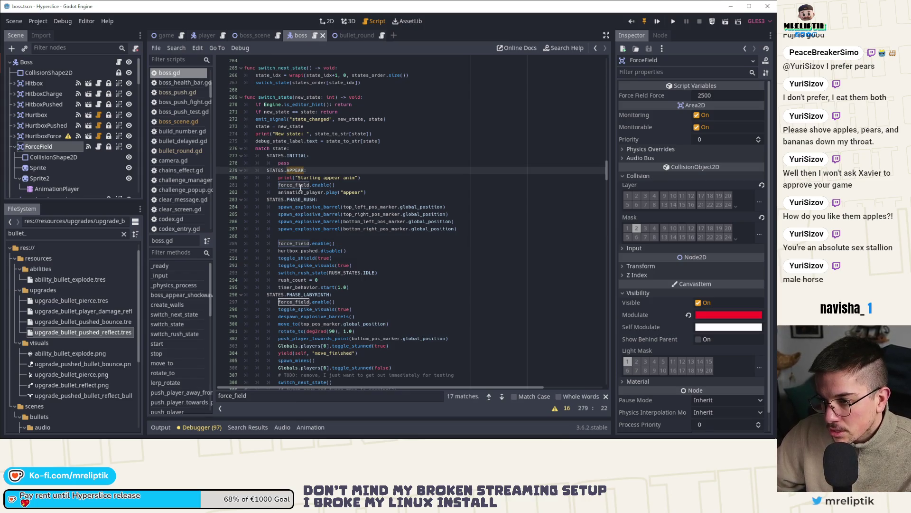
pyautogui.click(290, 192)
pyautogui.click(337, 185)
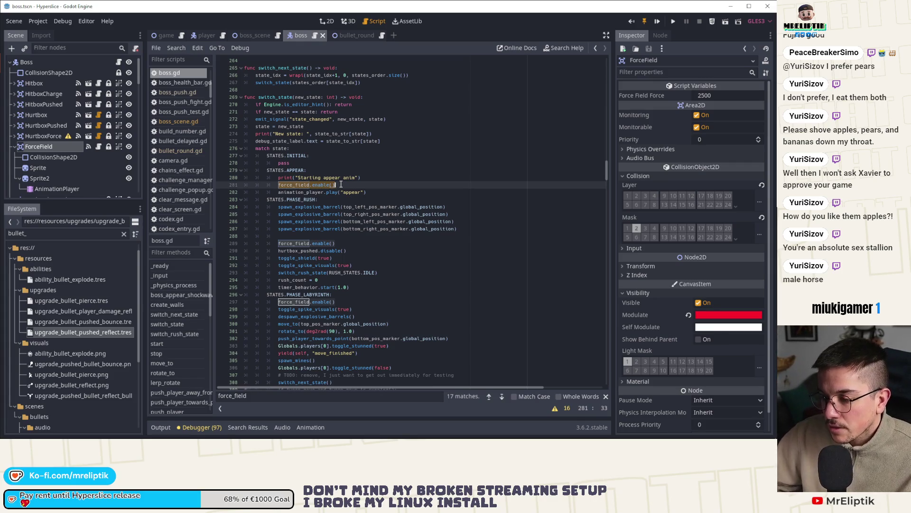
pyautogui.hotkey('ctrl', 'shift', 'k')
pyautogui.hotkey('ctrl', 's')
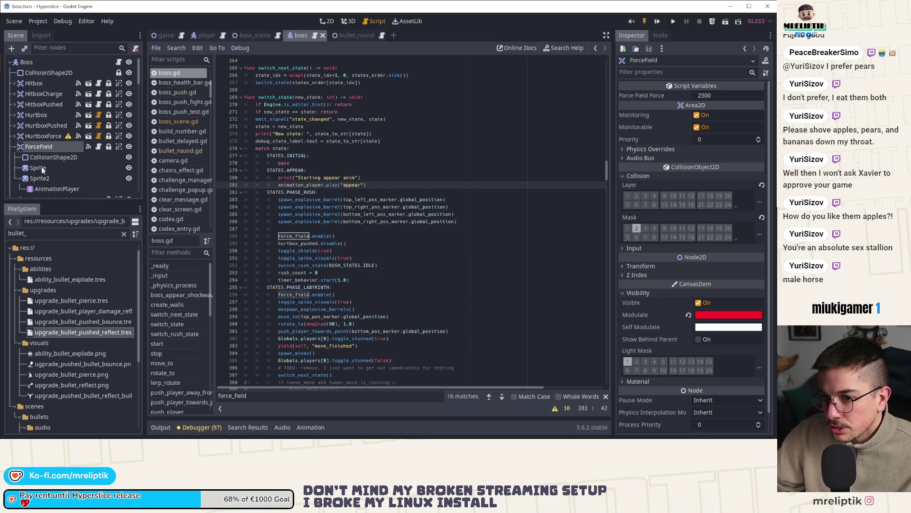
pyautogui.click(54, 190)
pyautogui.scroll(-5, 55, 141)
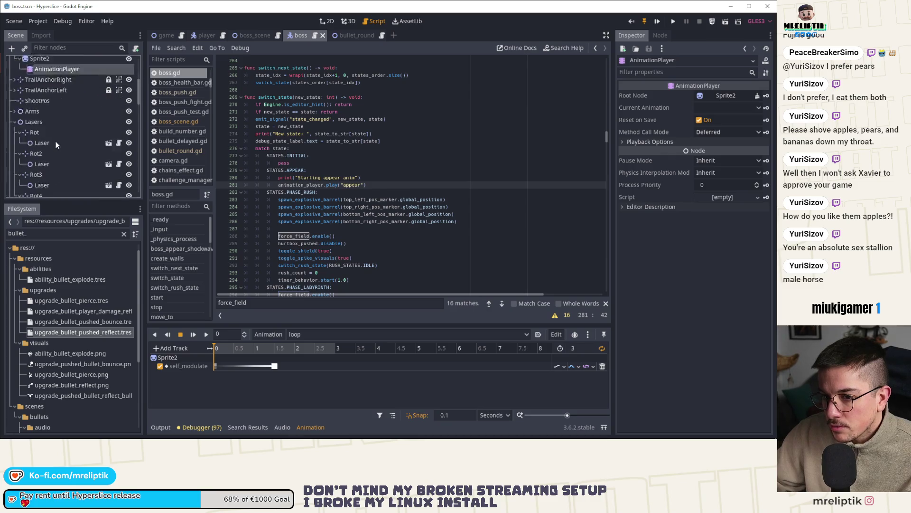
# Step: Load the boss's appear animation and scrub its timeline to 4.2 seconds
pyautogui.click(57, 187)
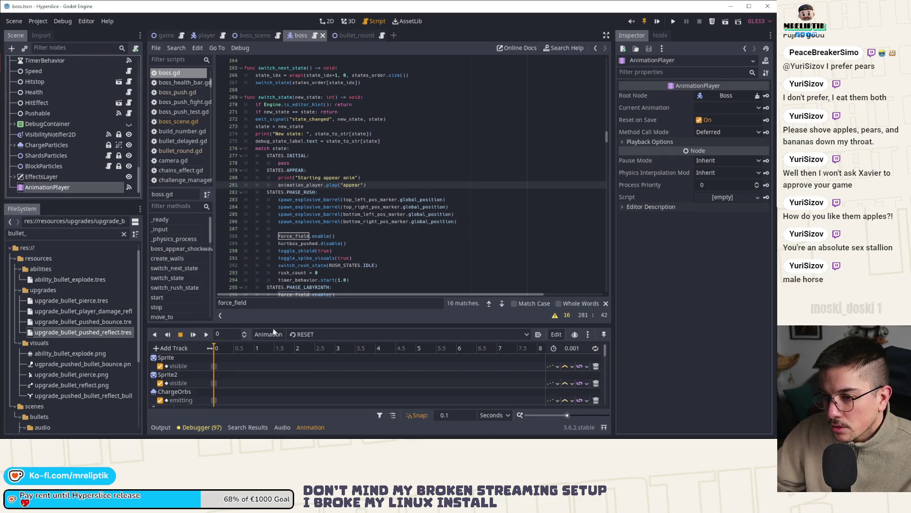
pyautogui.click(311, 334)
pyautogui.click(338, 359)
pyautogui.keyDown('ctrl'); pyautogui.scroll(-2, 259, 366); pyautogui.keyUp('ctrl')
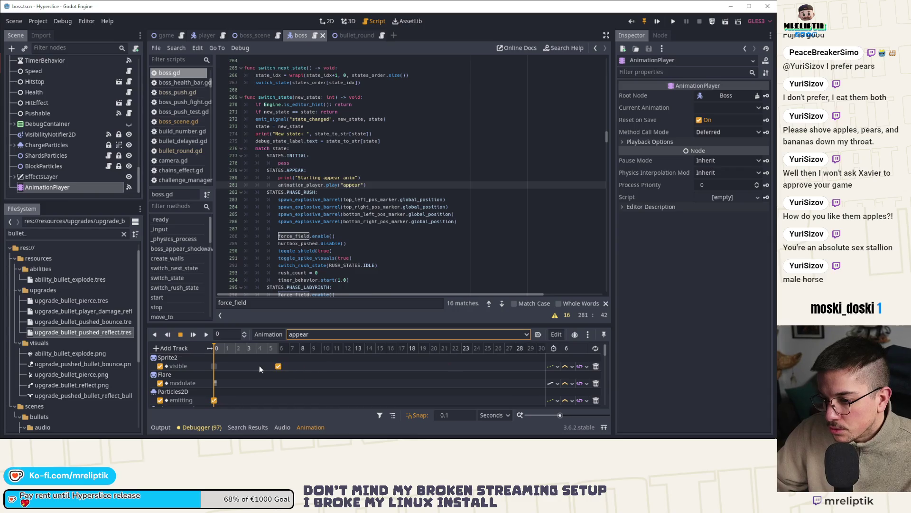
pyautogui.scroll(-4, 245, 361)
pyautogui.scroll(-3, 251, 369)
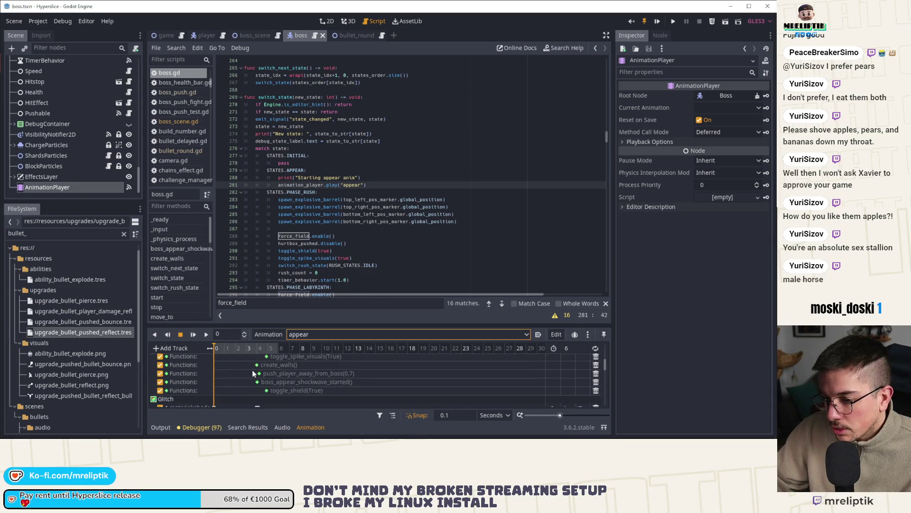
pyautogui.keyDown('ctrl'); pyautogui.scroll(3, 259, 370); pyautogui.keyUp('ctrl')
pyautogui.moveTo(403, 347); pyautogui.dragTo(412, 348)
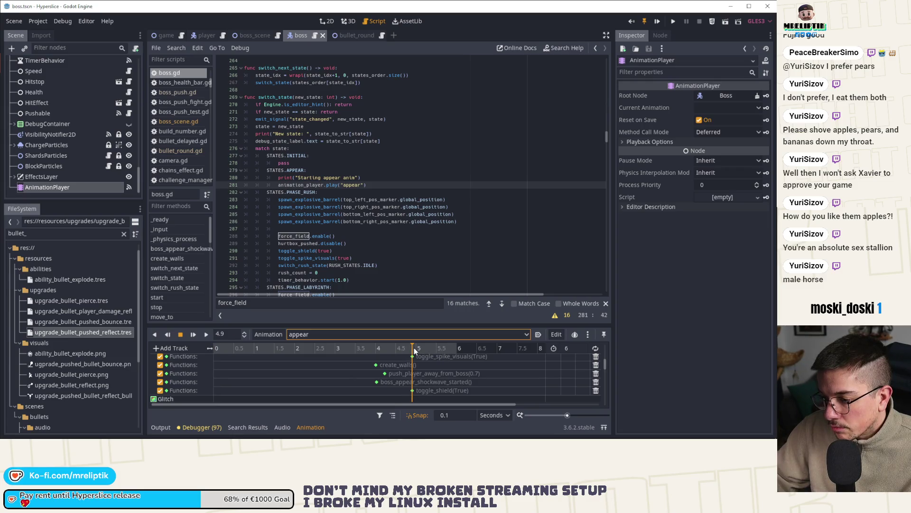
pyautogui.moveTo(414, 347); pyautogui.dragTo(384, 351)
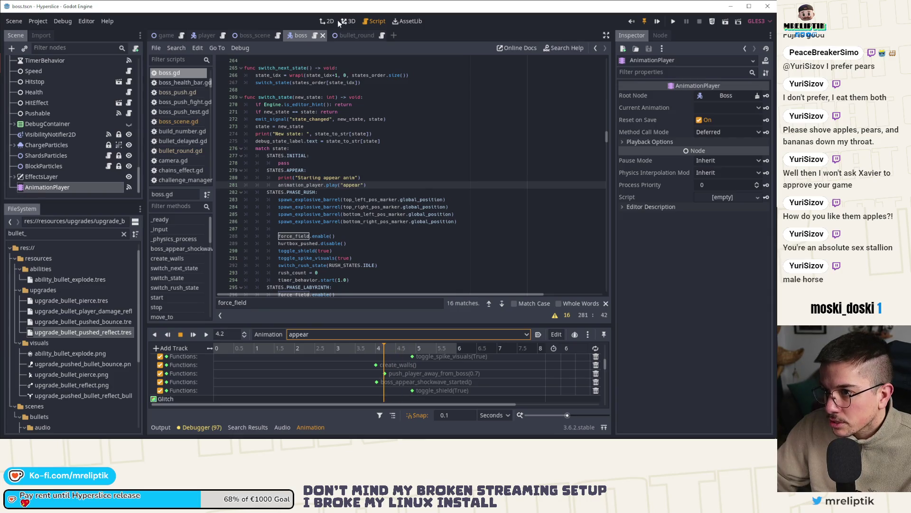
pyautogui.click(327, 21)
pyautogui.click(367, 349)
pyautogui.moveTo(366, 349)
pyautogui.mouseDown()
pyautogui.moveTo(380, 348)
pyautogui.moveTo(335, 348)
pyautogui.moveTo(385, 356)
pyautogui.mouseUp()
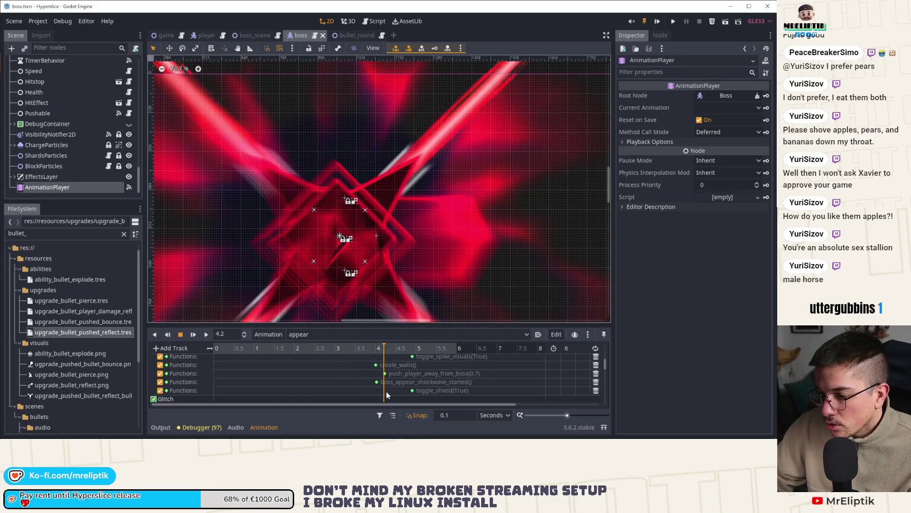
pyautogui.scroll(-1, 385, 391)
# Step: Add a ForceField Call Method Track and insert a method key at 4.2 seconds
pyautogui.click(167, 348)
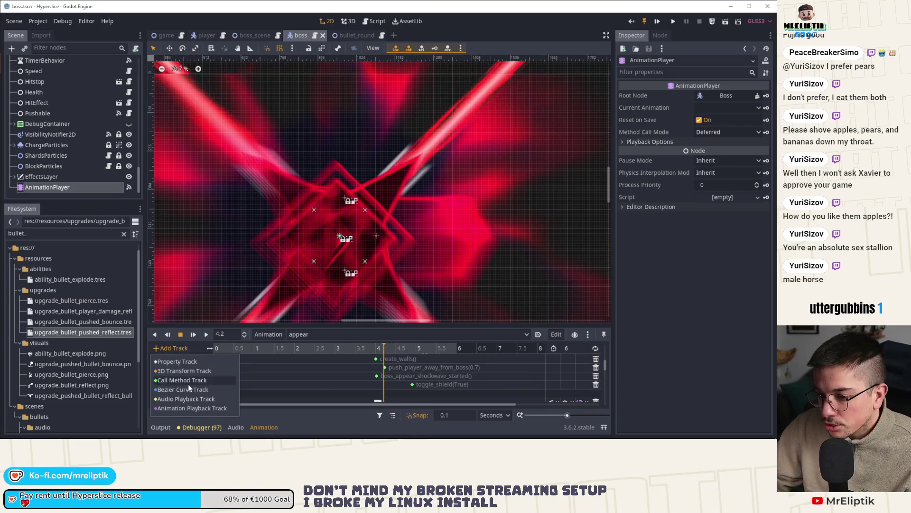
pyautogui.click(172, 361)
pyautogui.doubleClick(141, 237)
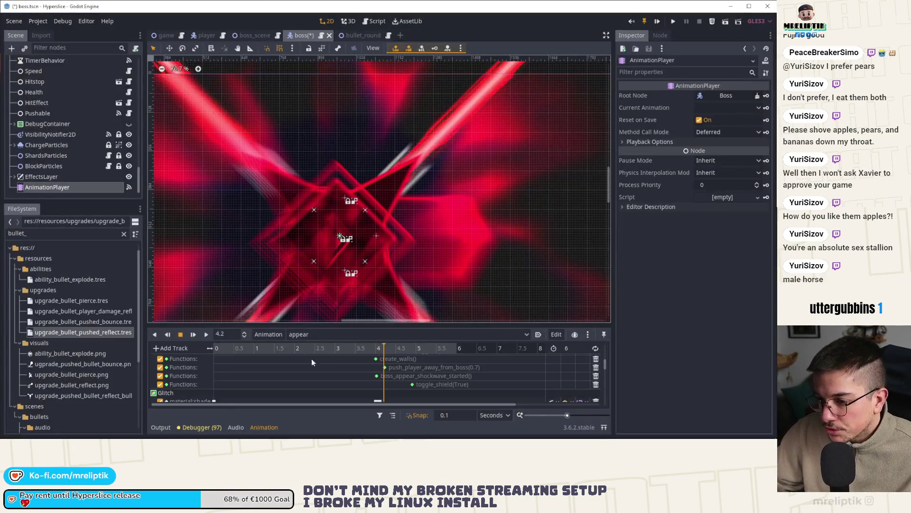
pyautogui.scroll(2, 385, 382)
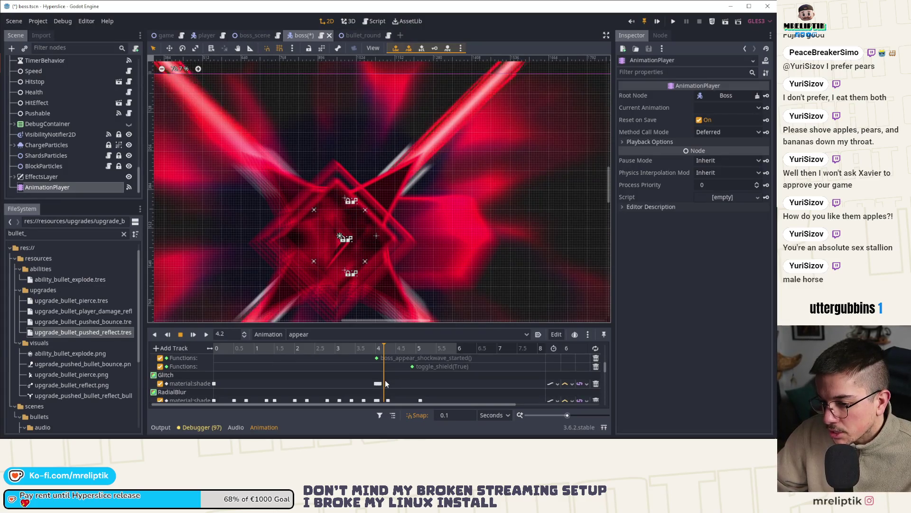
pyautogui.scroll(-6, 382, 389)
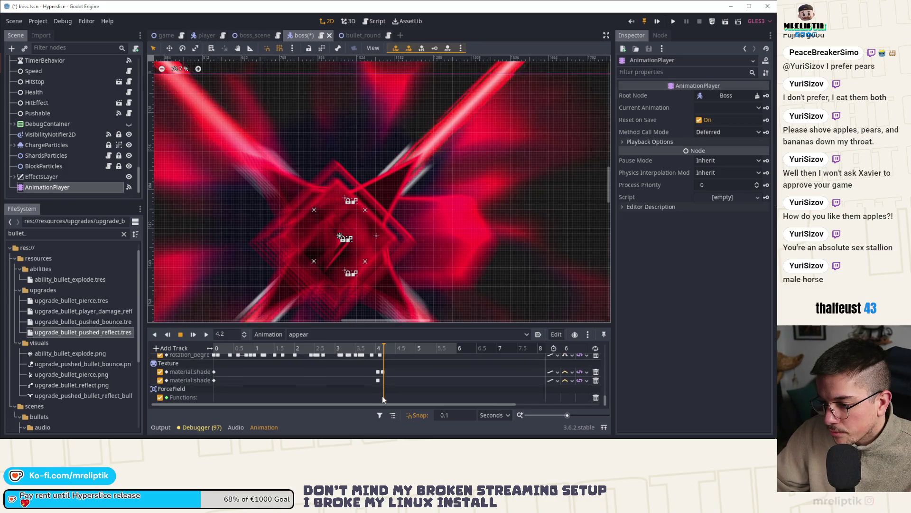
pyautogui.rightClick(383, 396)
pyautogui.click(384, 399)
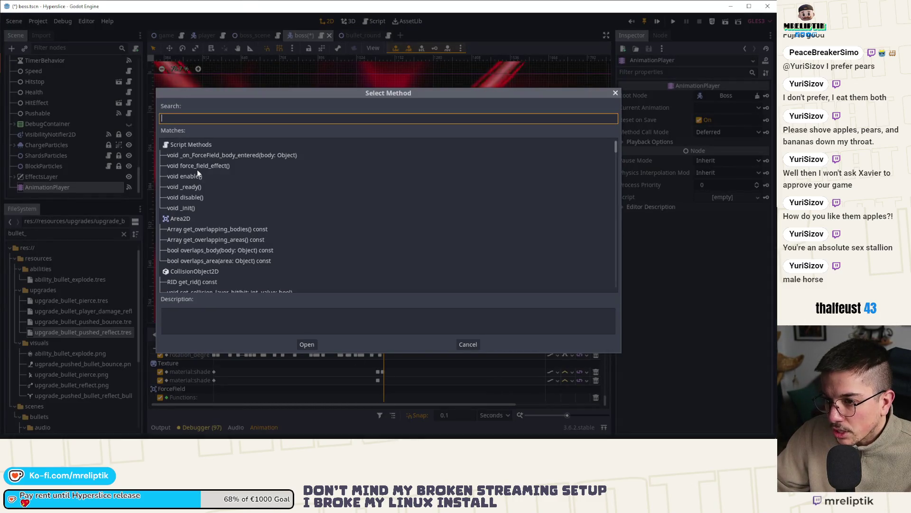
# Step: Make the ForceField key call enable(), rewind the animation to 0, and run the game
pyautogui.doubleClick(198, 175)
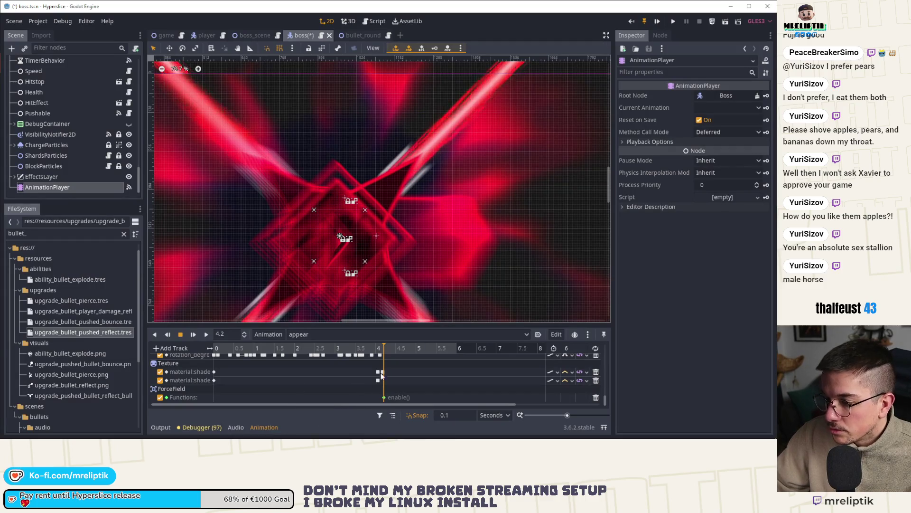
pyautogui.click(180, 334)
pyautogui.doubleClick(160, 426)
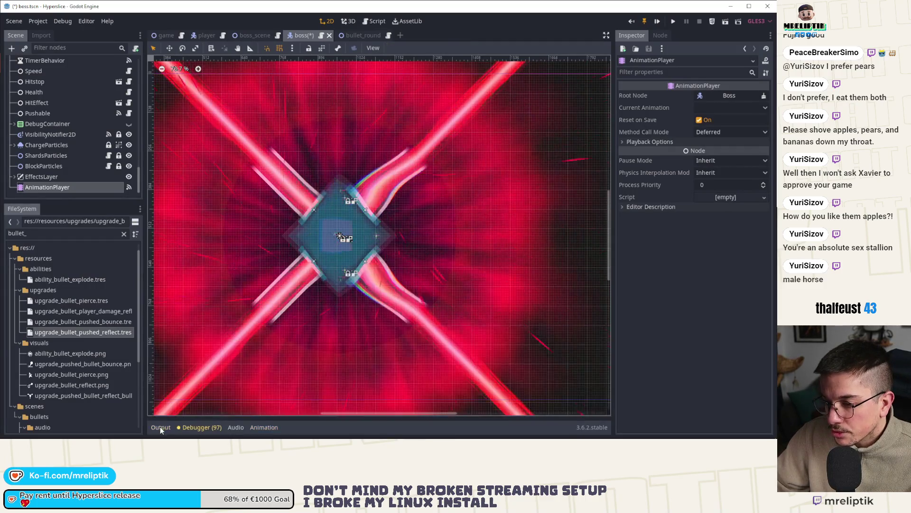
pyautogui.click(657, 22)
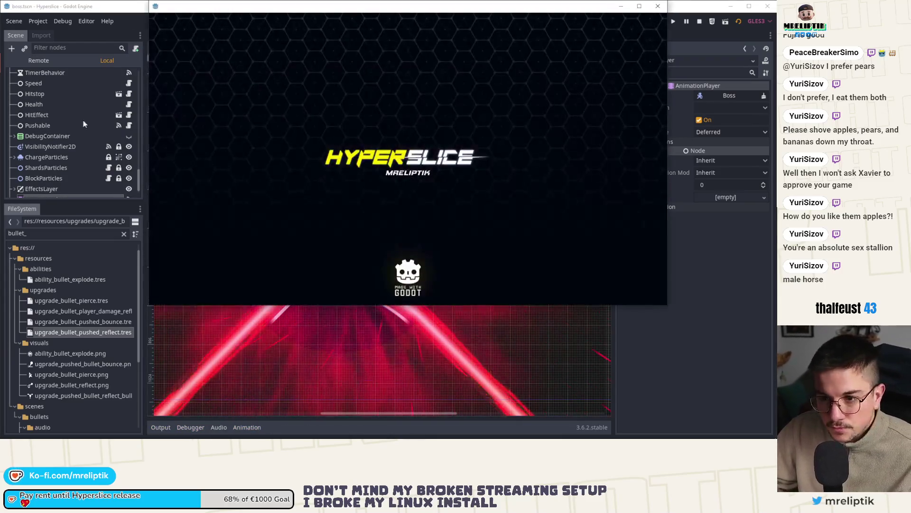
# Step: Reopen the appear animation's tracks in an enlarged panel, then hide the animation panel
pyautogui.scroll(-1, 45, 158)
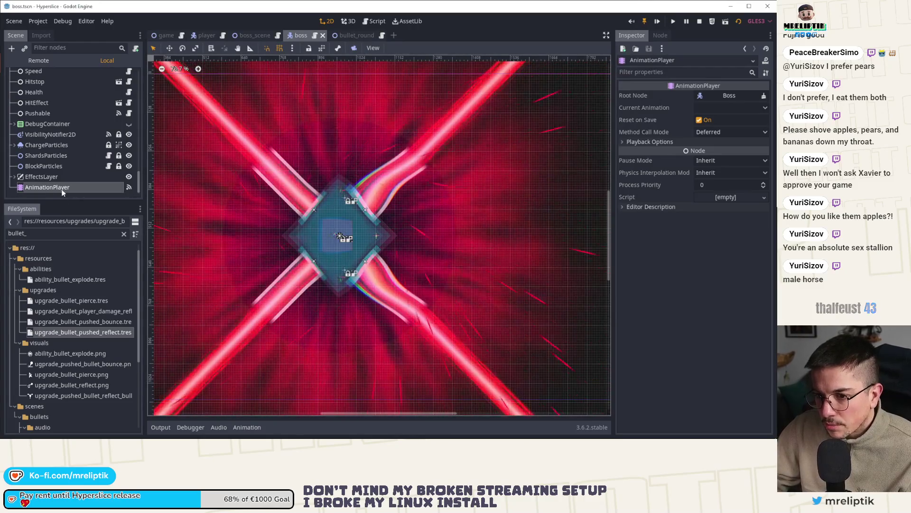
pyautogui.click(57, 186)
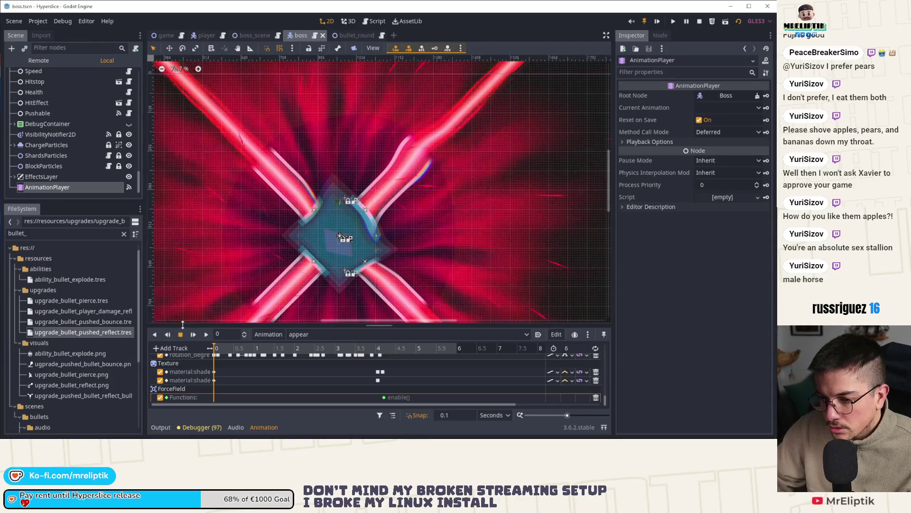
pyautogui.moveTo(159, 327); pyautogui.dragTo(159, 205)
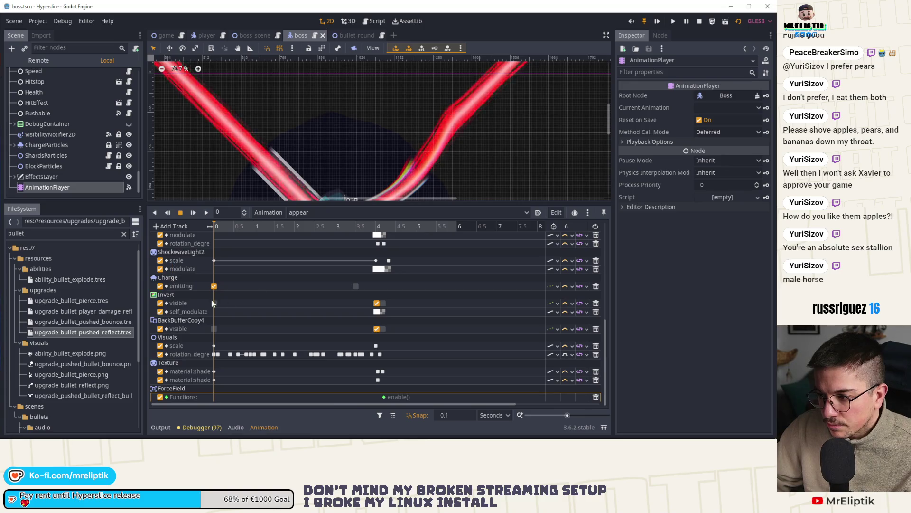
pyautogui.click(264, 428)
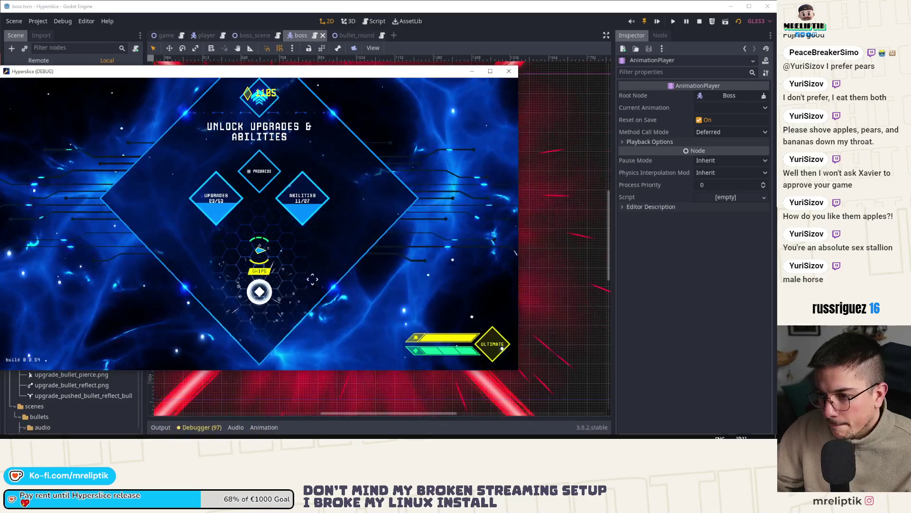
# Step: Play through to the boss in the maximized game window, then close the game
pyautogui.doubleClick(285, 61)
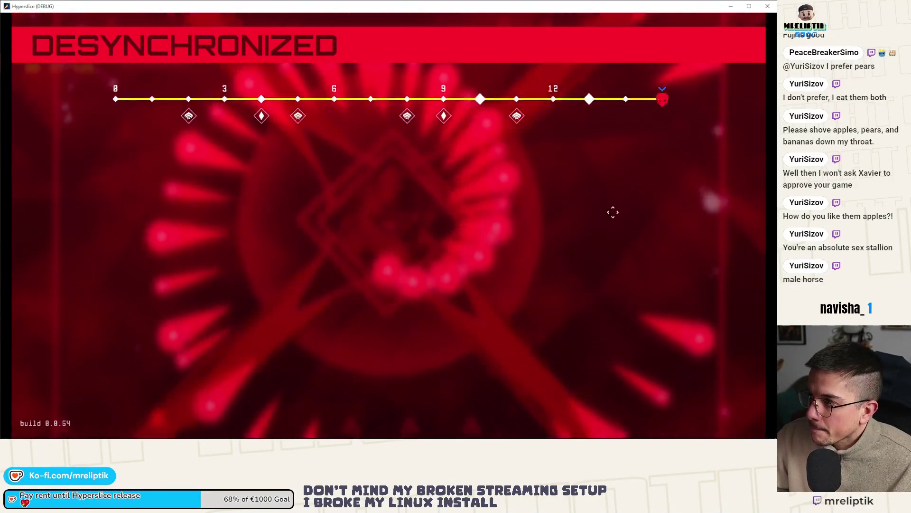
pyautogui.click(768, 7)
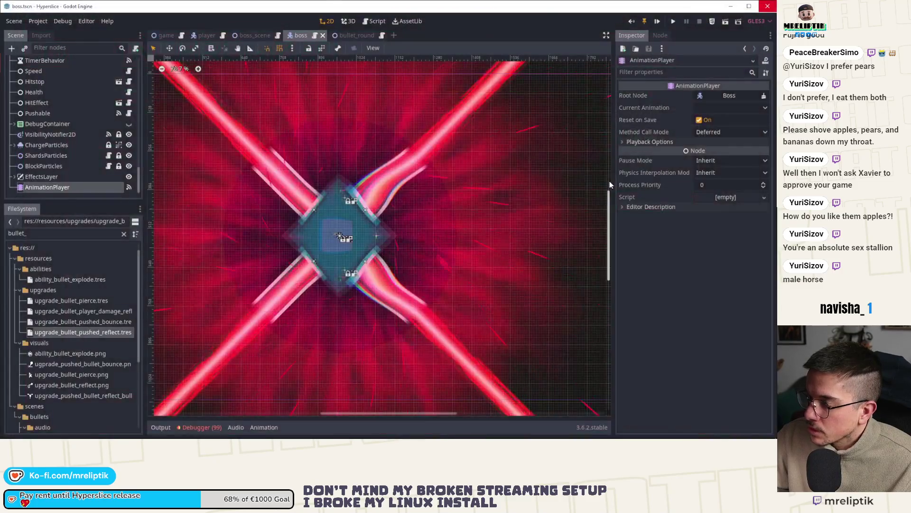
pyautogui.scroll(-5, 344, 236)
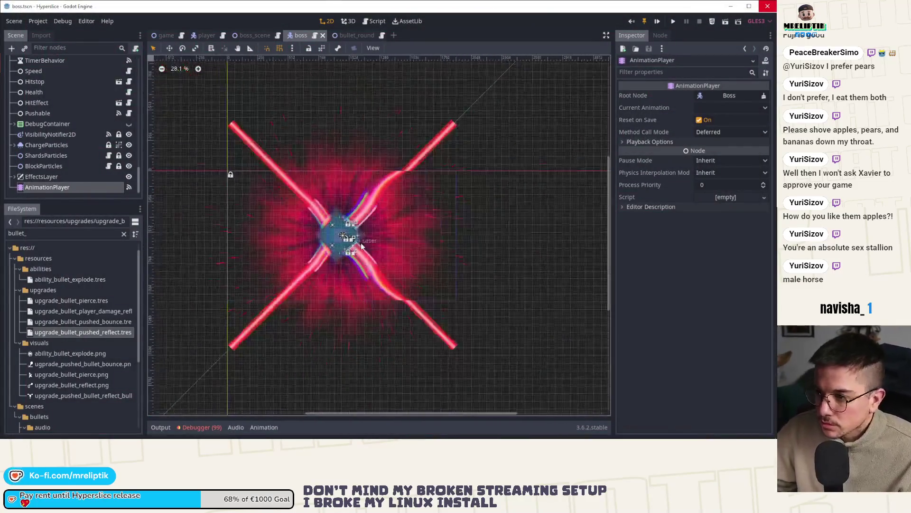
# Step: Check the Debugger's Errors tab, collapse the panel, and dismiss the system tray icons
pyautogui.click(202, 427)
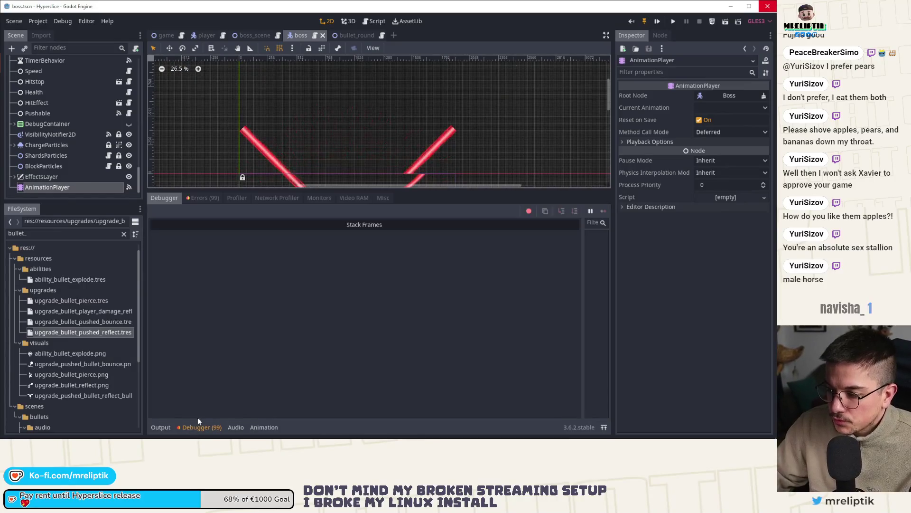
pyautogui.click(204, 197)
pyautogui.click(201, 427)
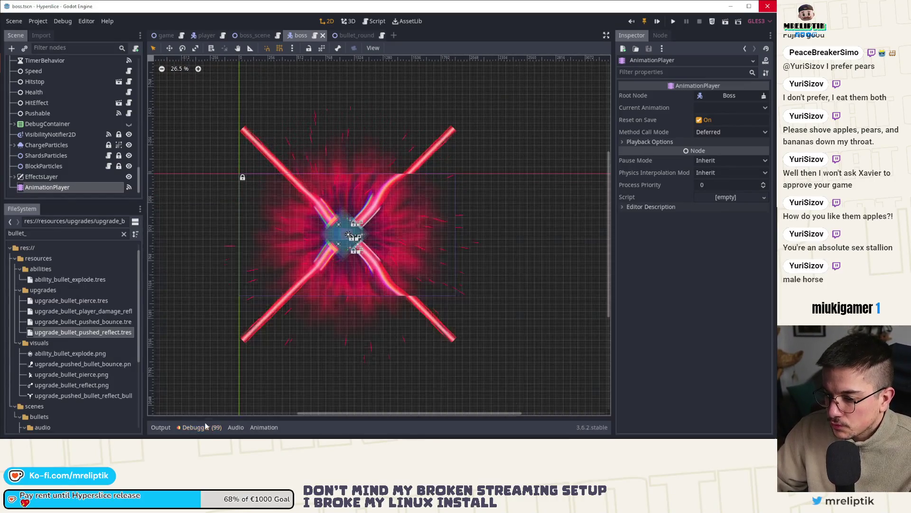
pyautogui.click(672, 431)
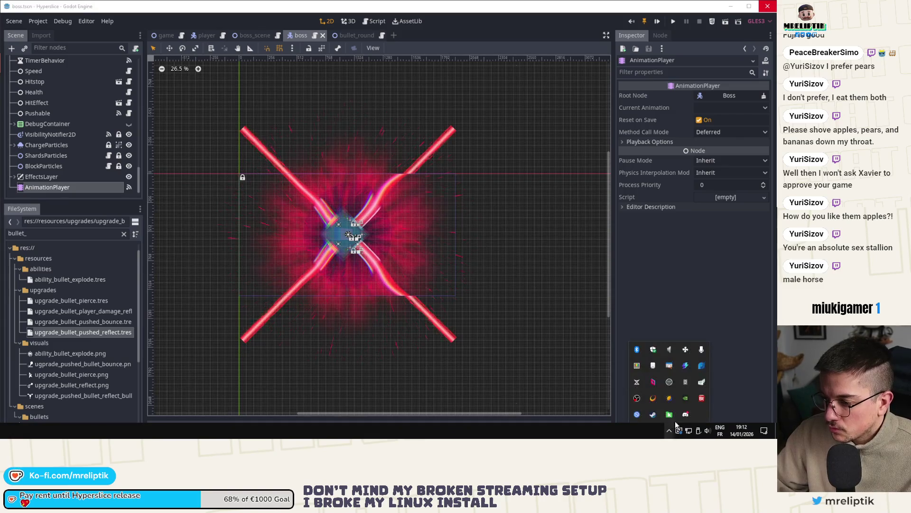
pyautogui.click(671, 258)
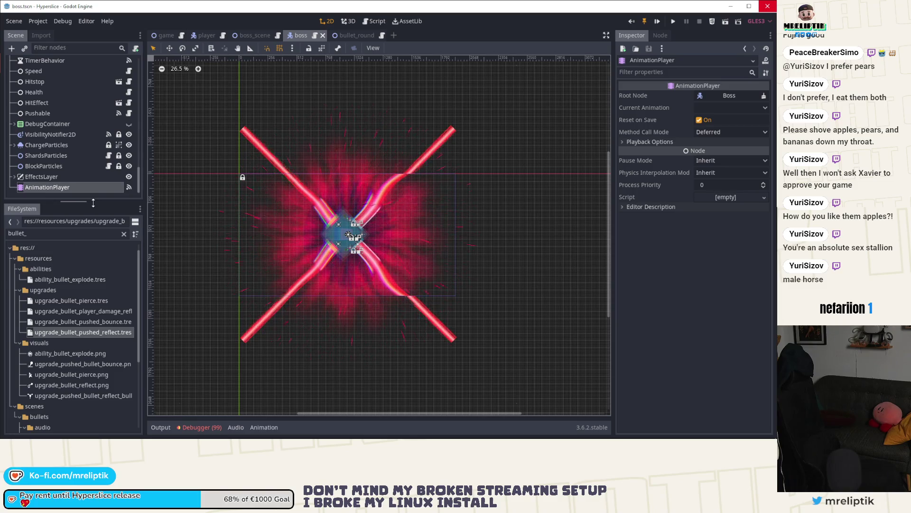
pyautogui.scroll(5, 71, 123)
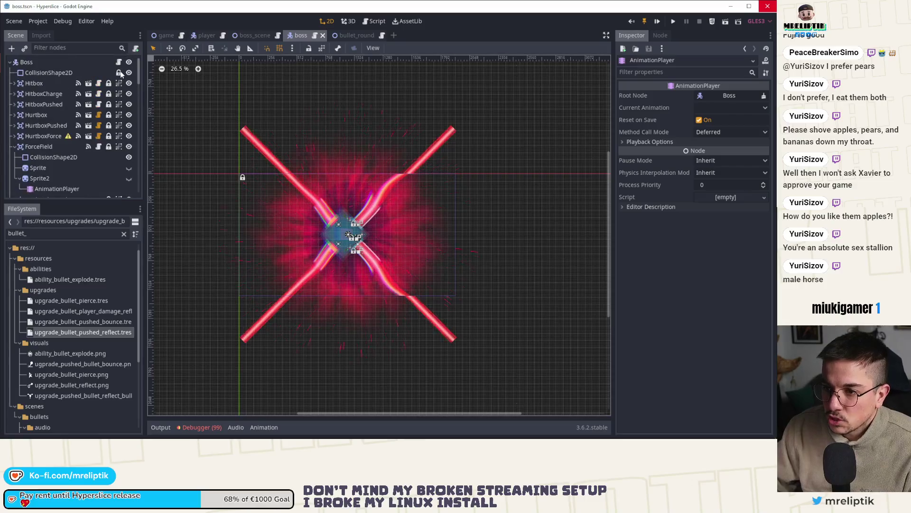
# Step: Bring up boss.gd with the animation panel hidden and go to the _ready function
pyautogui.click(119, 62)
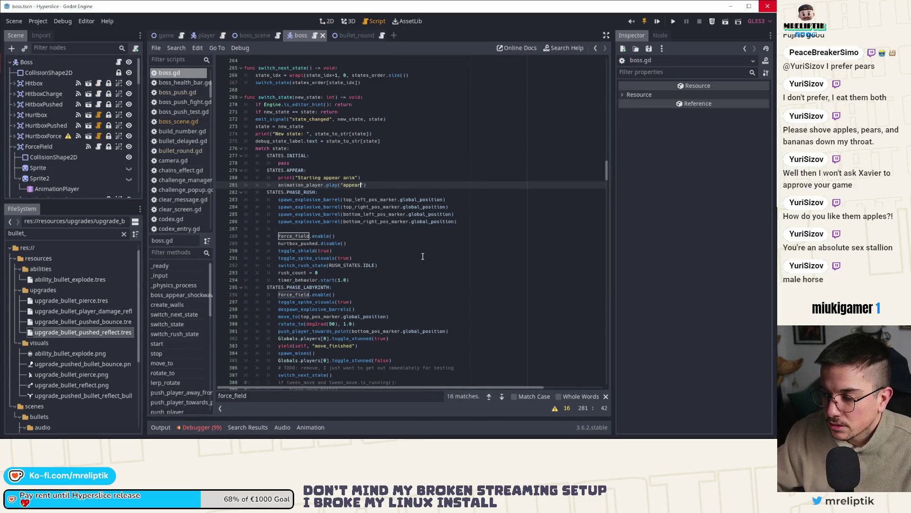
pyautogui.click(252, 35)
pyautogui.click(302, 36)
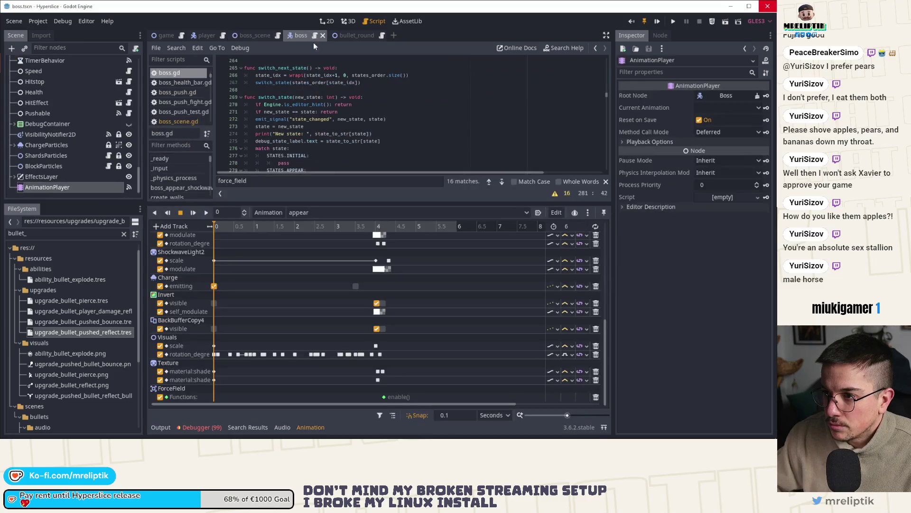
pyautogui.click(311, 427)
pyautogui.scroll(8, 301, 281)
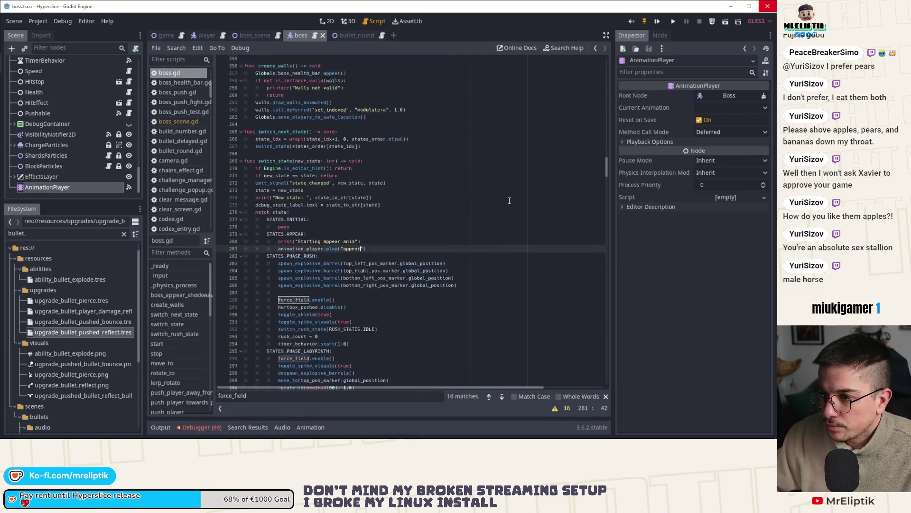
pyautogui.click(179, 265)
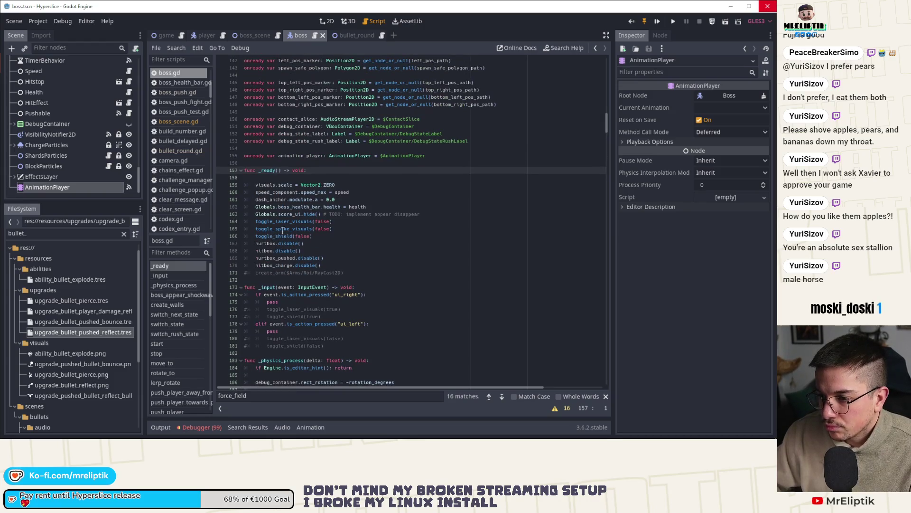
# Step: Add force_field.disable() after hitbox_charge.disable() in _ready using autocomplete
pyautogui.click(335, 268)
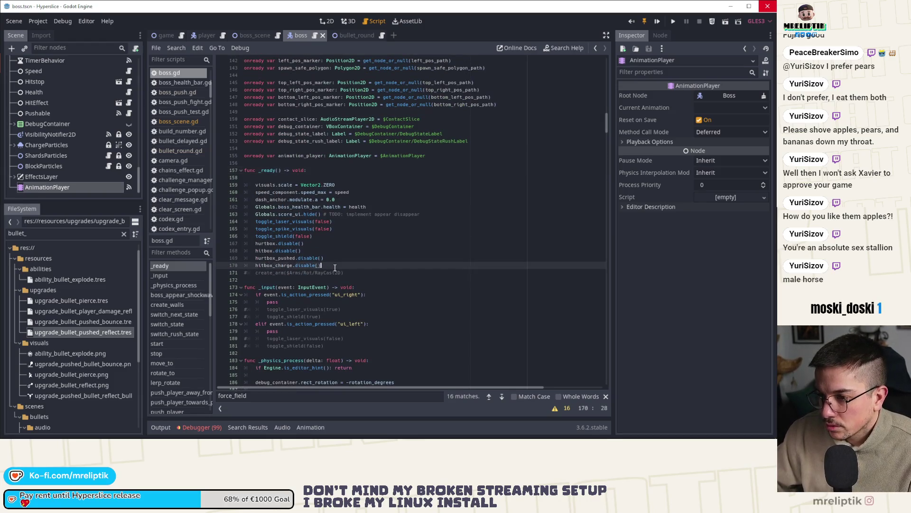
pyautogui.press('Return')
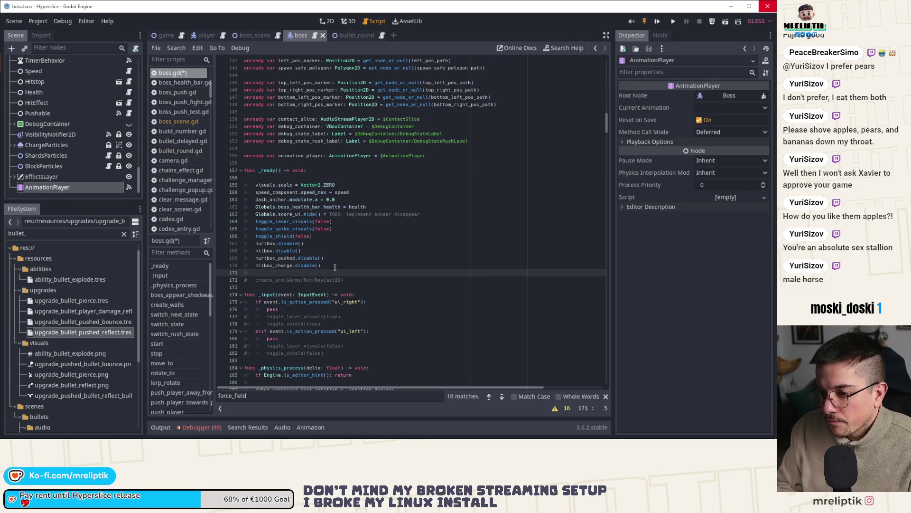
pyautogui.write('force_field.e')
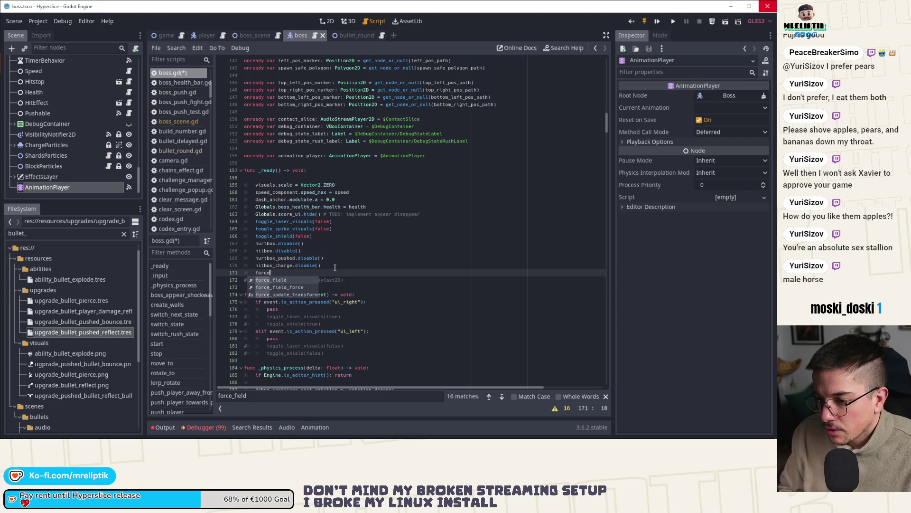
pyautogui.press('BackSpace')
pyautogui.write('dis')
pyautogui.press('Return')
# Step: Delete the blank line 158 in _ready and save boss.gd
pyautogui.click(328, 170)
pyautogui.press('Delete')
pyautogui.press('Down')
pyautogui.hotkey('ctrl', 's')
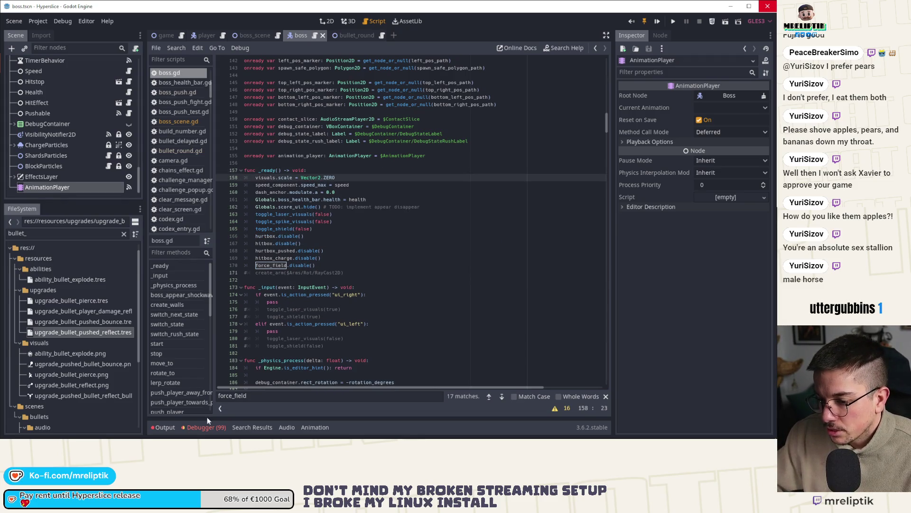
# Step: Check the Debugger error list, collapse it, and run the game with F5
pyautogui.click(207, 427)
pyautogui.click(187, 429)
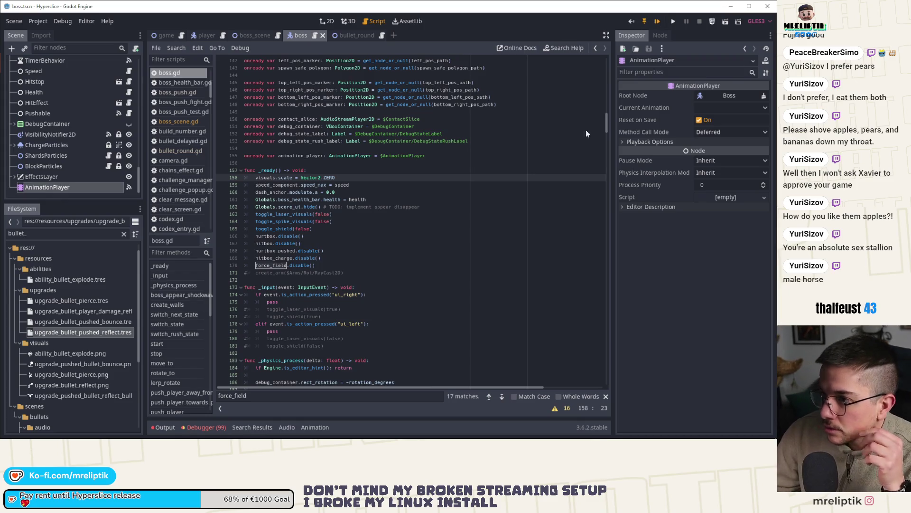
pyautogui.press('F5')
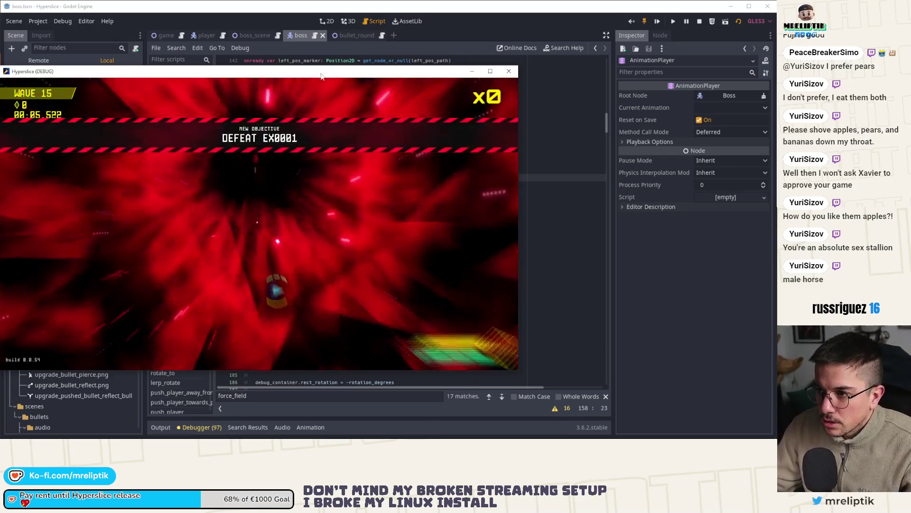
pyautogui.doubleClick(321, 75)
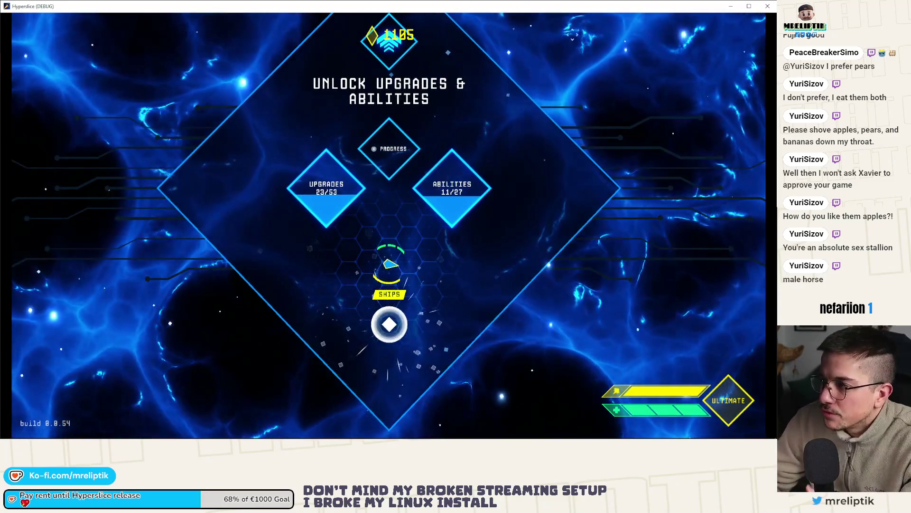
pyautogui.click(731, 7)
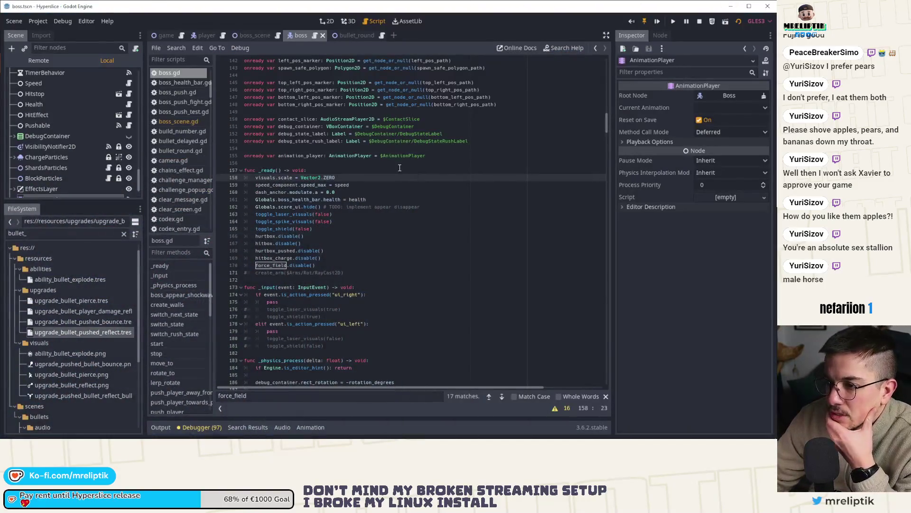
# Step: Go to switch_rush_state and highlight velocity and speed in its IDLE case
pyautogui.click(162, 265)
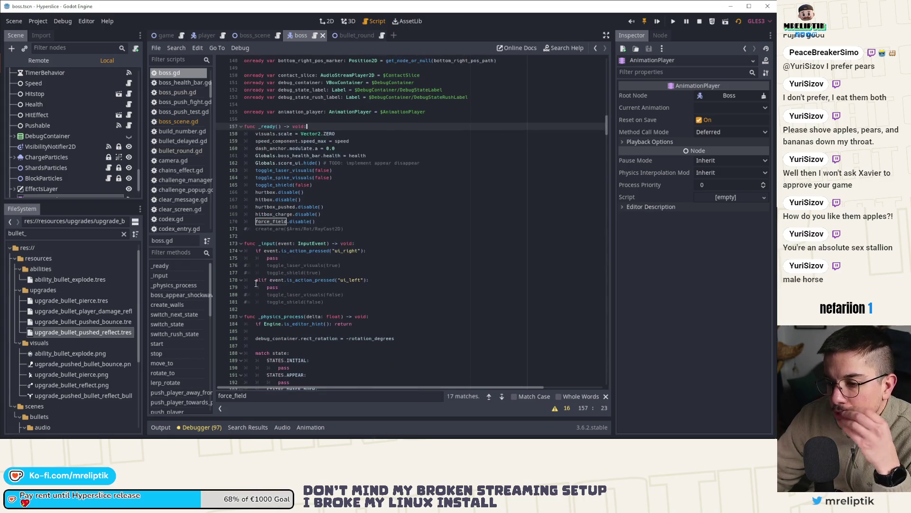
pyautogui.click(175, 334)
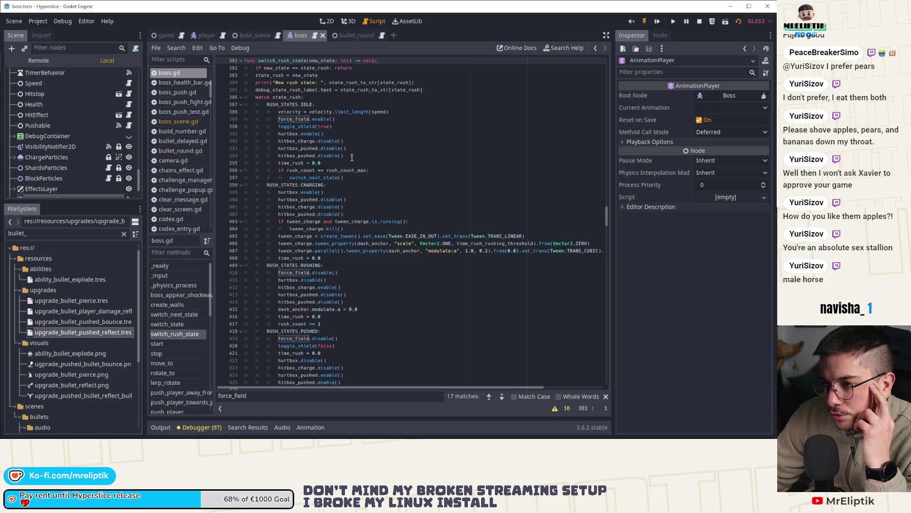
pyautogui.click(322, 112)
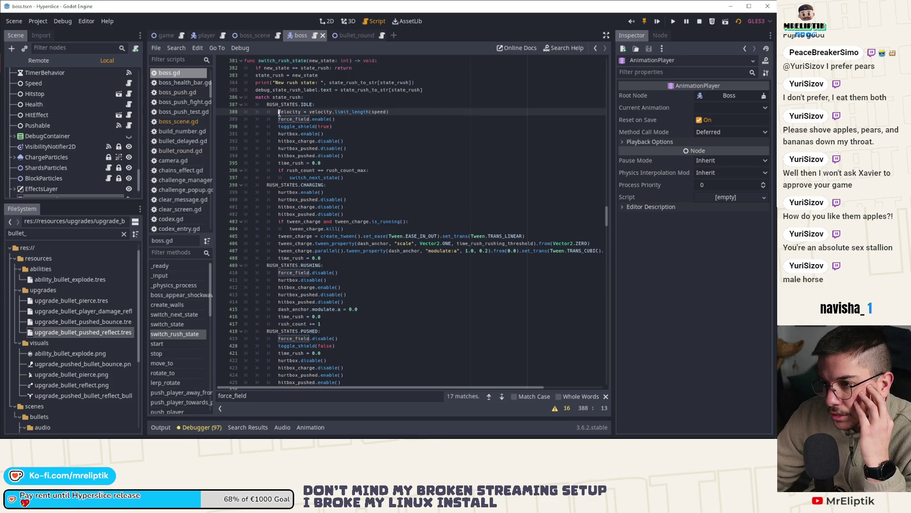
pyautogui.click(377, 112)
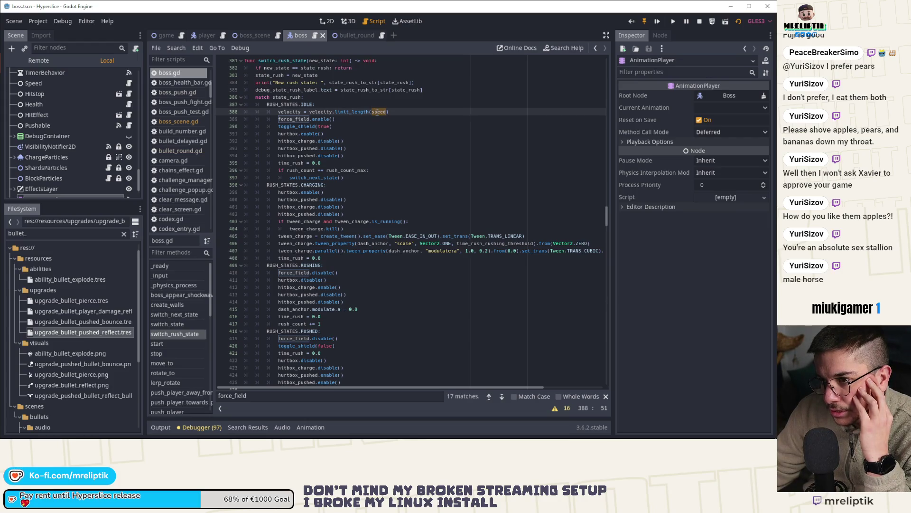
# Step: Review the PUSHED case, then go to _on_Pushable_collided's switch_rush_state(RUSH_STATES.IDLE) line
pyautogui.scroll(-3, 302, 268)
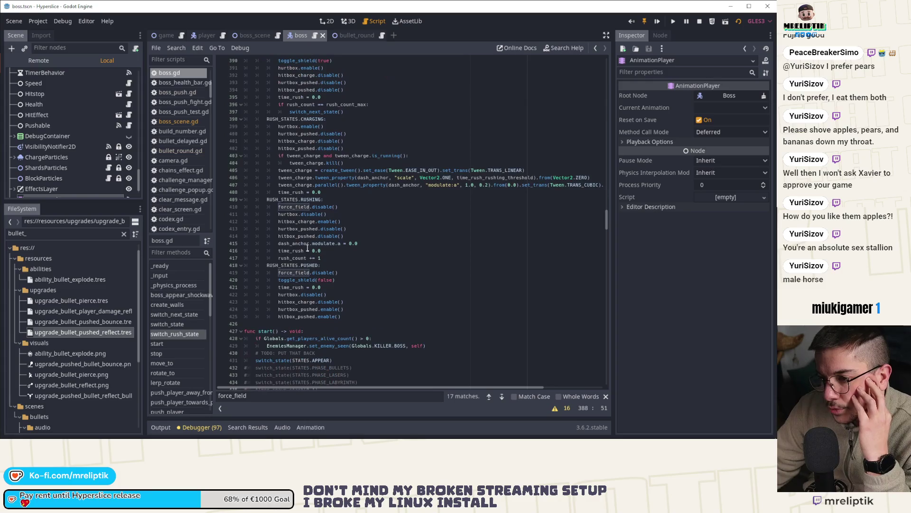
pyautogui.click(311, 266)
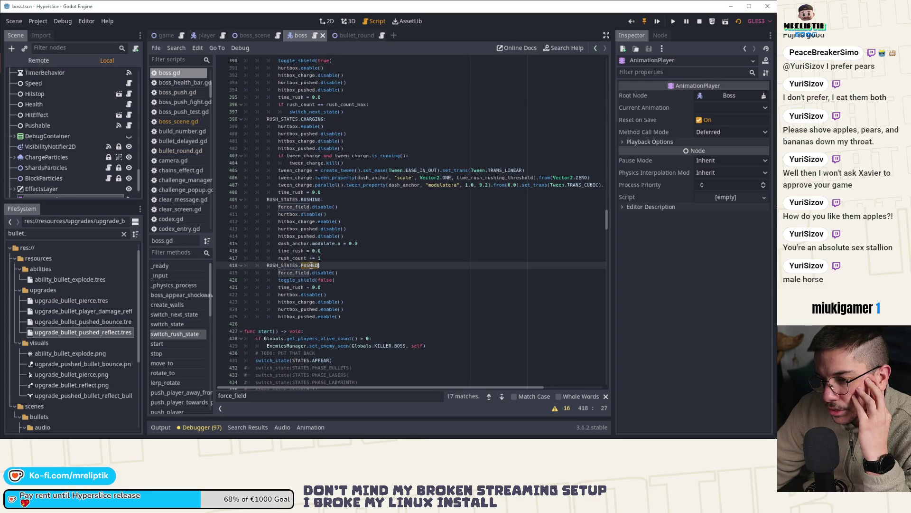
pyautogui.scroll(10, 71, 114)
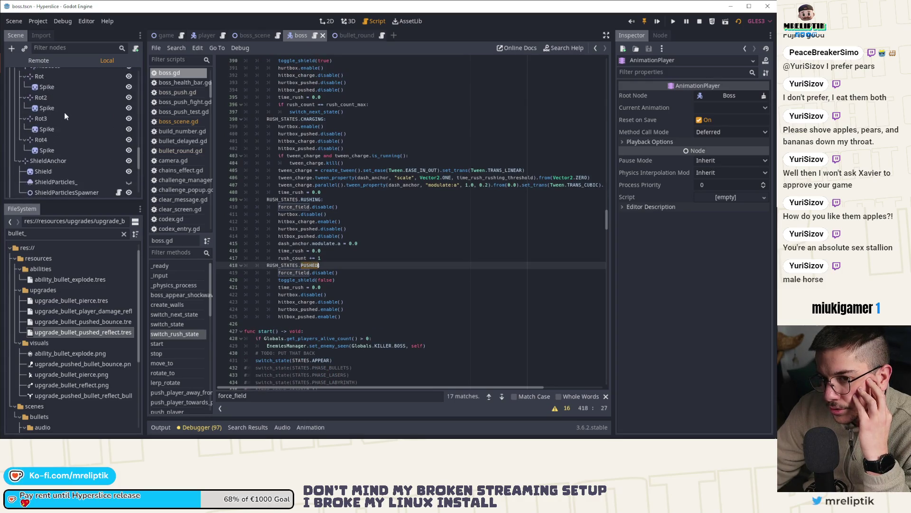
pyautogui.scroll(10, 71, 124)
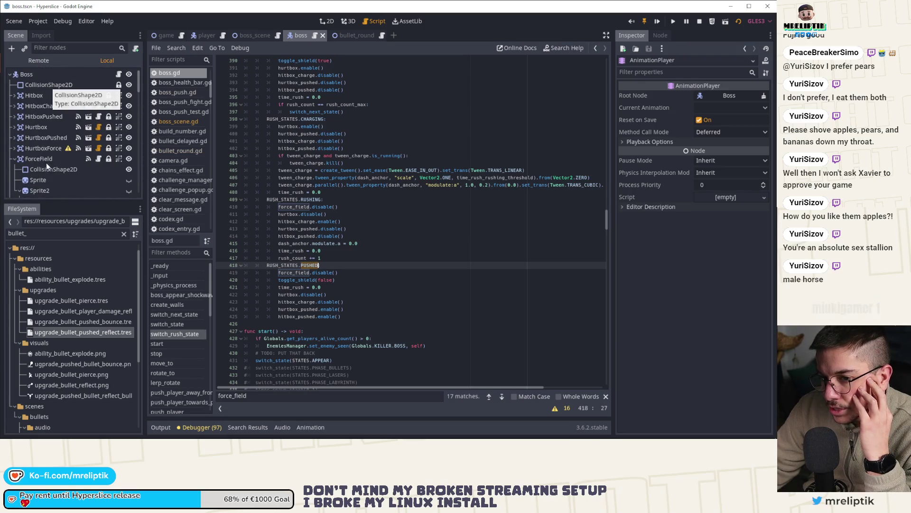
pyautogui.scroll(-10, 196, 348)
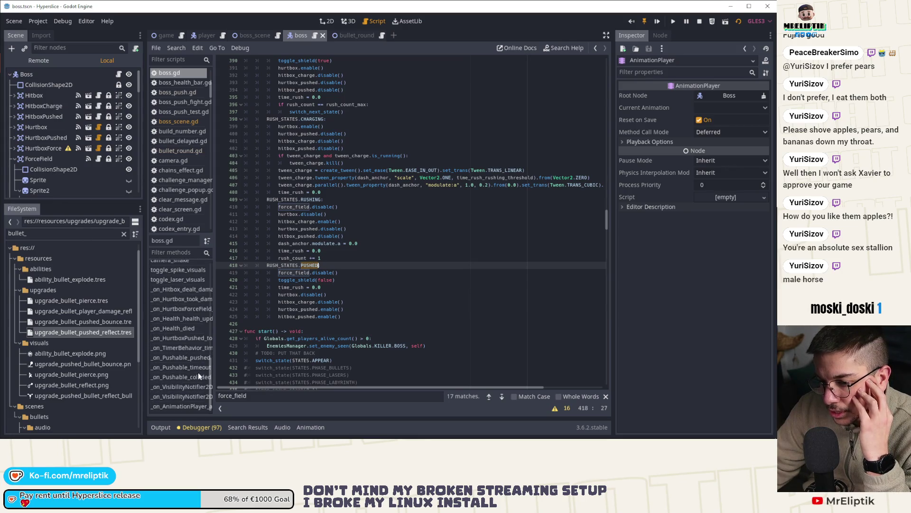
pyautogui.click(177, 377)
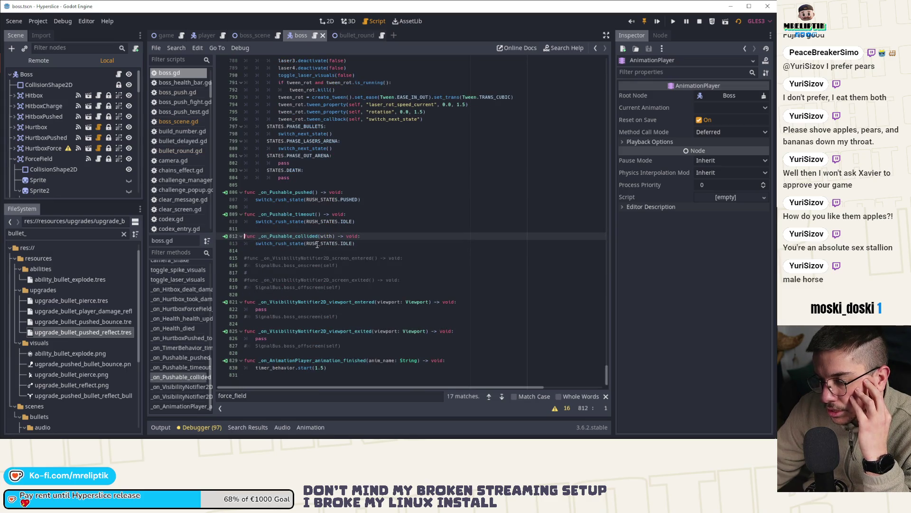
pyautogui.press('Down')
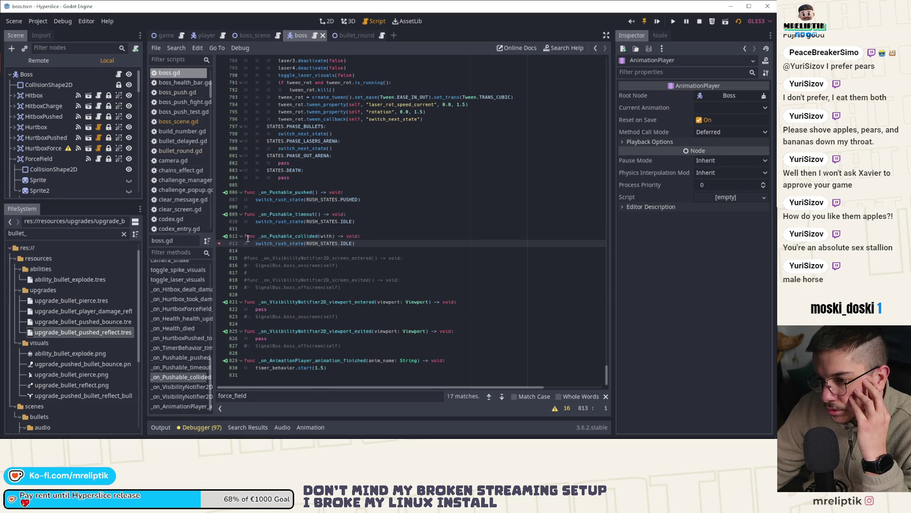
# Step: Go to switch_rush_state and highlight velocity, speed, force_field and toggle_shield uses
pyautogui.keyDown('ctrl'); pyautogui.click(306, 244); pyautogui.keyUp('ctrl')
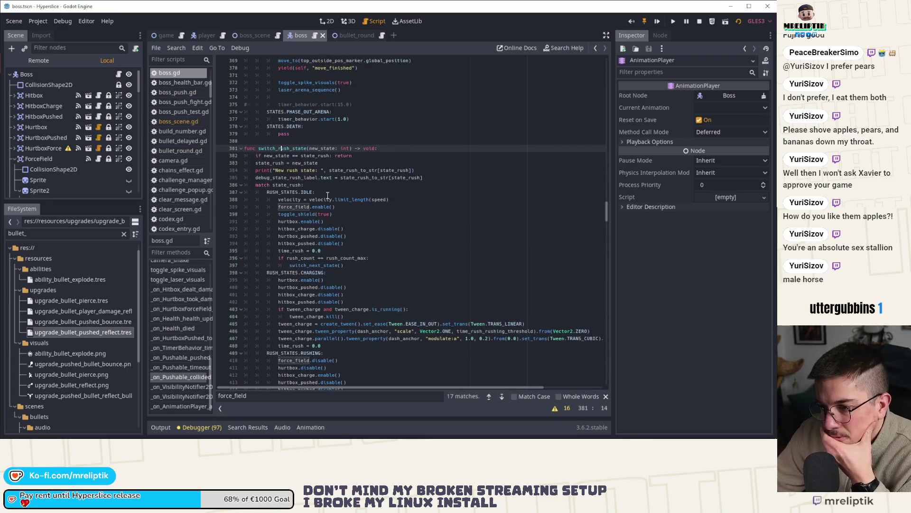
pyautogui.doubleClick(328, 199)
pyautogui.doubleClick(380, 200)
pyautogui.doubleClick(290, 206)
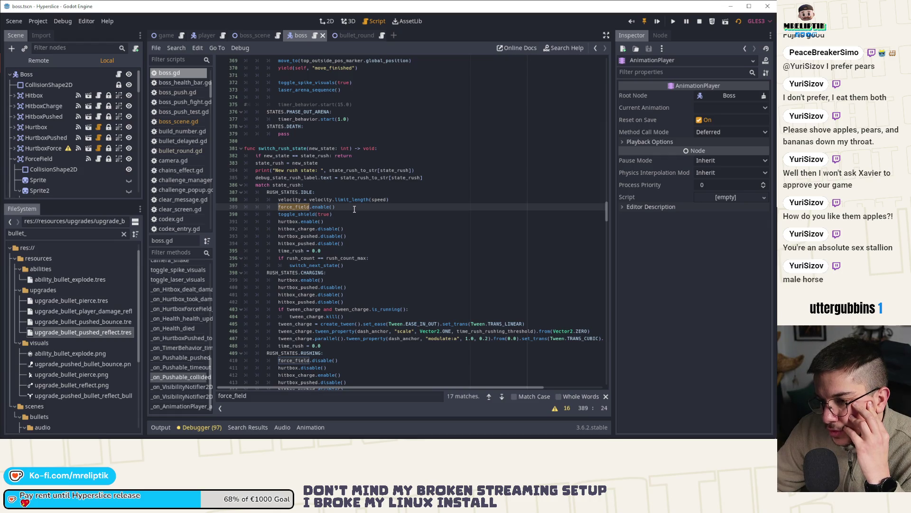
pyautogui.doubleClick(311, 214)
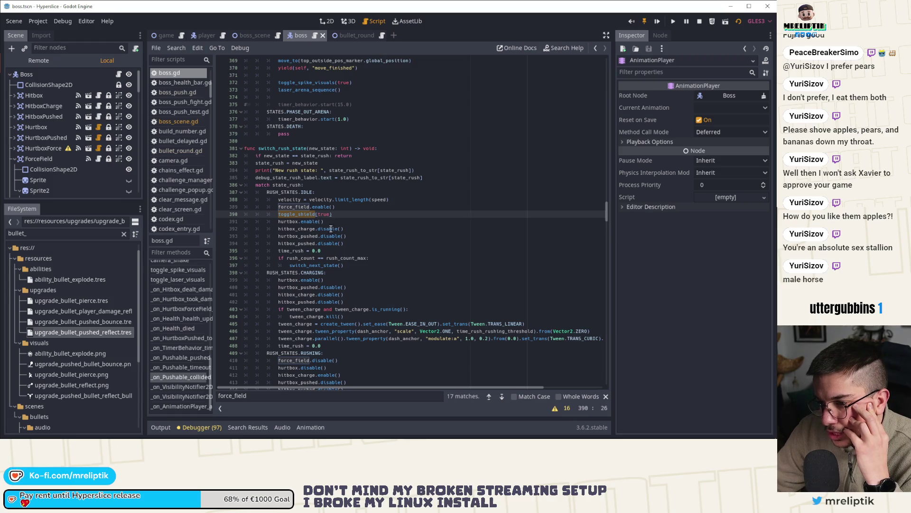
# Step: Move hurtbox.enable() below the disables in IDLE and CHARGING, and hitbox_charge.enable() in RUSHING
pyautogui.click(341, 221)
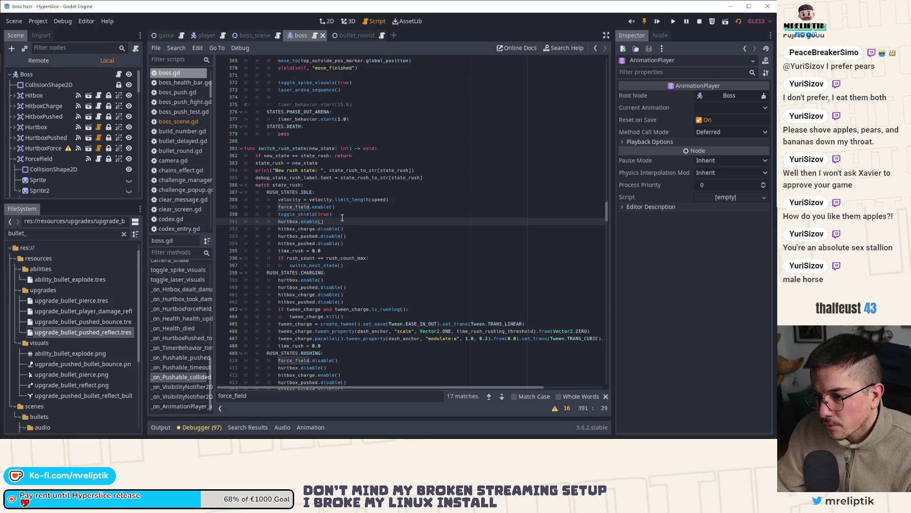
pyautogui.hotkey('alt', 'Down')
pyautogui.hotkey('alt', 'Down')
pyautogui.hotkey('alt', 'Down')
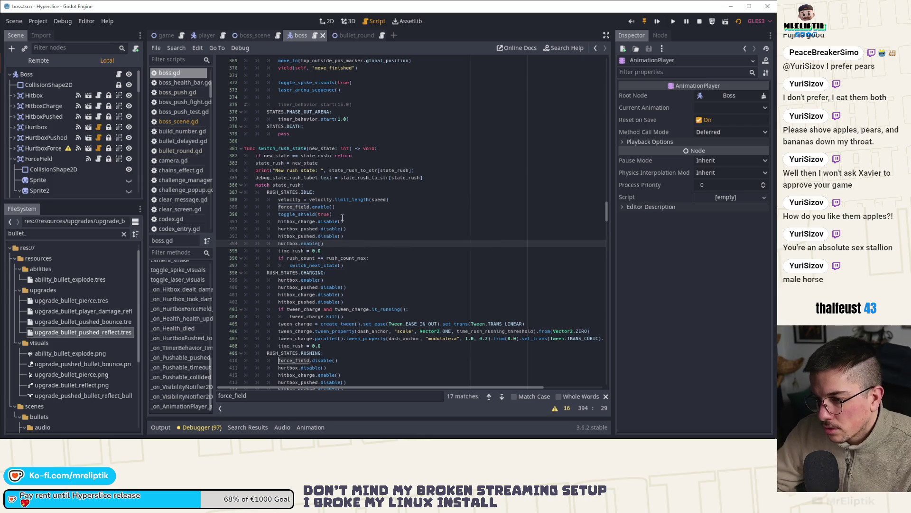
pyautogui.click(340, 280)
pyautogui.hotkey('alt', 'Down')
pyautogui.hotkey('alt', 'Down')
pyautogui.hotkey('alt', 'Down')
pyautogui.hotkey('ctrl', 's')
pyautogui.scroll(-2, 340, 281)
pyautogui.click(348, 331)
pyautogui.hotkey('alt', 'Down')
pyautogui.hotkey('alt', 'Down')
# Step: Put time_rush = 0.0 first in PUSHED, toggle_shield(false) before force_field.disable(), and save
pyautogui.scroll(-4, 348, 333)
pyautogui.click(350, 295)
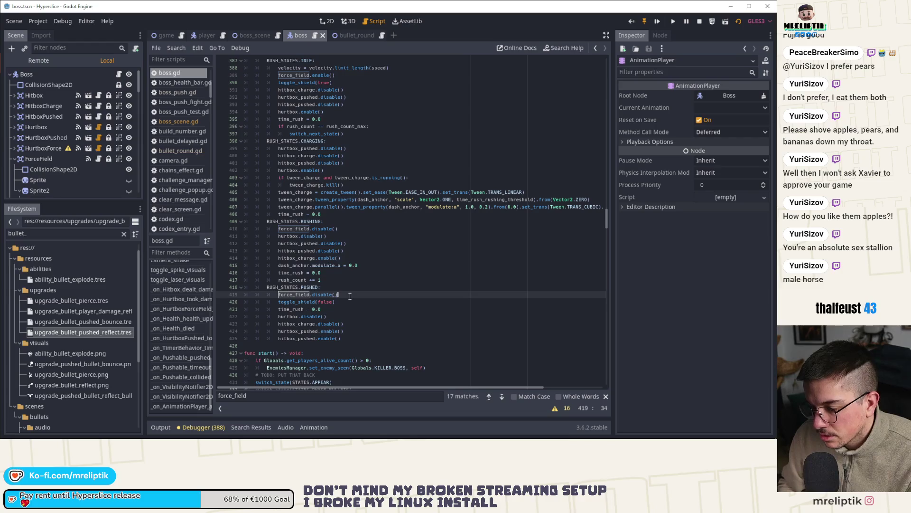
pyautogui.press('Down')
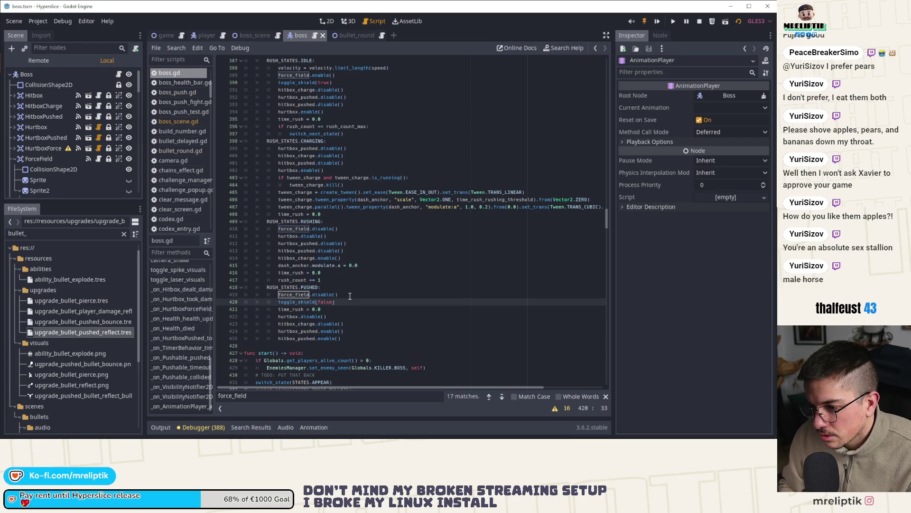
pyautogui.press('Down')
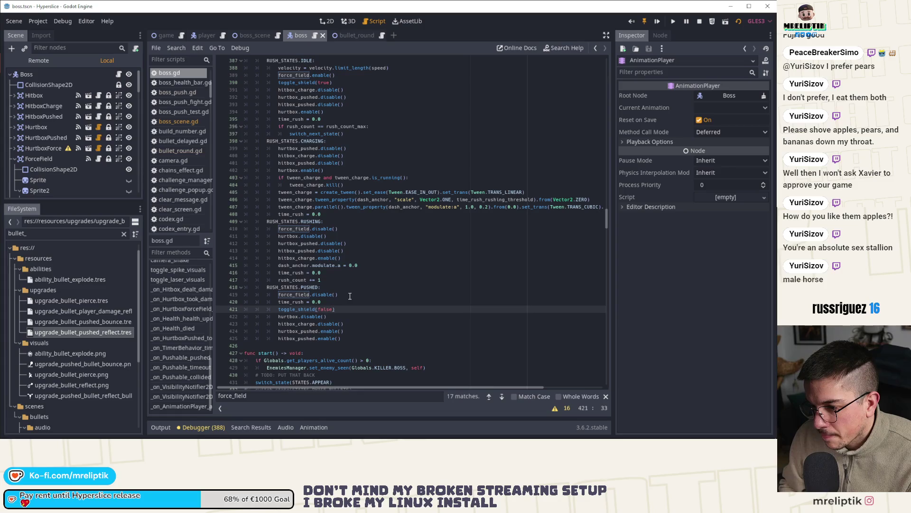
pyautogui.hotkey('alt', 'Up')
pyautogui.hotkey('alt', 'Up')
pyautogui.press('Down')
pyautogui.press('Down')
pyautogui.press('Down')
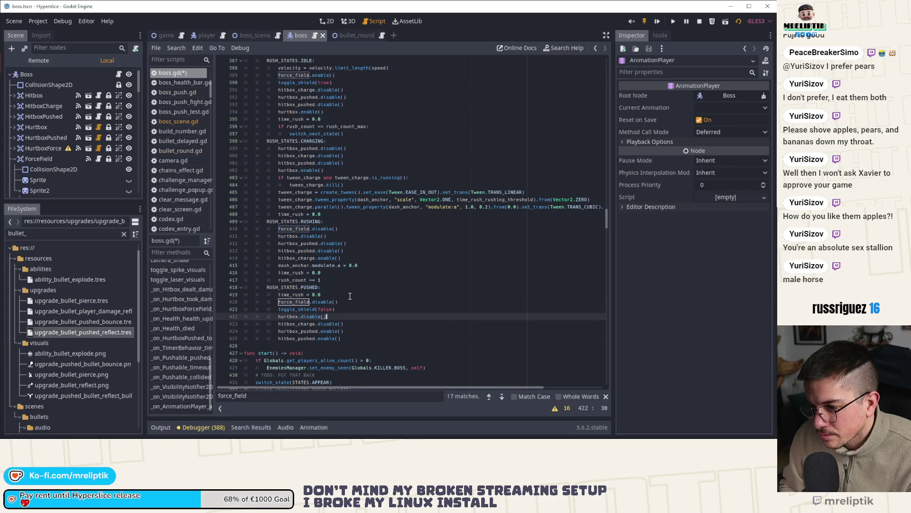
pyautogui.press('Up')
pyautogui.press('Up')
pyautogui.press('Up')
pyautogui.hotkey('alt', 'Up')
pyautogui.hotkey('ctrl', 's')
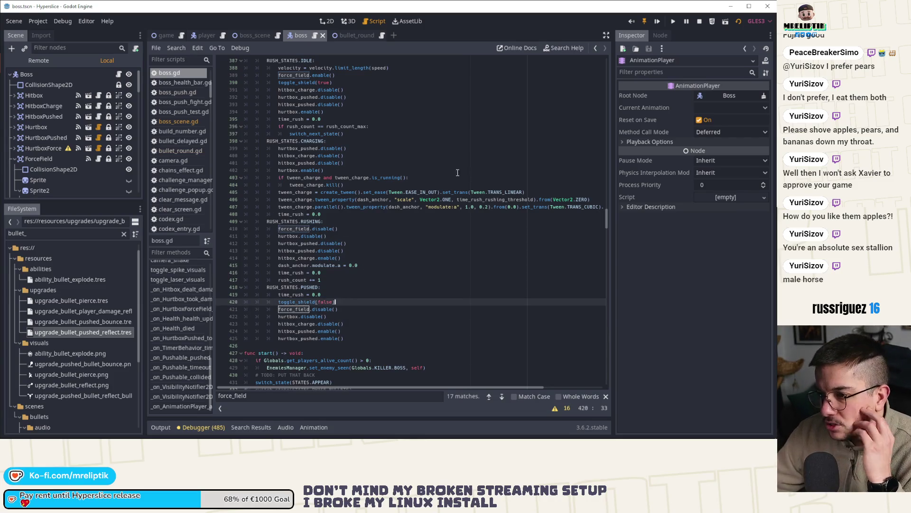
pyautogui.scroll(9, 380, 237)
pyautogui.scroll(6, 187, 308)
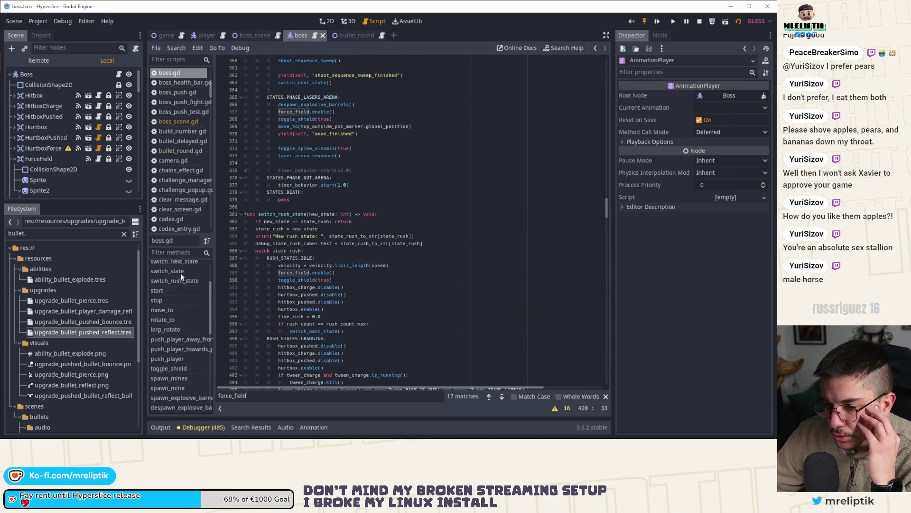
pyautogui.scroll(3, 190, 289)
pyautogui.click(184, 285)
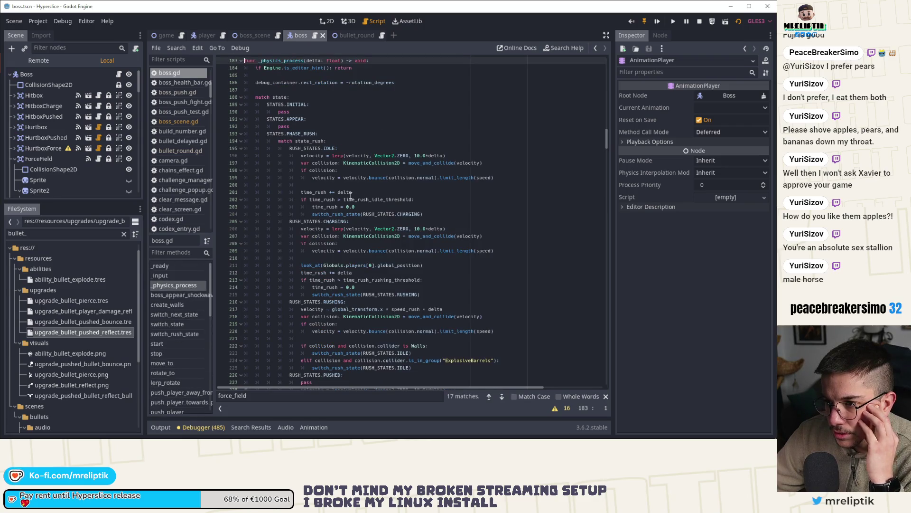
pyautogui.scroll(-4, 368, 151)
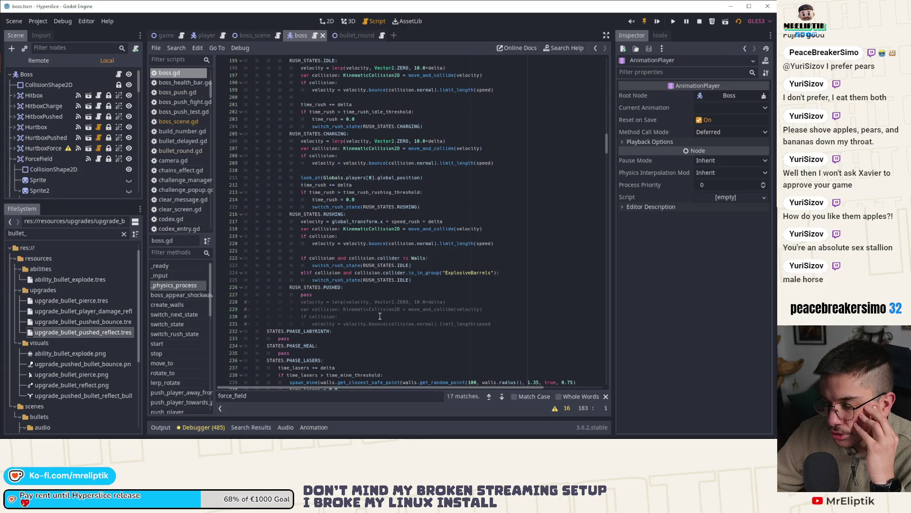
pyautogui.scroll(3, 364, 120)
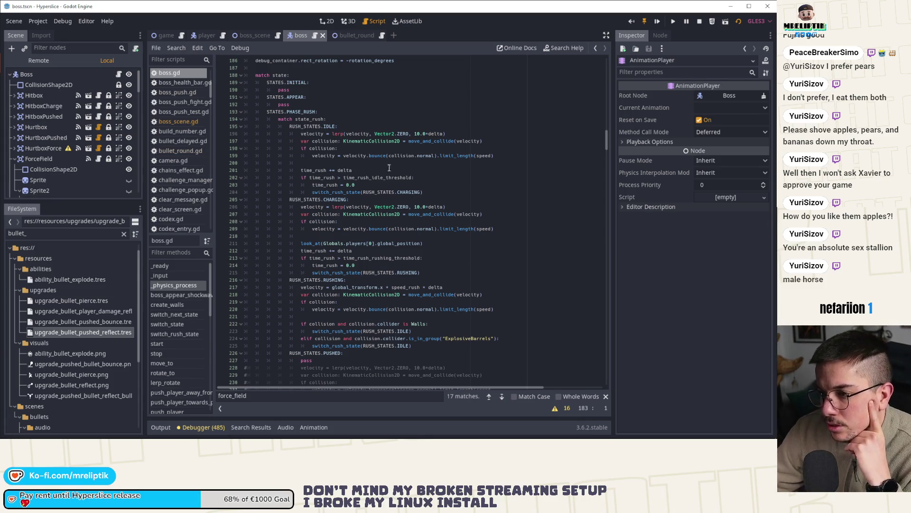
pyautogui.doubleClick(464, 155)
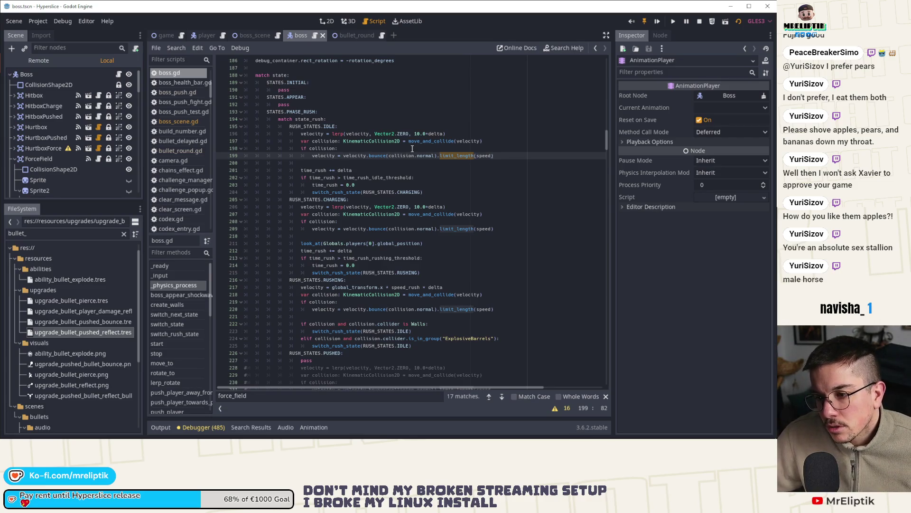
pyautogui.scroll(-10, 178, 313)
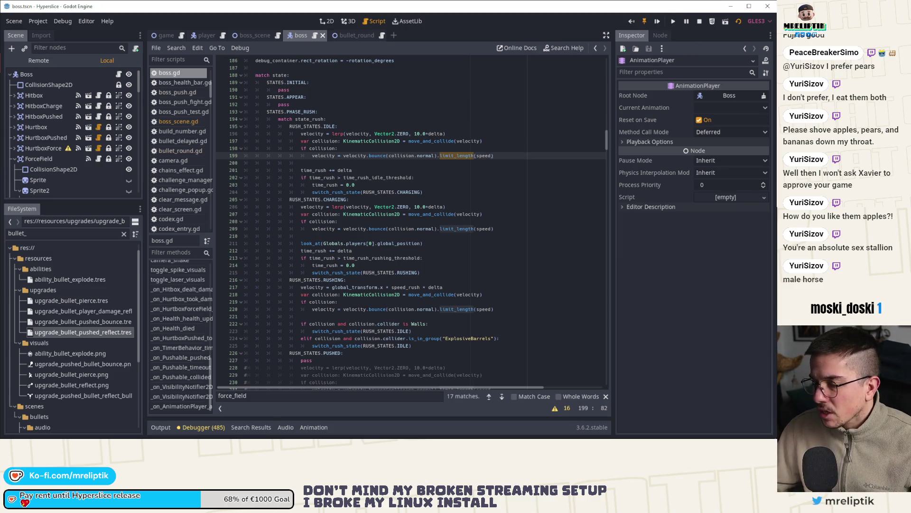
# Step: Launch the game with F5, start a run, then shrink and move the game window aside
pyautogui.press('F5')
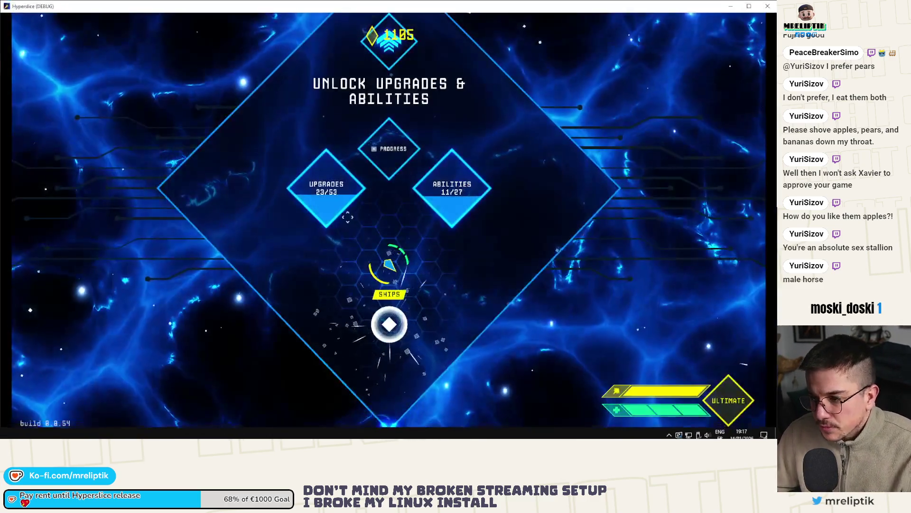
pyautogui.click(406, 268)
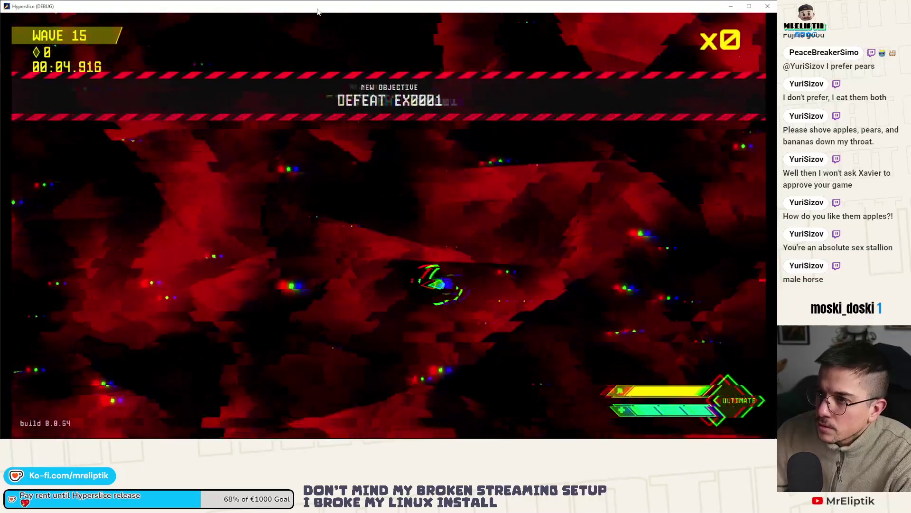
pyautogui.press('super+Down')
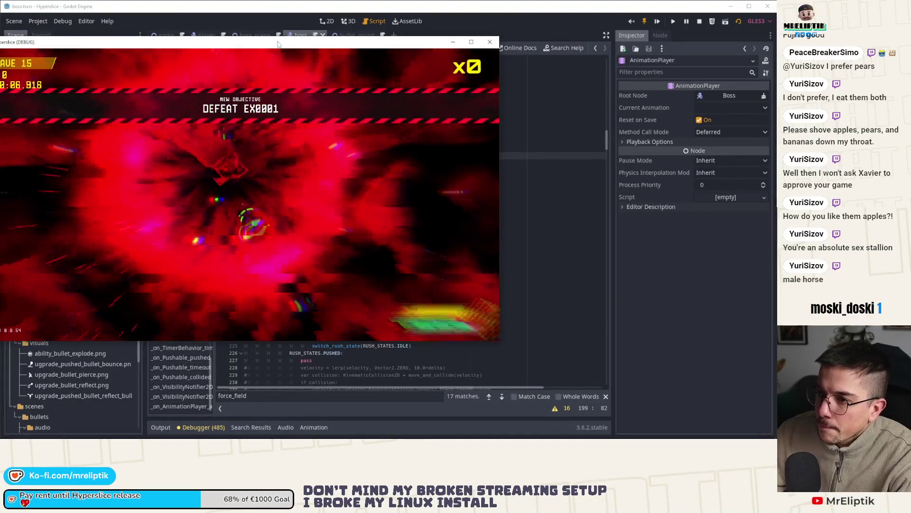
pyautogui.moveTo(295, 45); pyautogui.dragTo(371, 50)
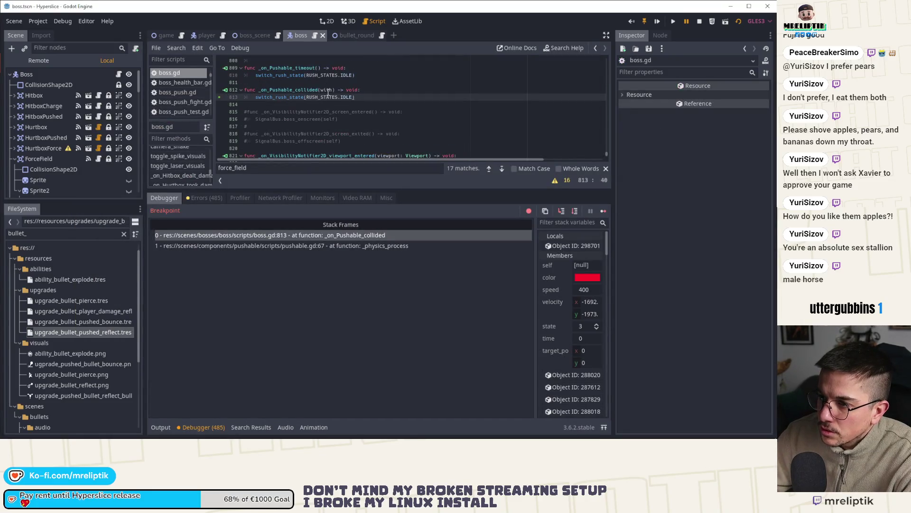
# Step: Enlarge the script editor and stack variables panel, then inspect the collided object
pyautogui.moveTo(328, 94)
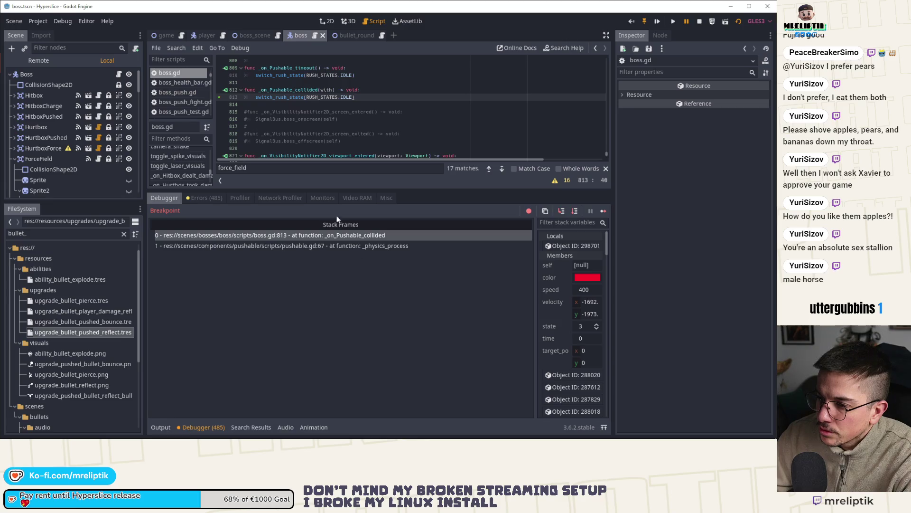
pyautogui.moveTo(306, 190); pyautogui.dragTo(307, 283)
pyautogui.moveTo(535, 363); pyautogui.dragTo(424, 363)
pyautogui.click(550, 338)
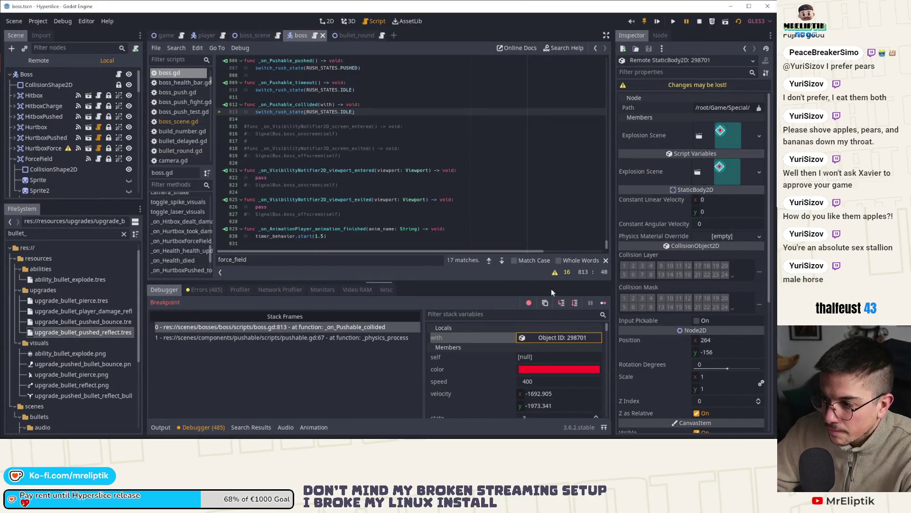
# Step: Step into switch_rush_state line by line down to the idle velocity clamp
pyautogui.click(562, 304)
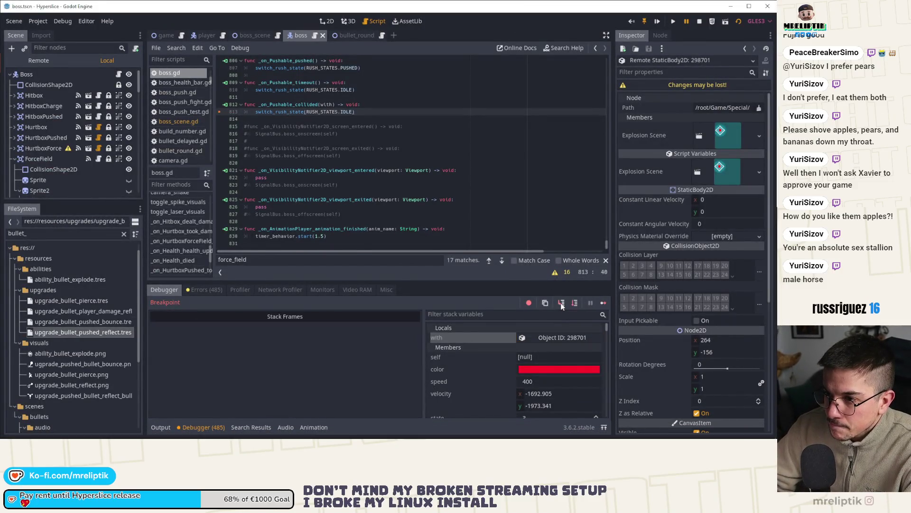
pyautogui.click(561, 304)
pyautogui.click(561, 303)
pyautogui.click(561, 303)
pyautogui.click(561, 303)
pyautogui.click(561, 304)
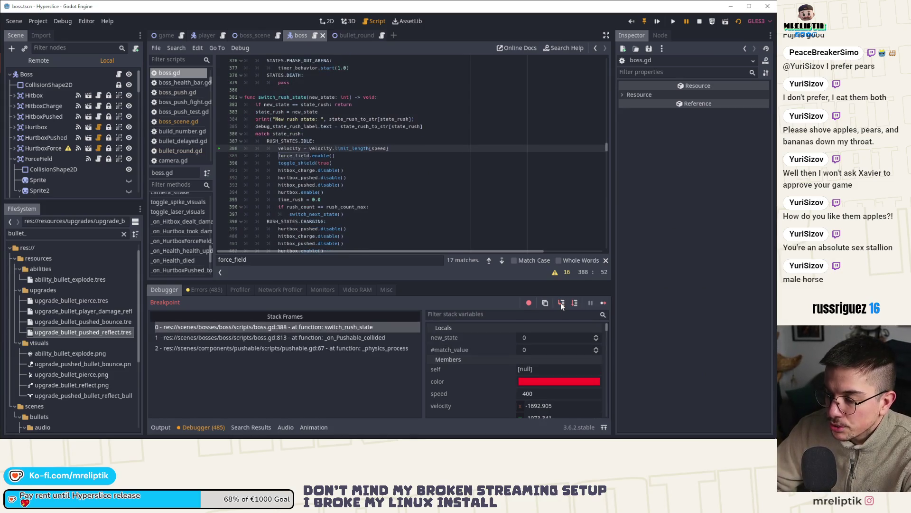
# Step: Step out, continue past the breakpoint, and inspect the newly collided object
pyautogui.click(604, 303)
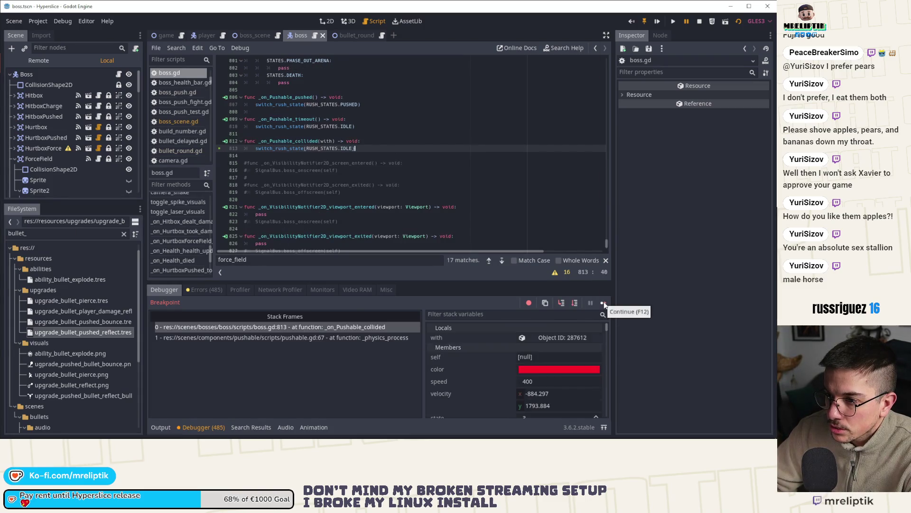
pyautogui.click(604, 303)
pyautogui.click(604, 302)
pyautogui.click(604, 303)
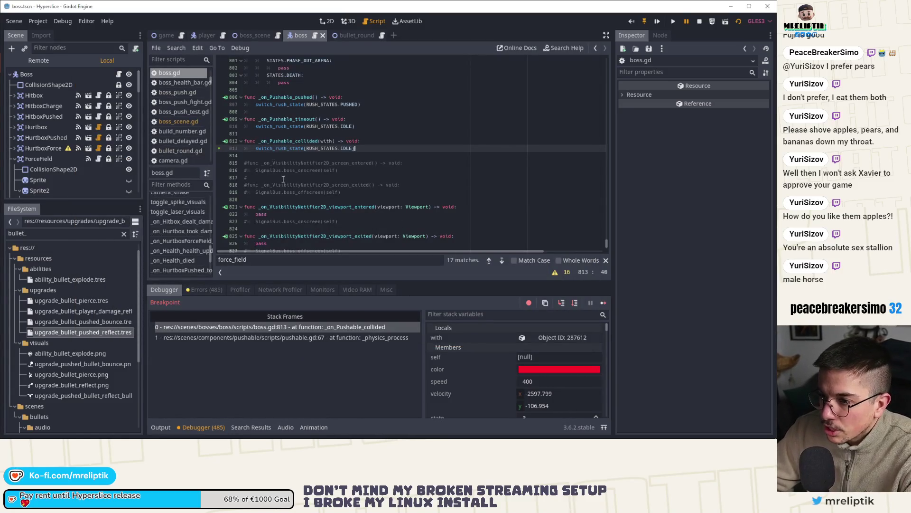
pyautogui.click(560, 338)
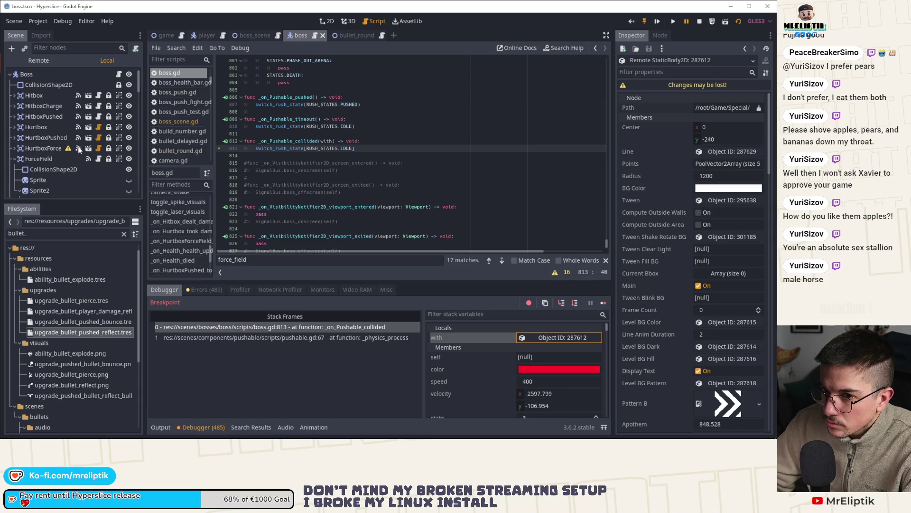
# Step: Open pushable.gd from the Pushable node and highlight every use of collision
pyautogui.scroll(-5, 75, 161)
pyautogui.scroll(-8, 75, 164)
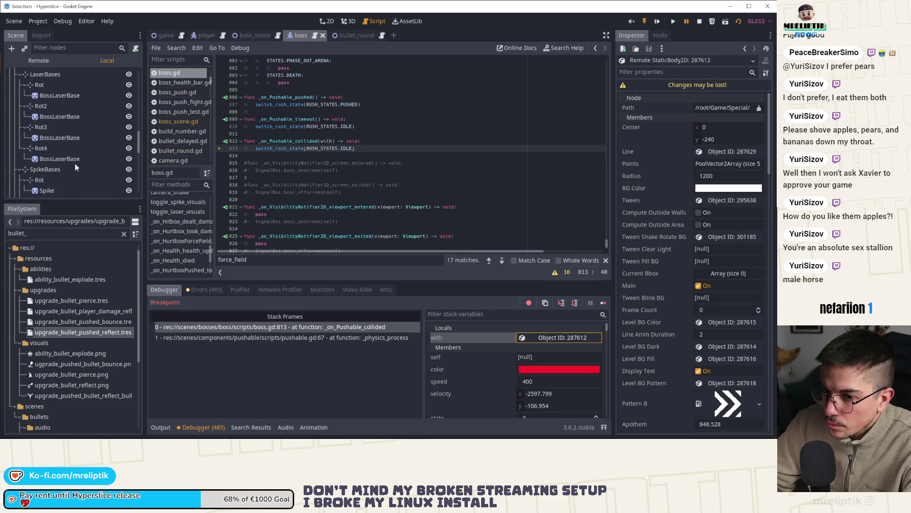
pyautogui.click(129, 113)
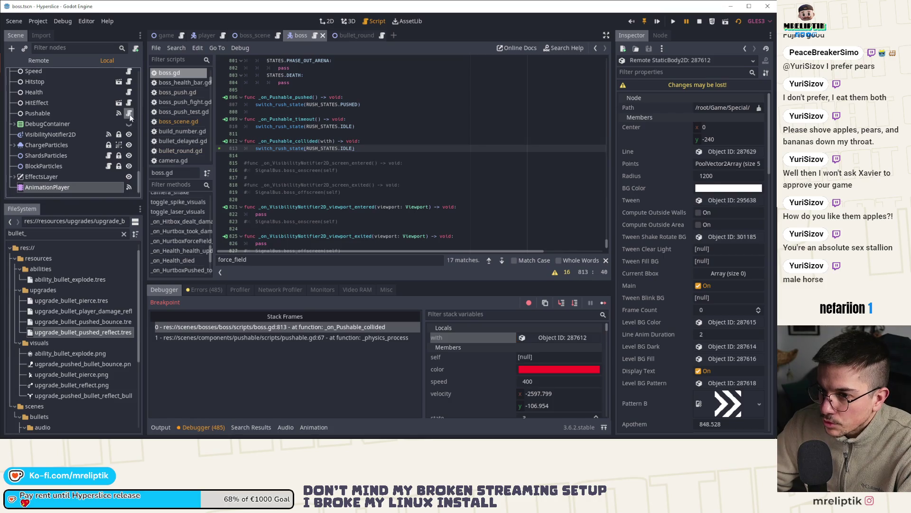
pyautogui.hscroll(-3, 220, 262)
pyautogui.scroll(-6, 291, 204)
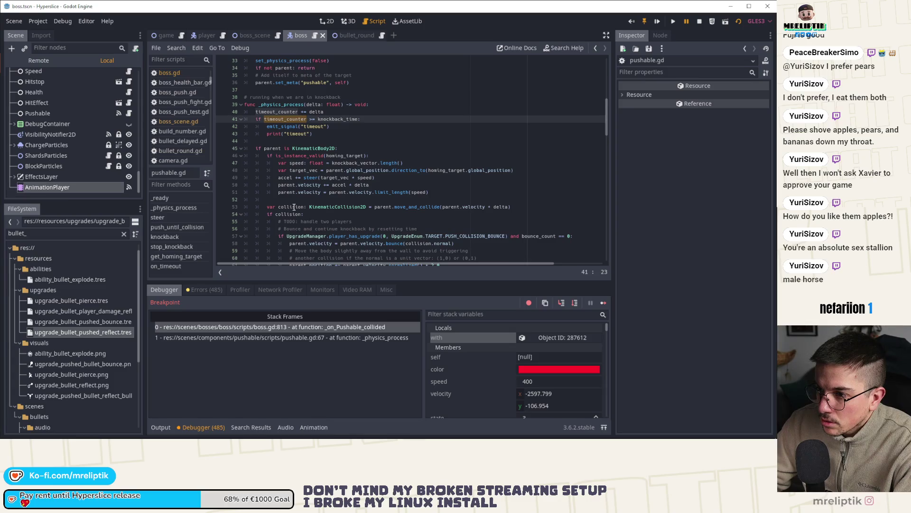
pyautogui.scroll(-4, 295, 184)
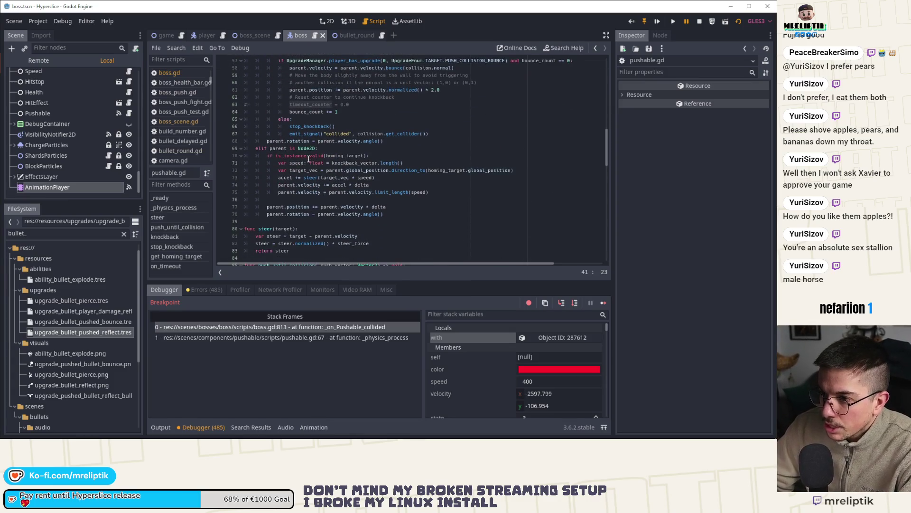
pyautogui.doubleClick(288, 127)
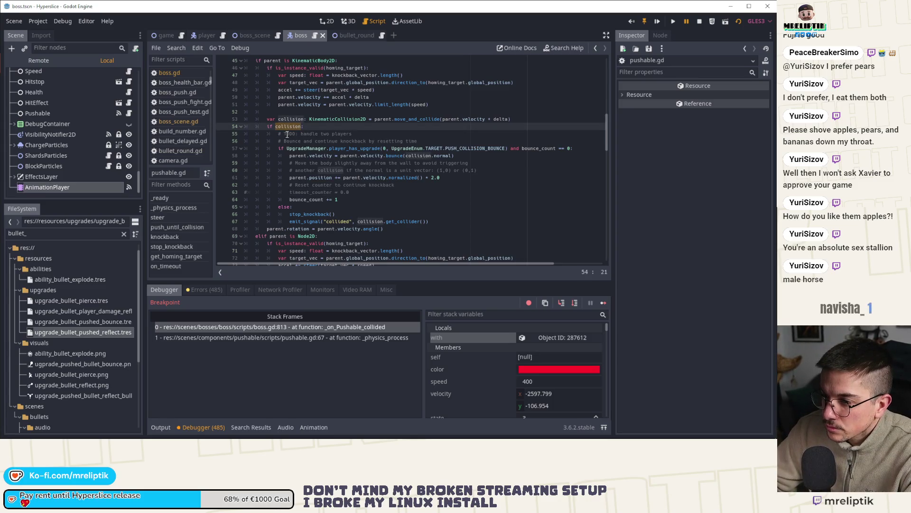
# Step: Trace the stop_knockback call in pushable.gd, then step into switch_rush_state again
pyautogui.scroll(4, 287, 135)
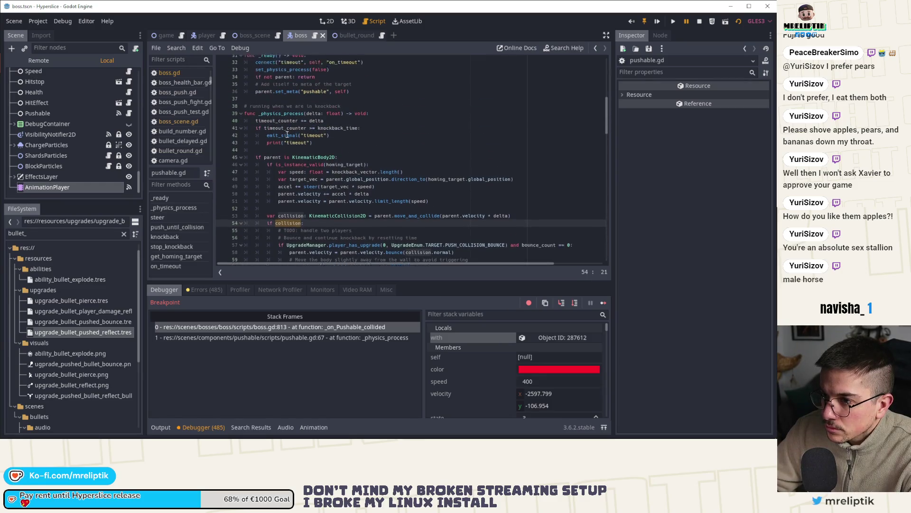
pyautogui.scroll(-9, 288, 135)
pyautogui.scroll(-6, 286, 138)
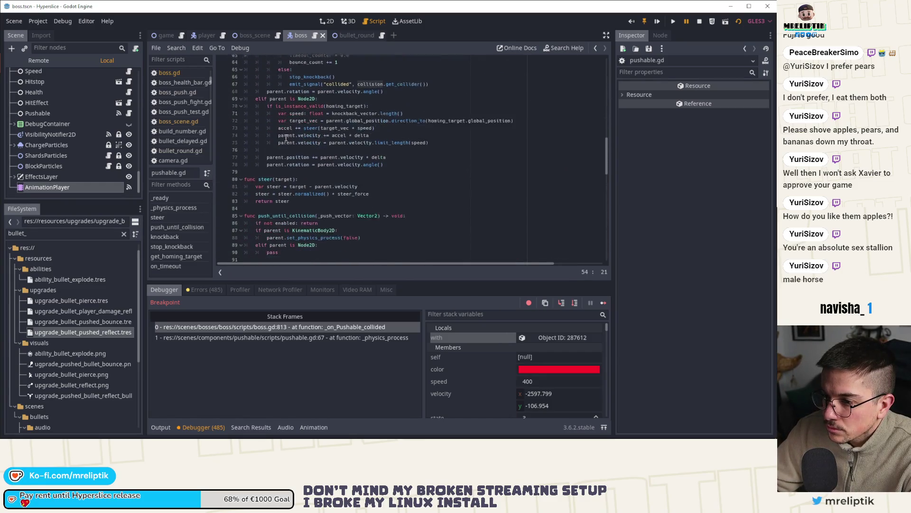
pyautogui.scroll(-5, 286, 138)
pyautogui.scroll(20, 285, 138)
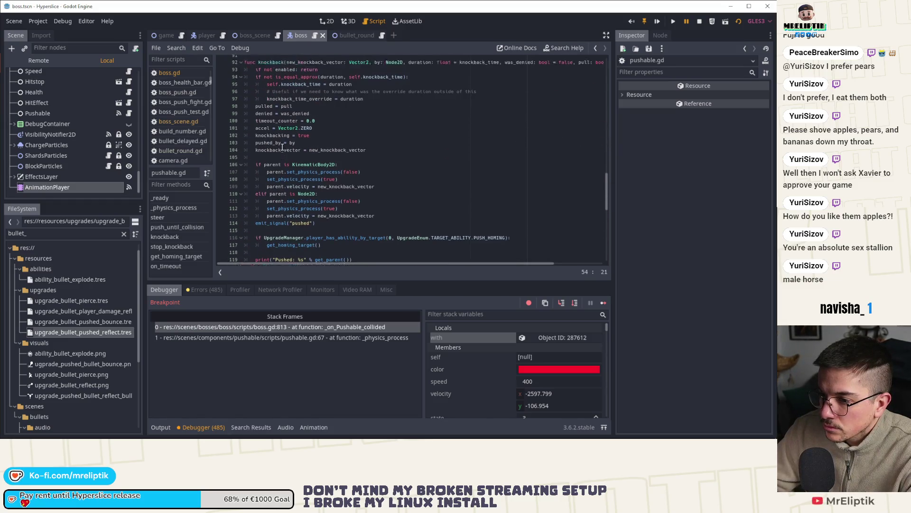
pyautogui.scroll(-4, 268, 162)
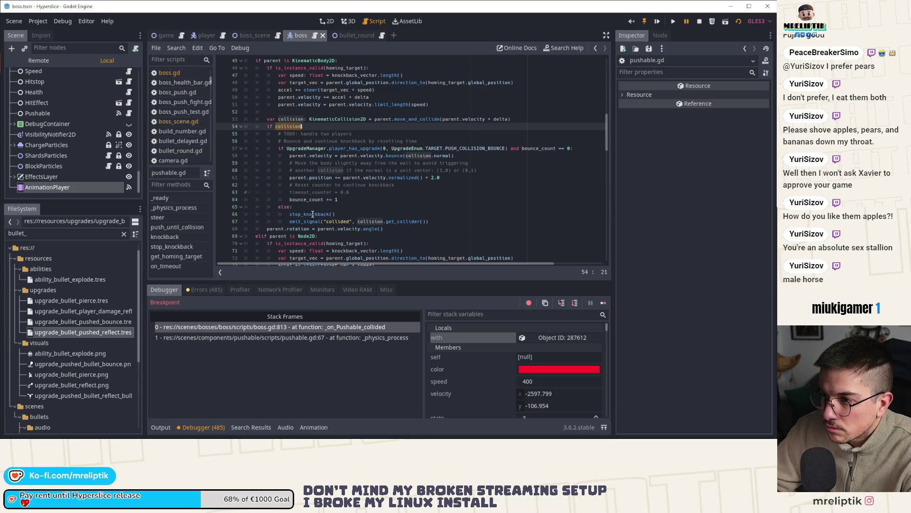
pyautogui.doubleClick(312, 214)
pyautogui.scroll(-5, 327, 215)
pyautogui.scroll(-2, 327, 216)
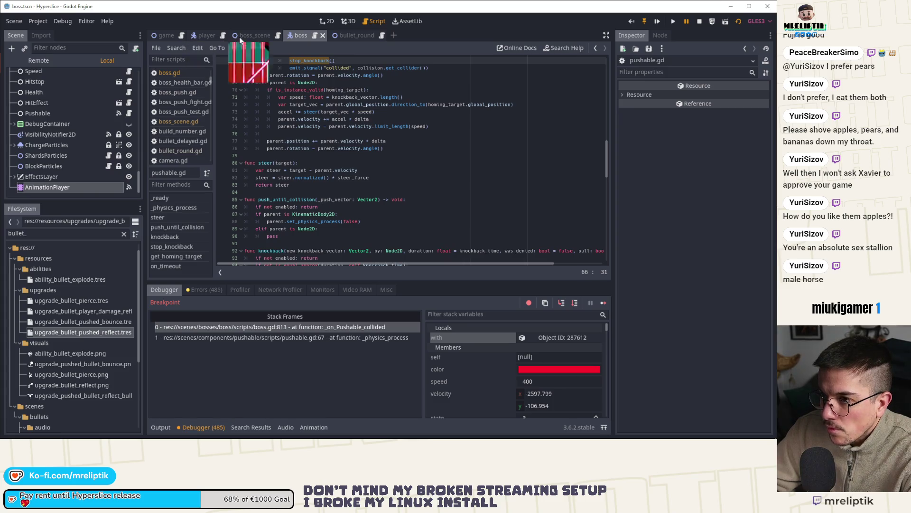
pyautogui.click(561, 303)
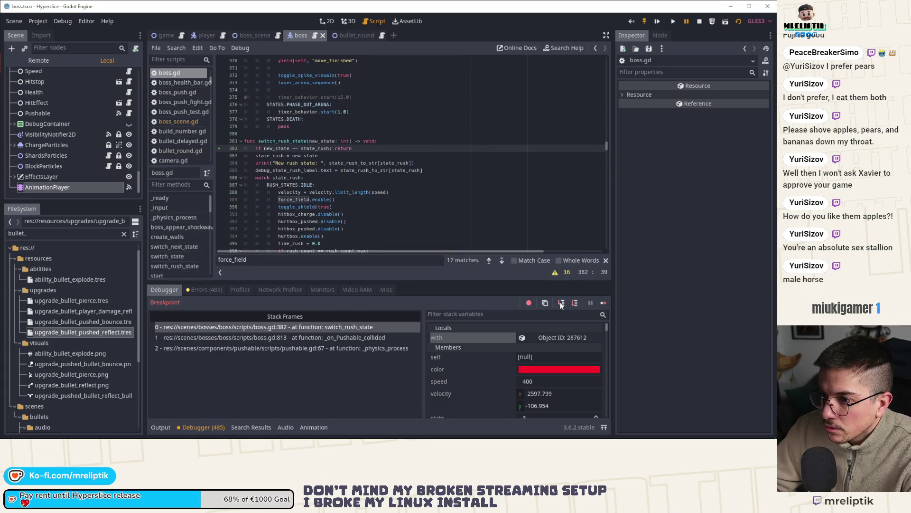
# Step: Step into switch_rush_state to the idle velocity clamp line and step over it
pyautogui.click(561, 302)
pyautogui.click(560, 302)
pyautogui.click(560, 302)
pyautogui.click(560, 302)
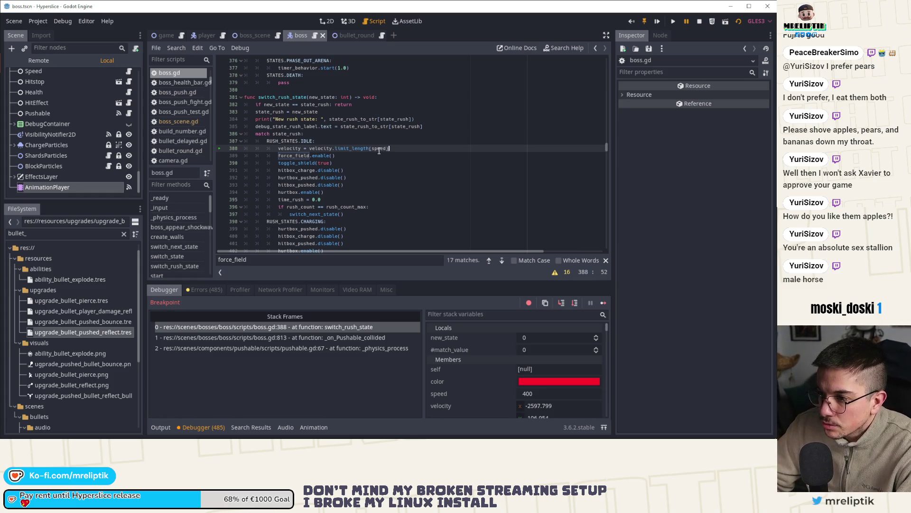
pyautogui.moveTo(290, 148)
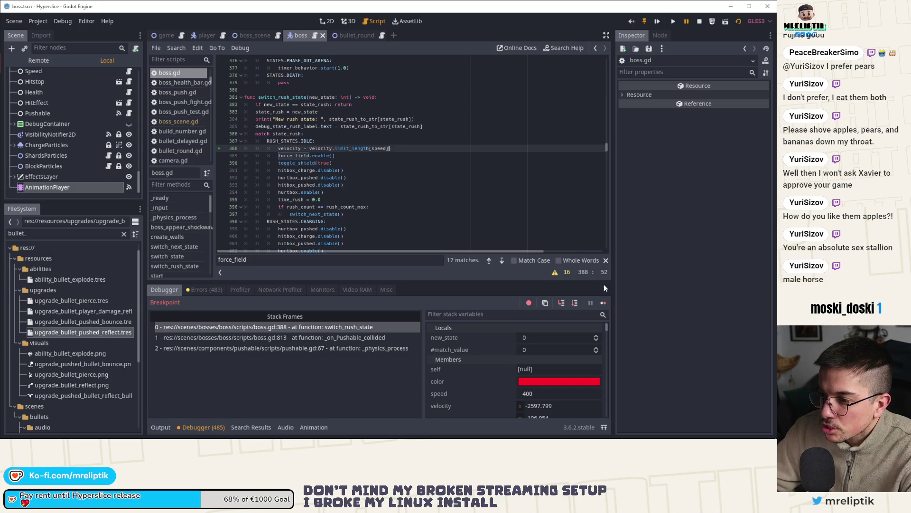
pyautogui.press('F10')
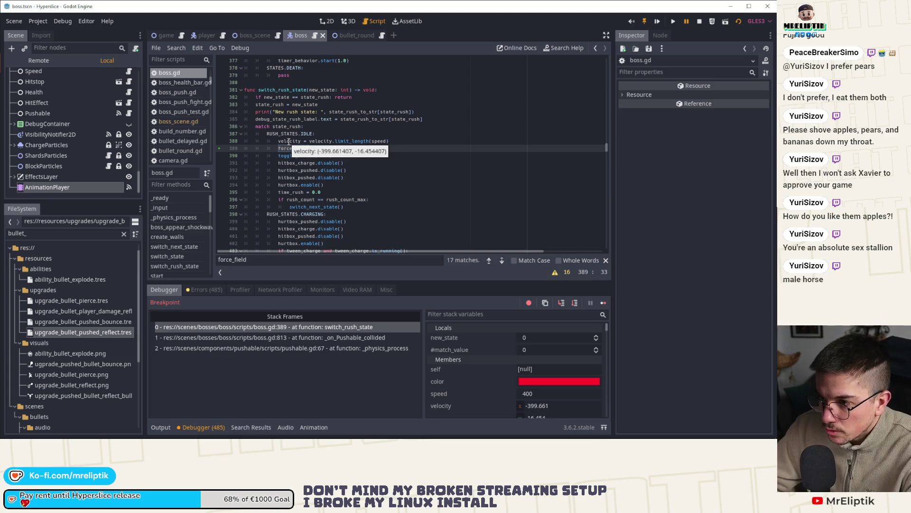
# Step: Step into force_field.gd's enable, back out, and advance through the idle-state setup
pyautogui.click(562, 303)
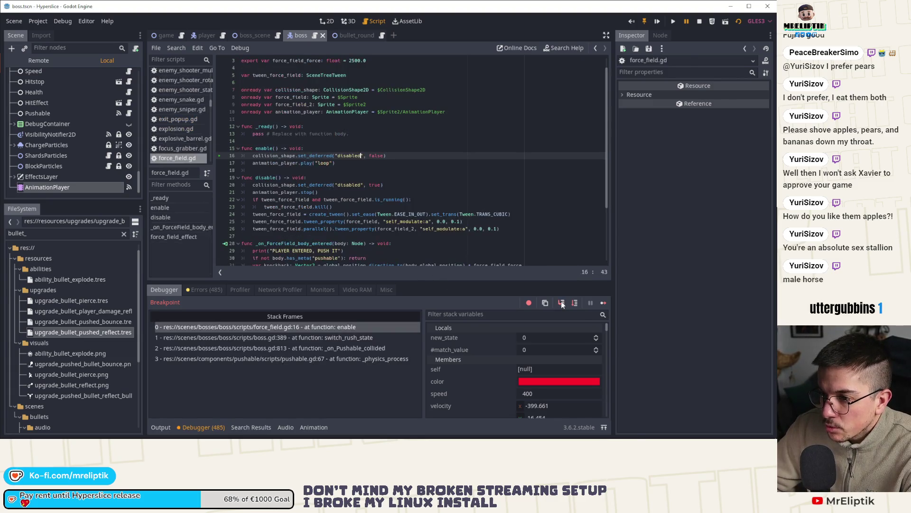
pyautogui.click(573, 305)
pyautogui.click(573, 306)
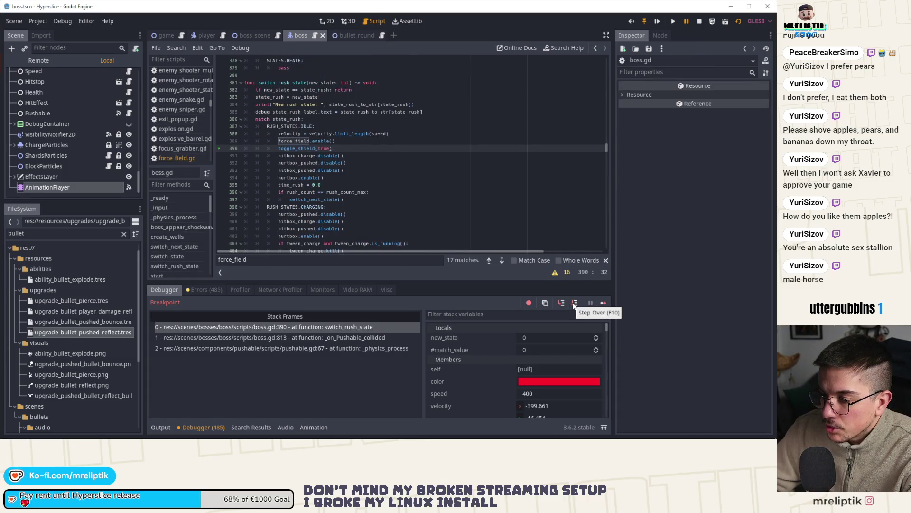
pyautogui.click(573, 305)
pyautogui.click(574, 305)
pyautogui.click(572, 303)
pyautogui.click(572, 303)
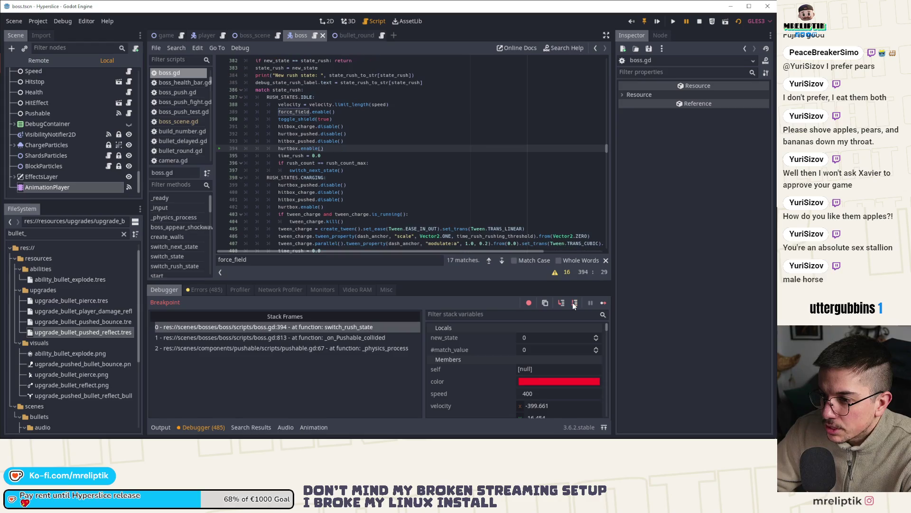
pyautogui.click(572, 303)
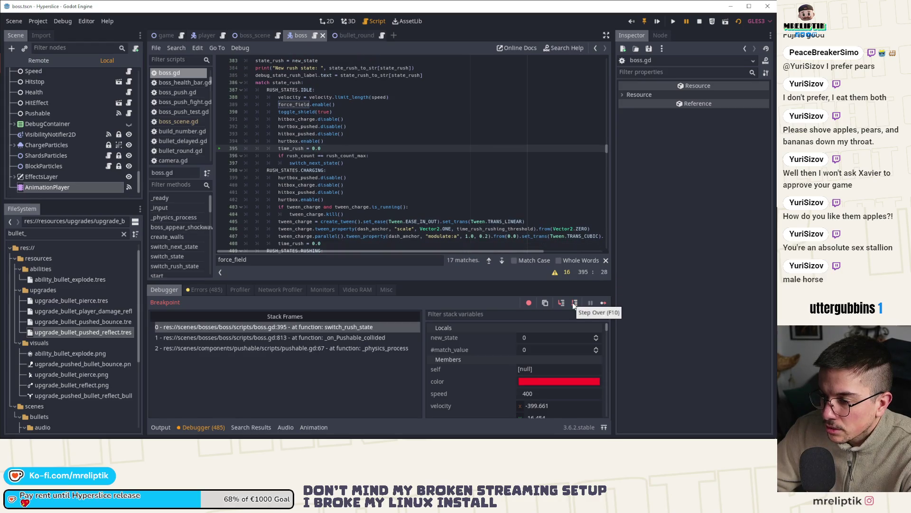
# Step: Step out through the collision handler until pausing at pushable.gd line 68 in _physics_process
pyautogui.click(572, 303)
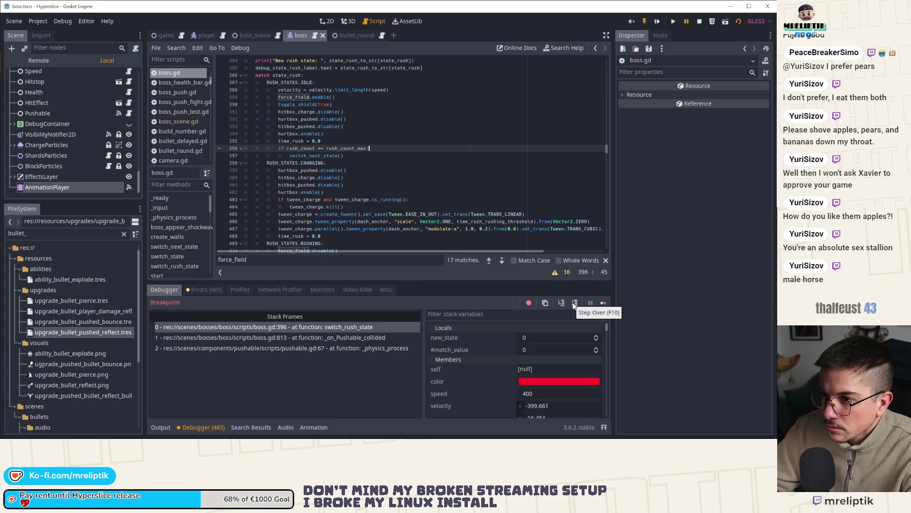
pyautogui.click(572, 303)
pyautogui.click(573, 302)
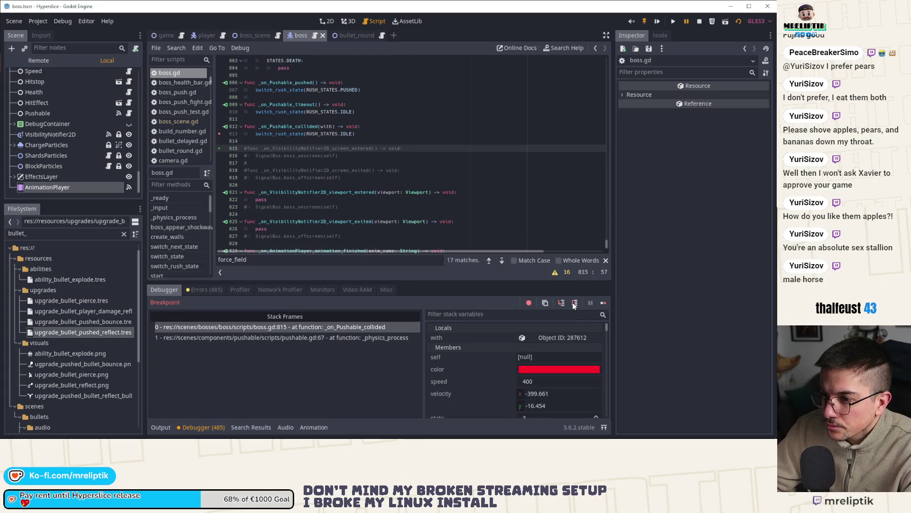
pyautogui.click(573, 302)
pyautogui.click(572, 303)
pyautogui.click(573, 303)
pyautogui.click(572, 303)
pyautogui.click(573, 303)
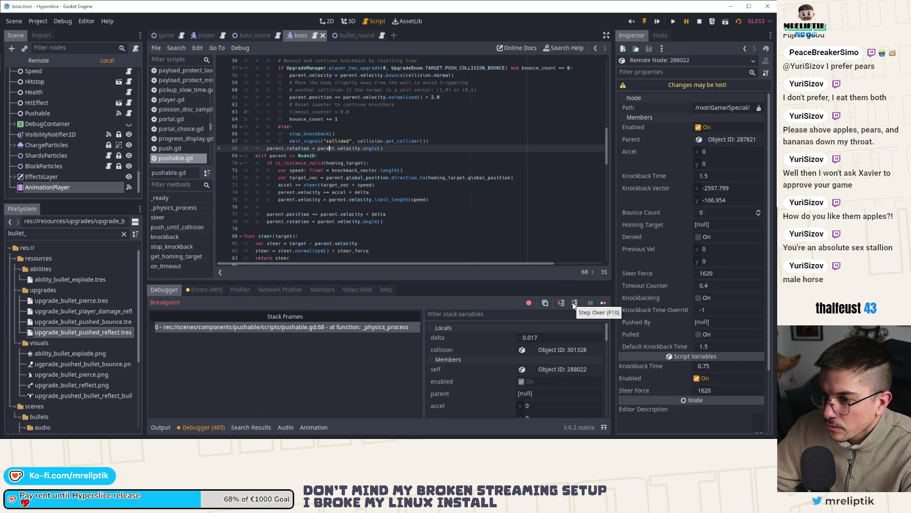
# Step: Review pushable.gd's paused code, then continue execution to the next pause
pyautogui.scroll(9, 431, 241)
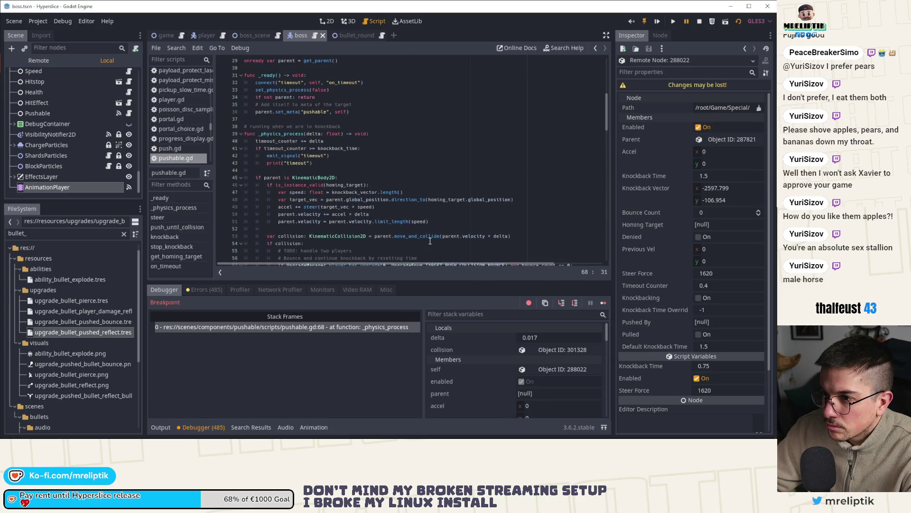
pyautogui.scroll(-3, 430, 240)
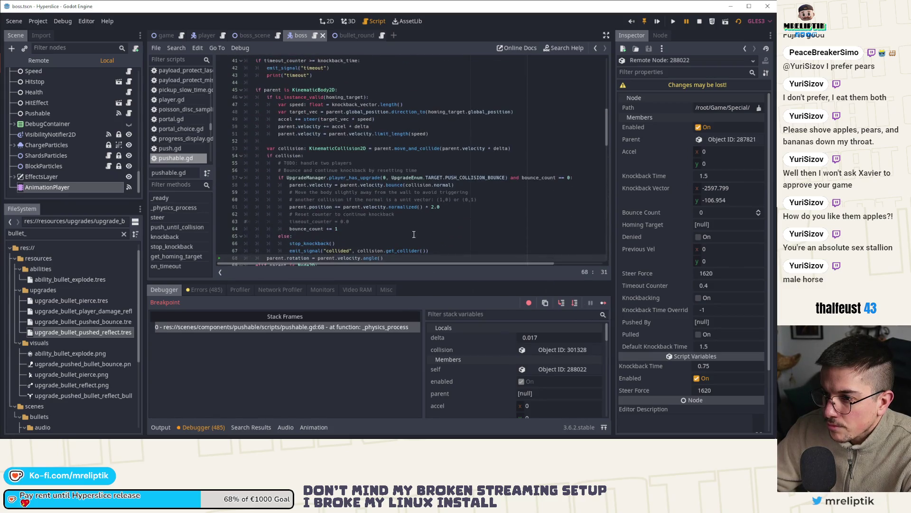
pyautogui.scroll(-3, 414, 234)
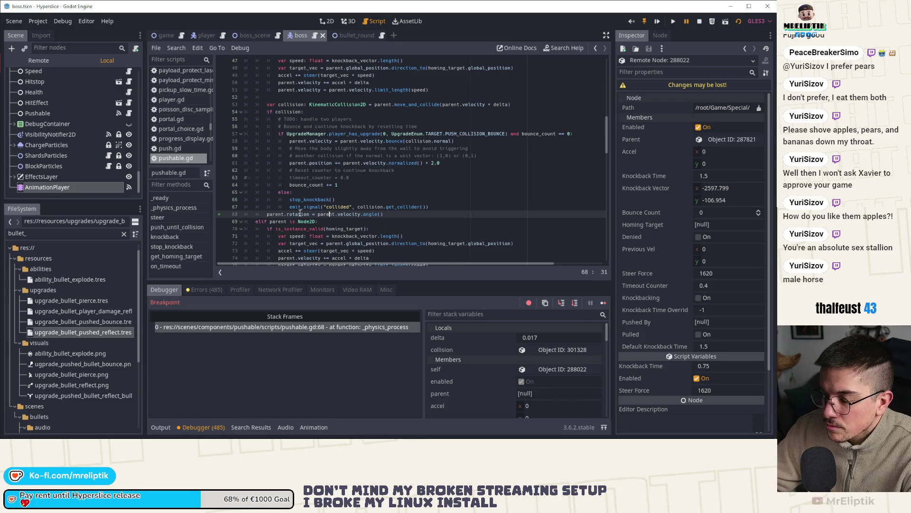
pyautogui.click(574, 303)
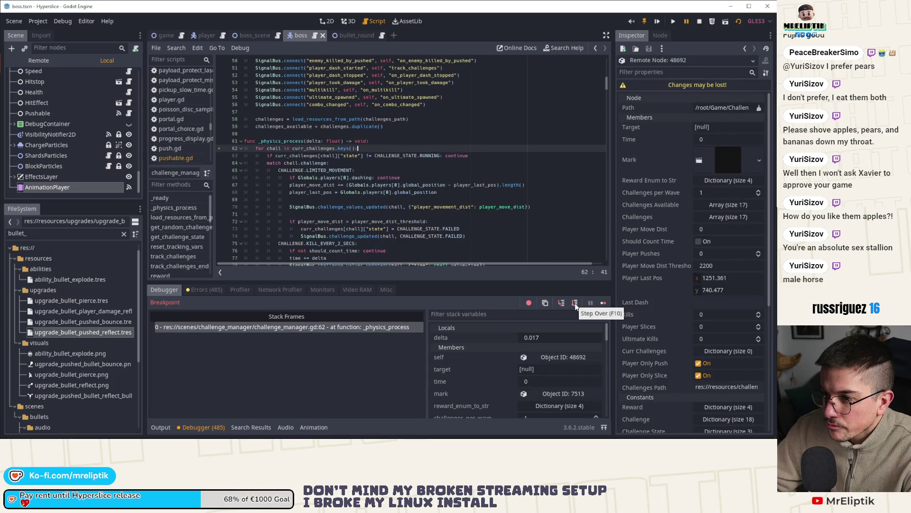
# Step: Add a breakpoint at line 194 in boss.gd's _physics_process
pyautogui.scroll(10, 132, 122)
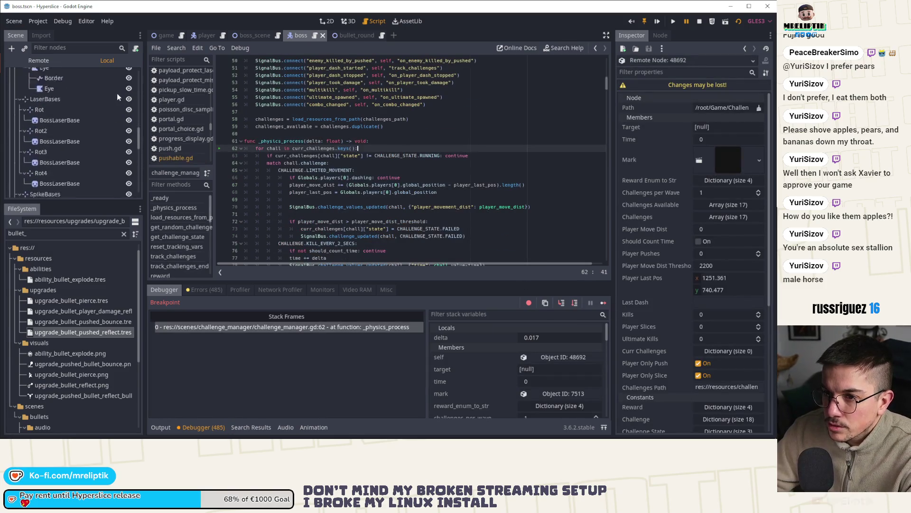
pyautogui.scroll(10, 132, 123)
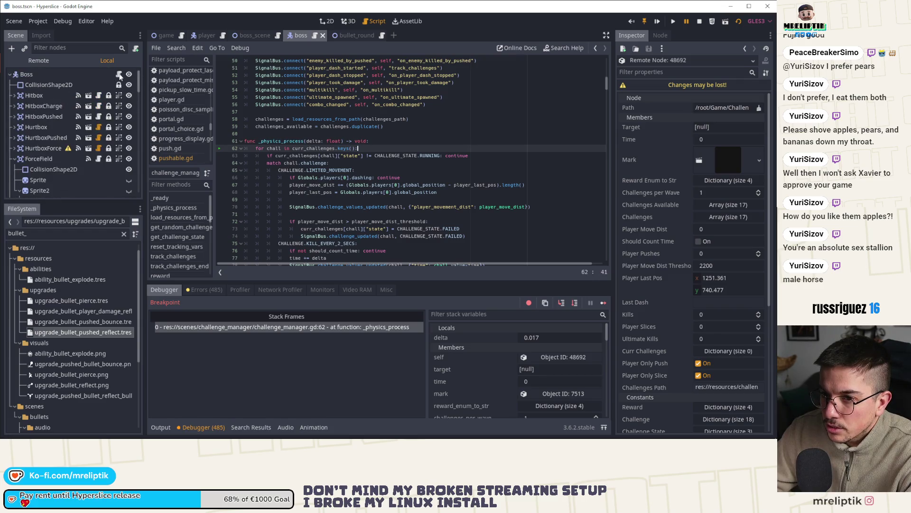
pyautogui.click(119, 74)
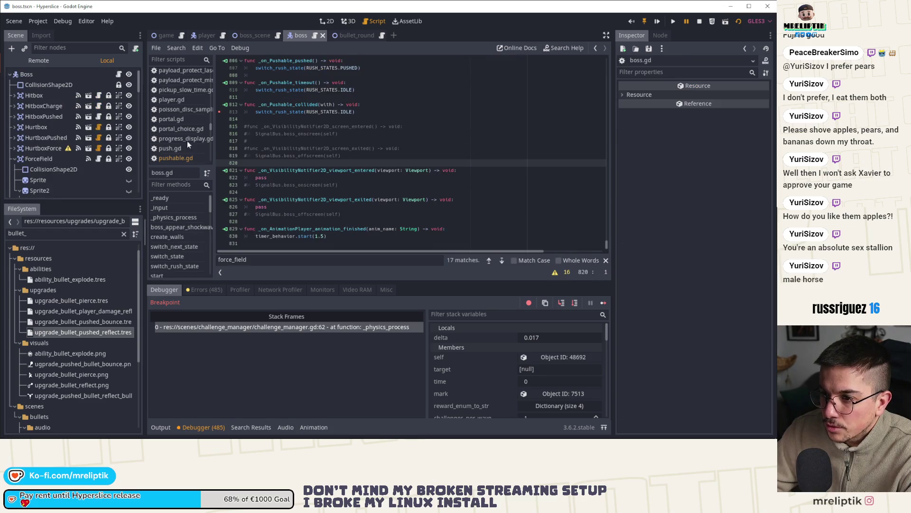
pyautogui.click(176, 218)
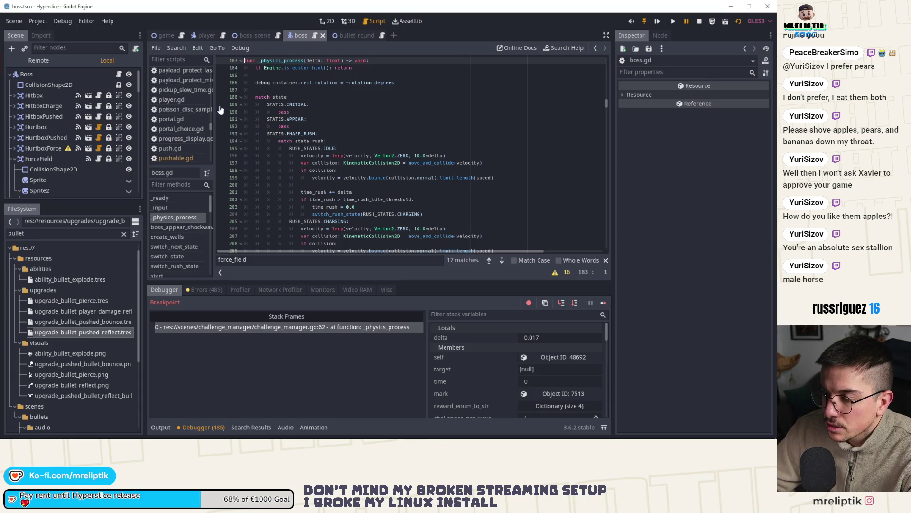
pyautogui.click(219, 141)
# Step: Continue to line 194, step to move_and_collide at line 197, then show the 2D view
pyautogui.click(603, 303)
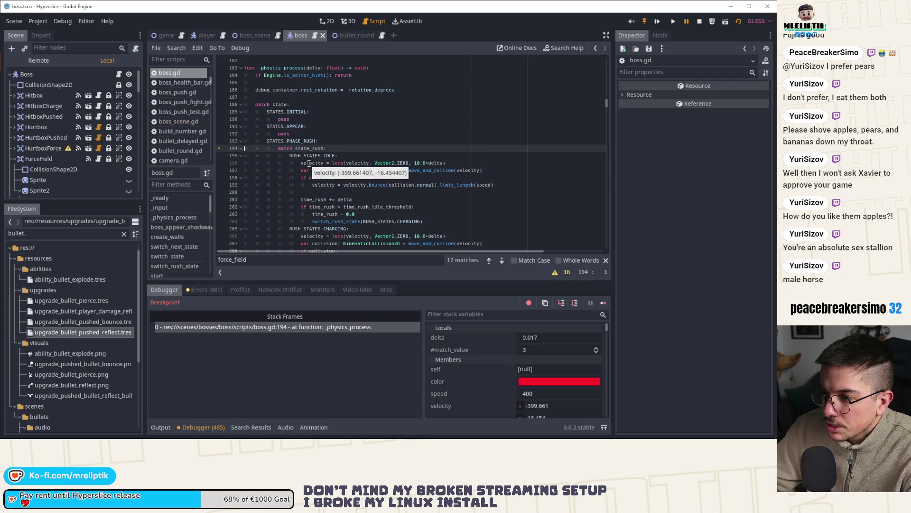
pyautogui.click(561, 303)
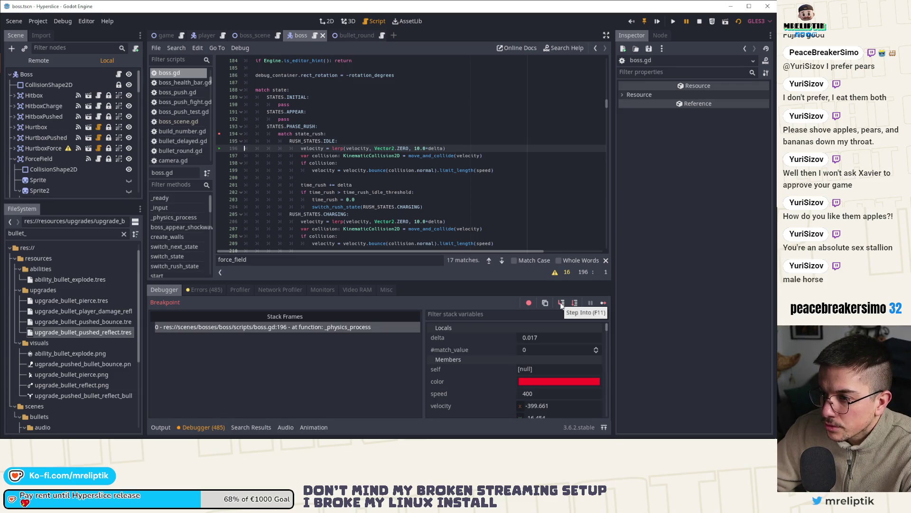
pyautogui.click(561, 303)
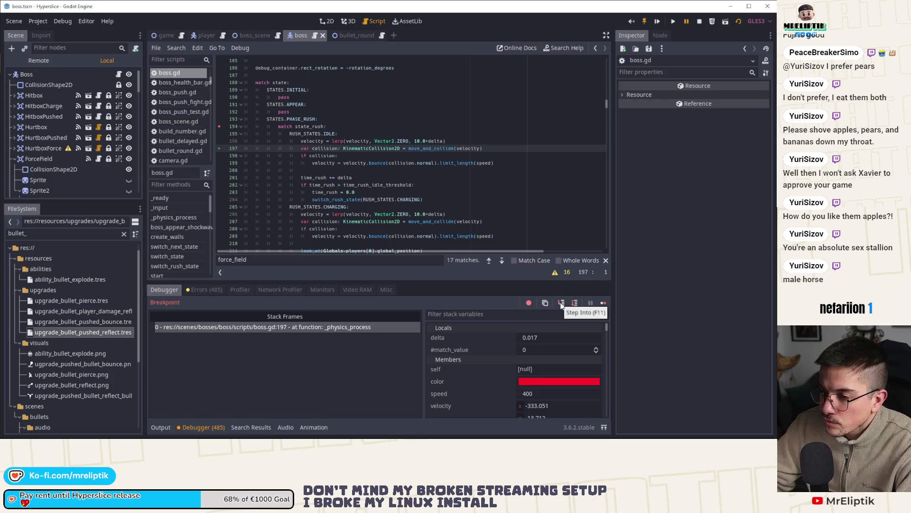
pyautogui.click(329, 20)
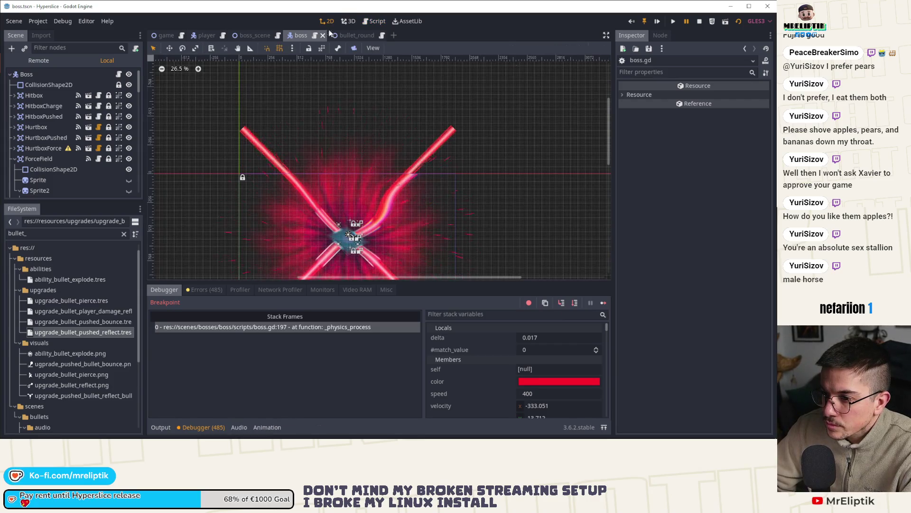
# Step: Glance at the frozen game window, then step the debugger to boss.gd line 198's collision check
pyautogui.click(345, 22)
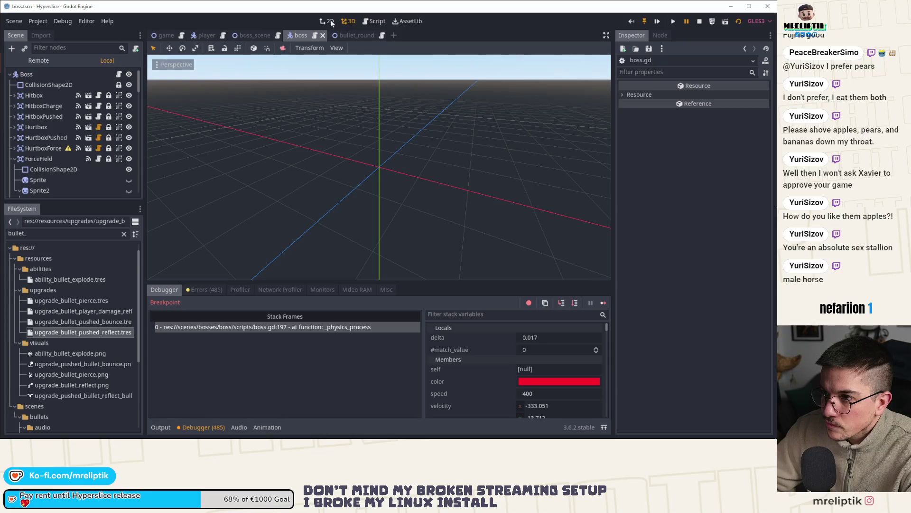
pyautogui.click(328, 21)
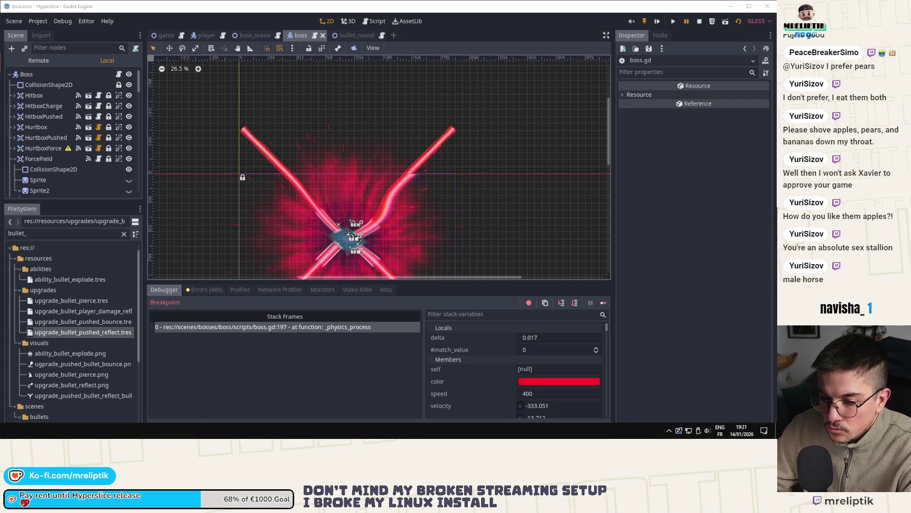
pyautogui.hotkey('alt', 'Tab')
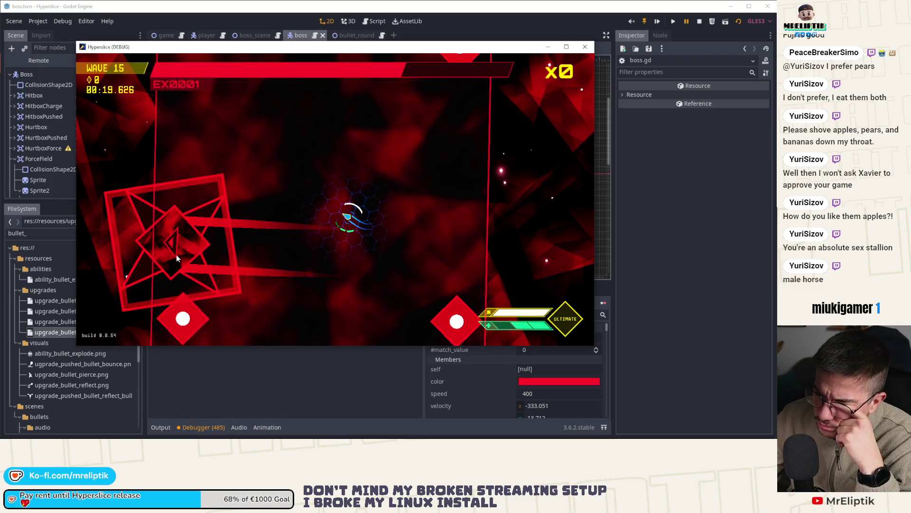
pyautogui.click(491, 19)
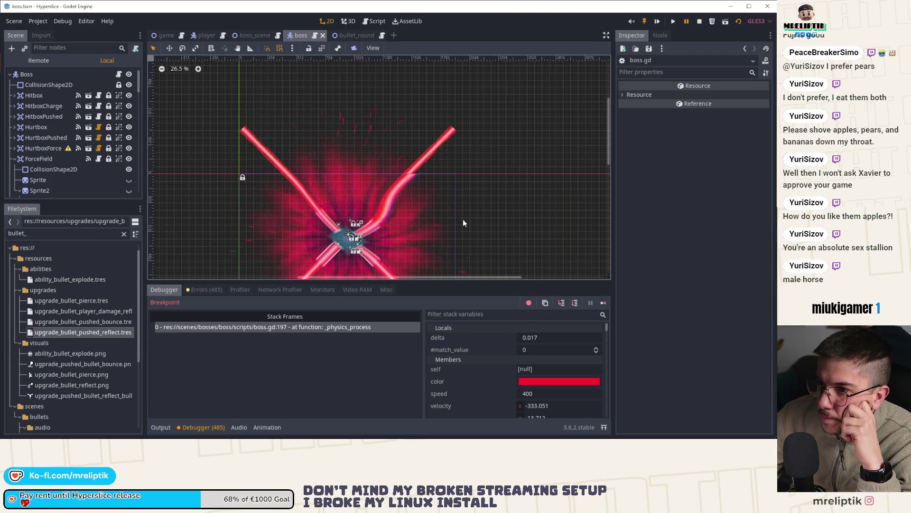
pyautogui.click(561, 303)
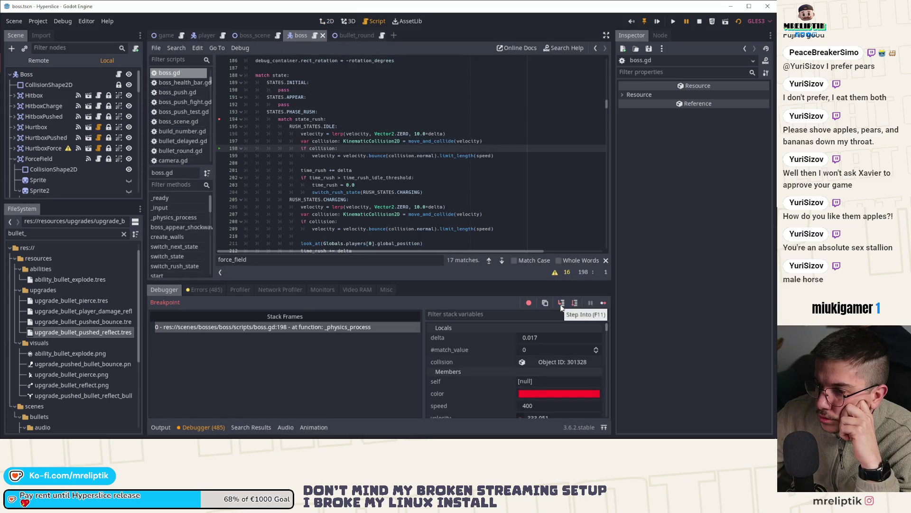
# Step: Step to bounce line 199, check the paused game, then advance to line 200
pyautogui.click(561, 304)
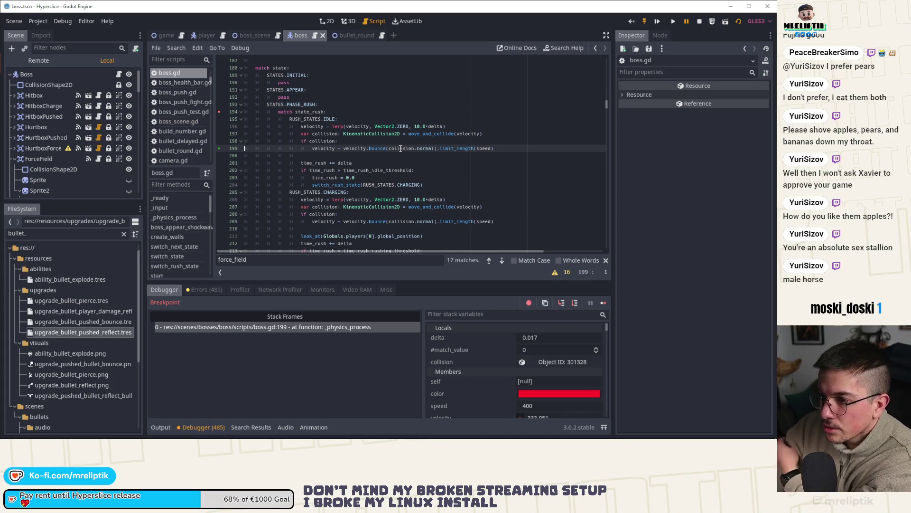
pyautogui.moveTo(326, 150)
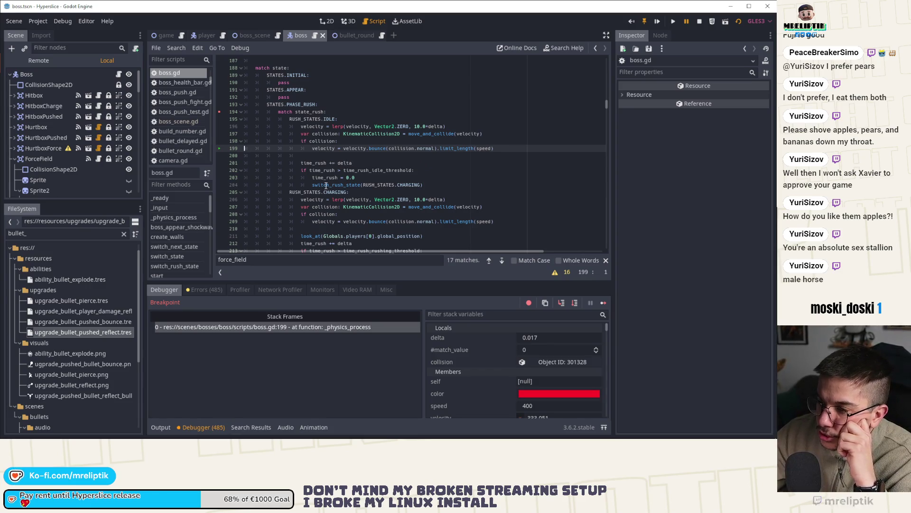
pyautogui.moveTo(38, 437)
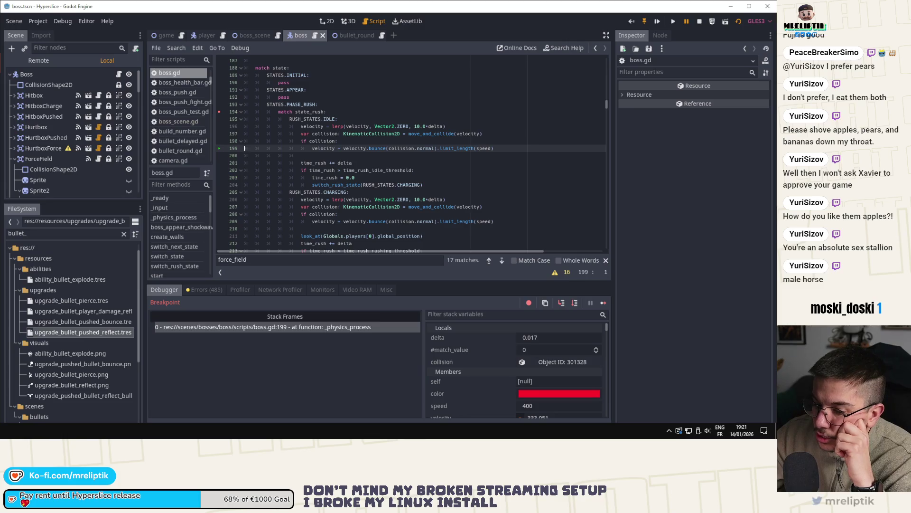
pyautogui.hotkey('alt', 'Tab')
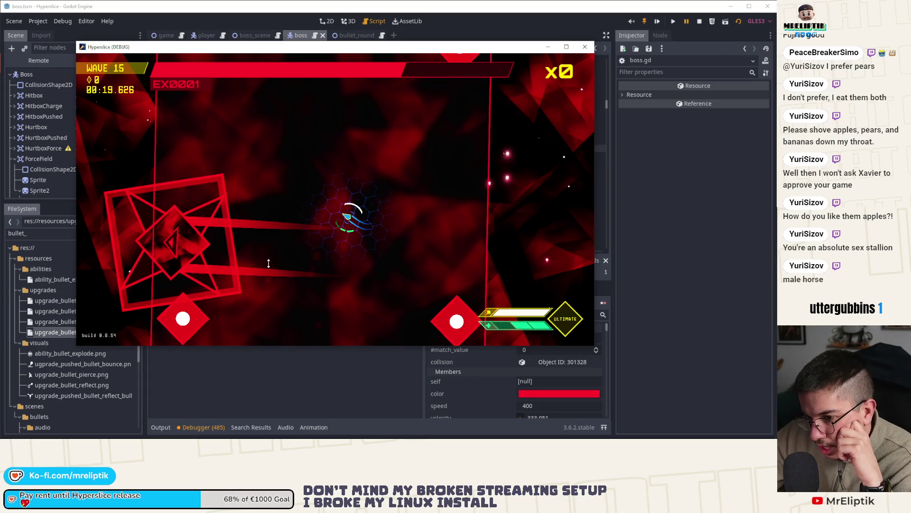
pyautogui.click(466, 33)
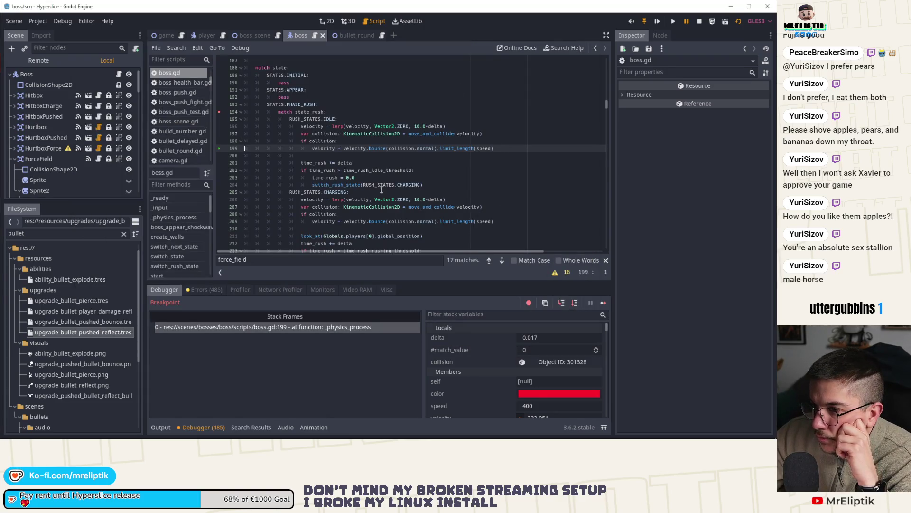
pyautogui.click(561, 304)
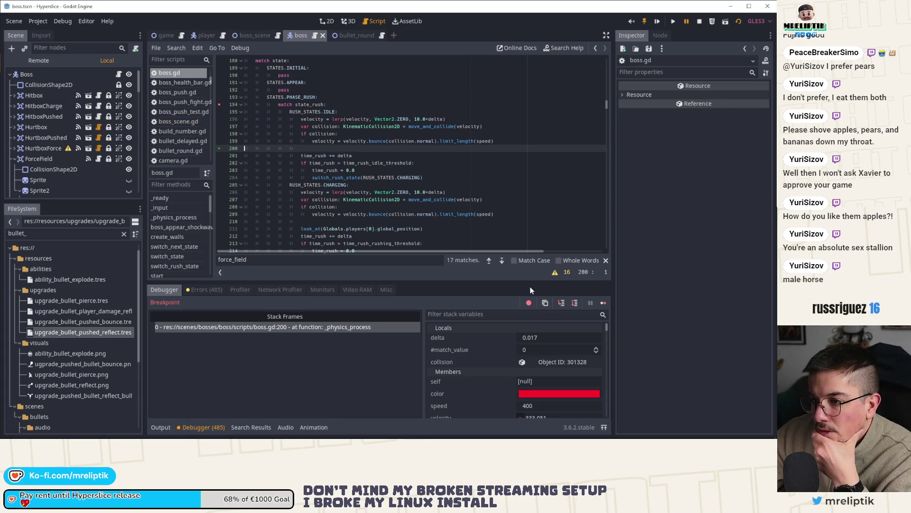
# Step: Step into the hitstop script, continue to the rush-state breakpoint, and reach move_and_collide
pyautogui.click(561, 302)
pyautogui.click(561, 302)
pyautogui.click(561, 303)
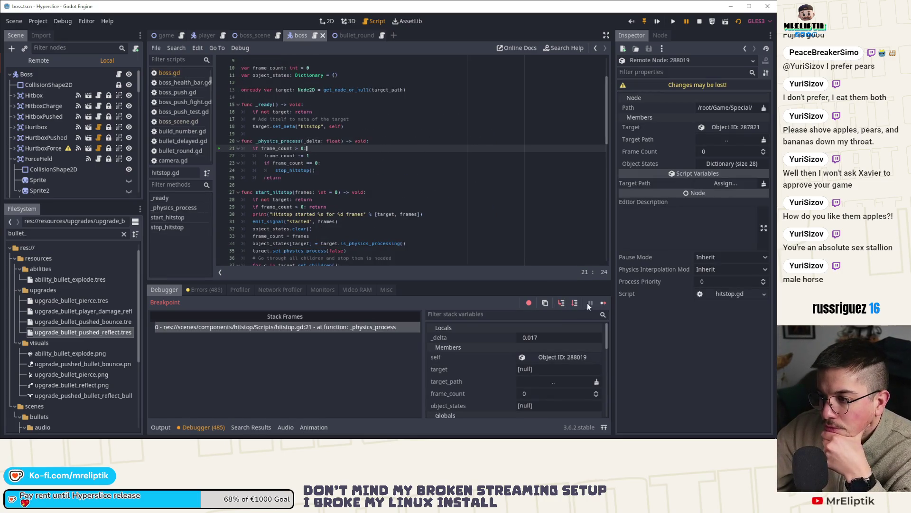
pyautogui.click(604, 303)
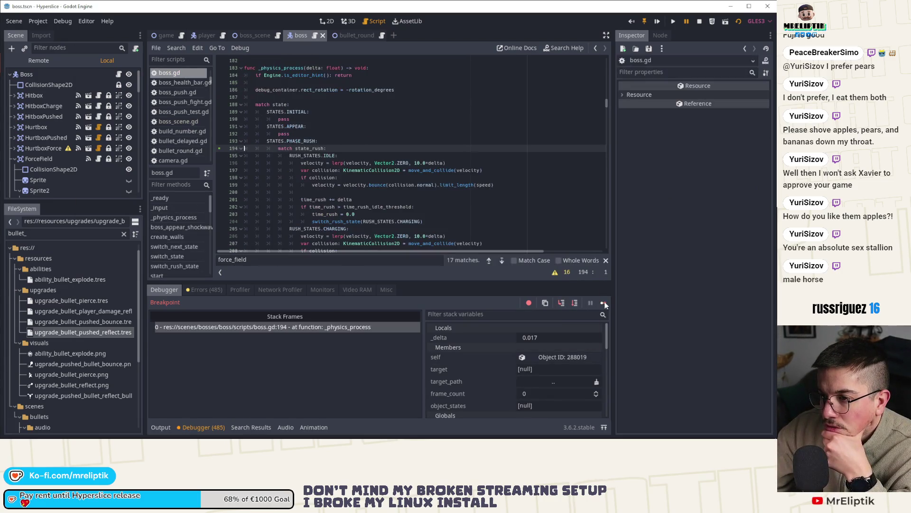
pyautogui.click(562, 304)
pyautogui.click(562, 304)
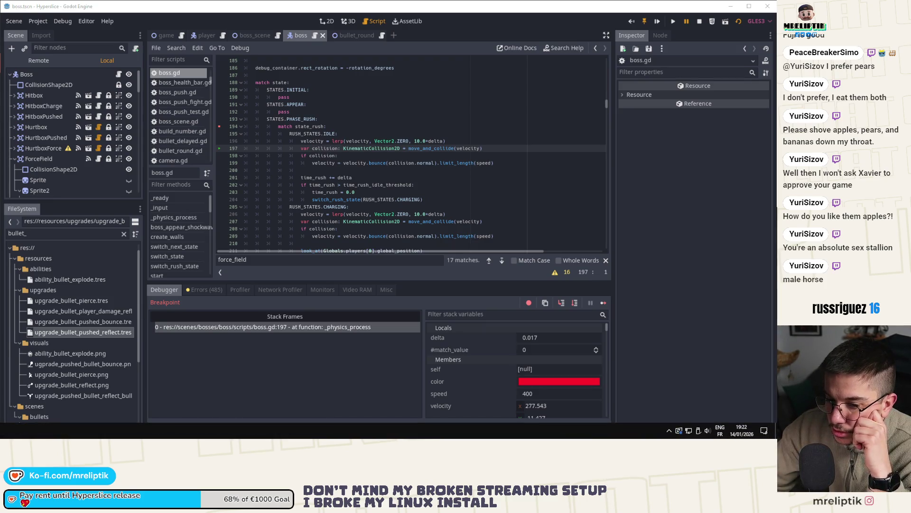
# Step: Check the game window, step past the collision check, resume, then stop the game
pyautogui.click(314, 432)
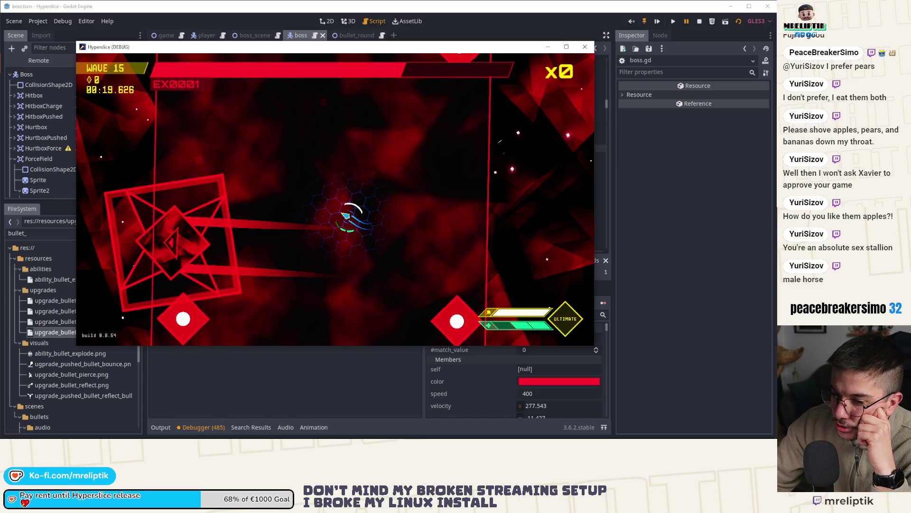
pyautogui.moveTo(223, 435)
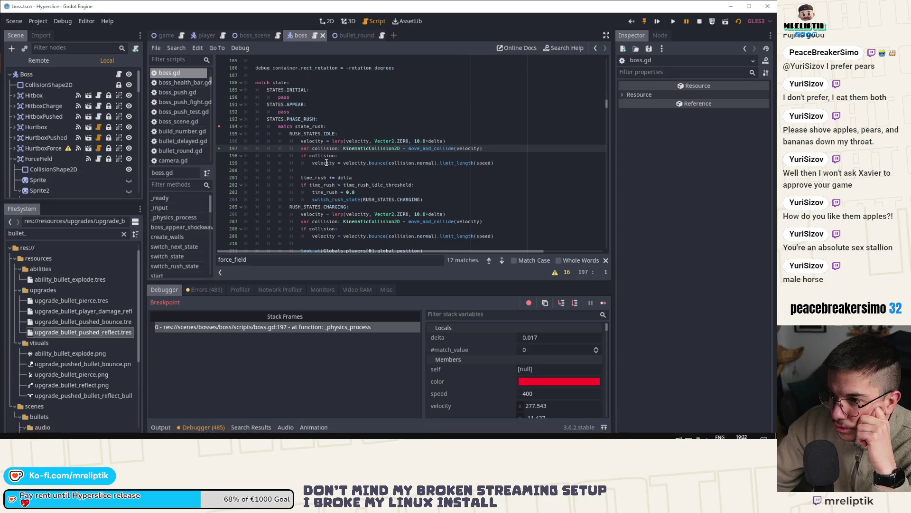
pyautogui.click(561, 303)
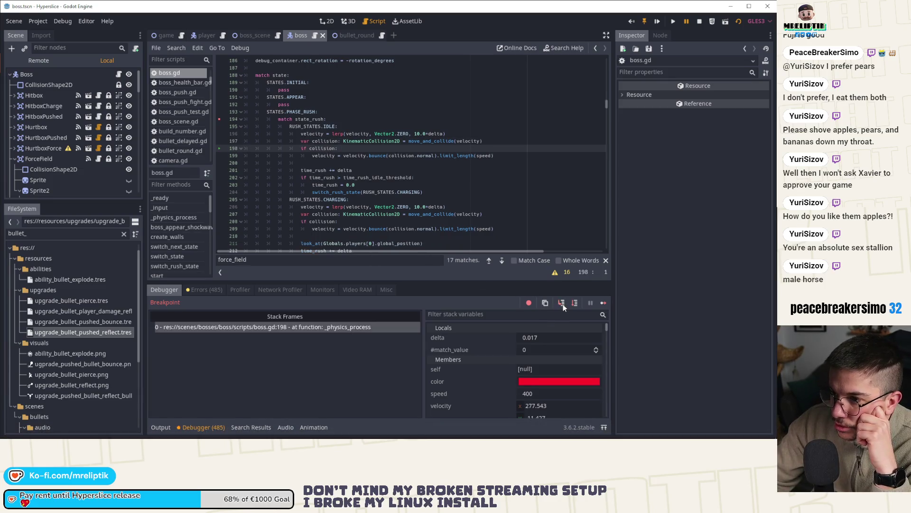
pyautogui.click(562, 304)
pyautogui.moveTo(324, 133)
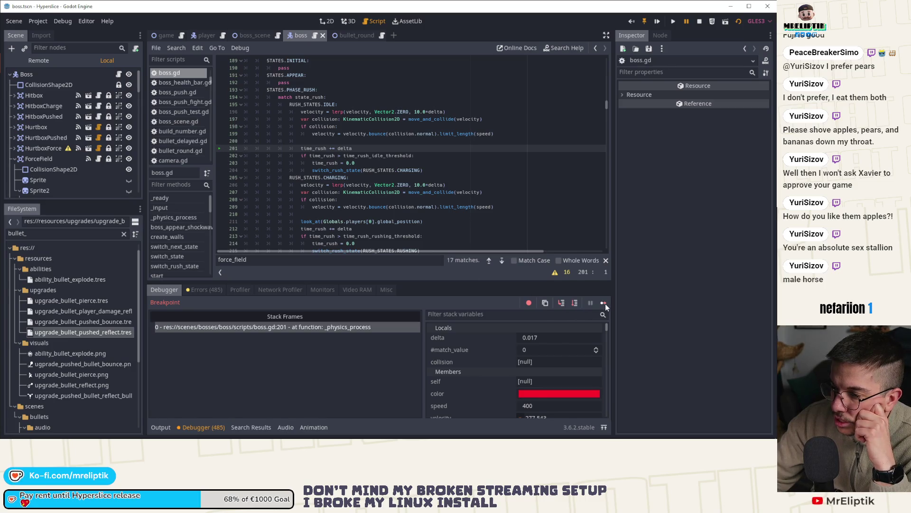
pyautogui.click(605, 303)
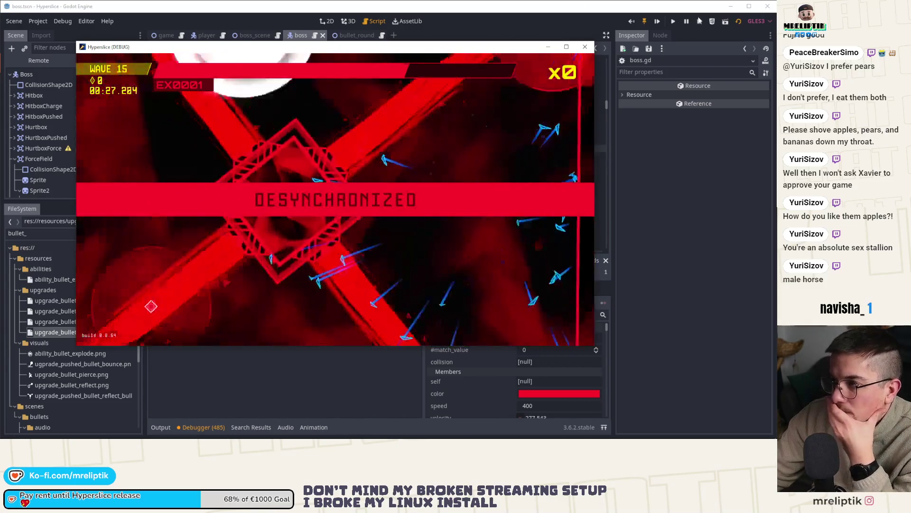
pyautogui.click(699, 20)
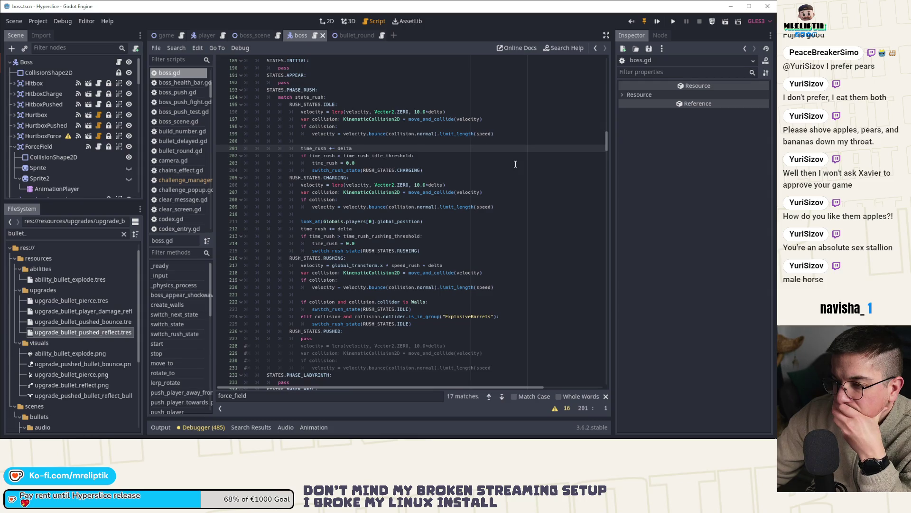
# Step: Select the Boss's CollisionShape2D and hide the animation panel
pyautogui.click(328, 21)
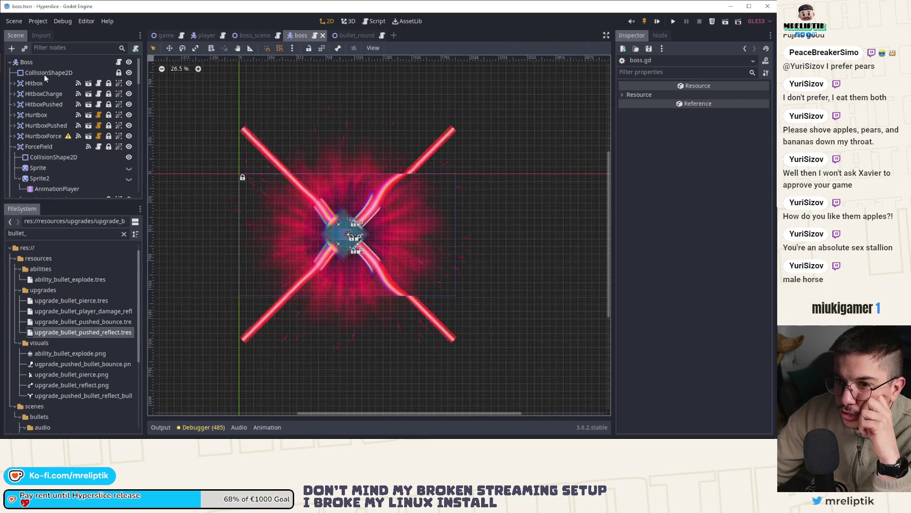
pyautogui.click(45, 73)
pyautogui.click(348, 20)
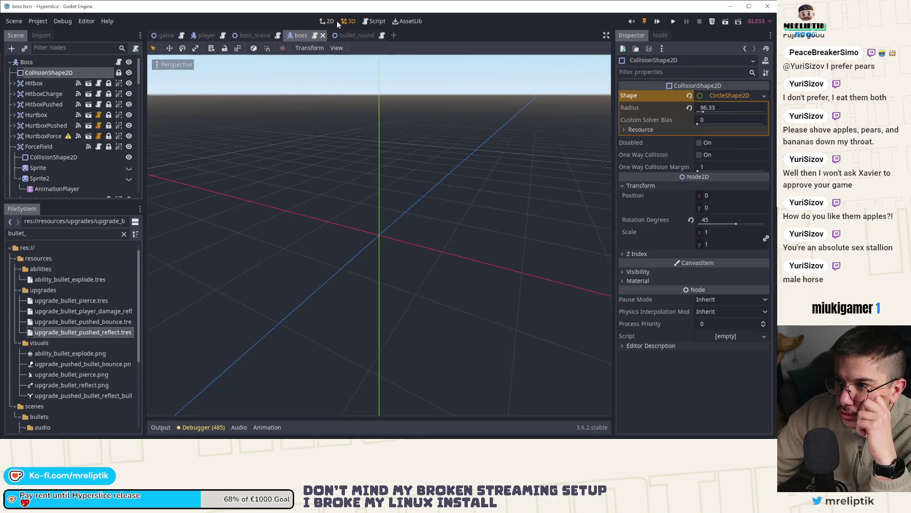
pyautogui.click(29, 62)
pyautogui.scroll(-10, 68, 179)
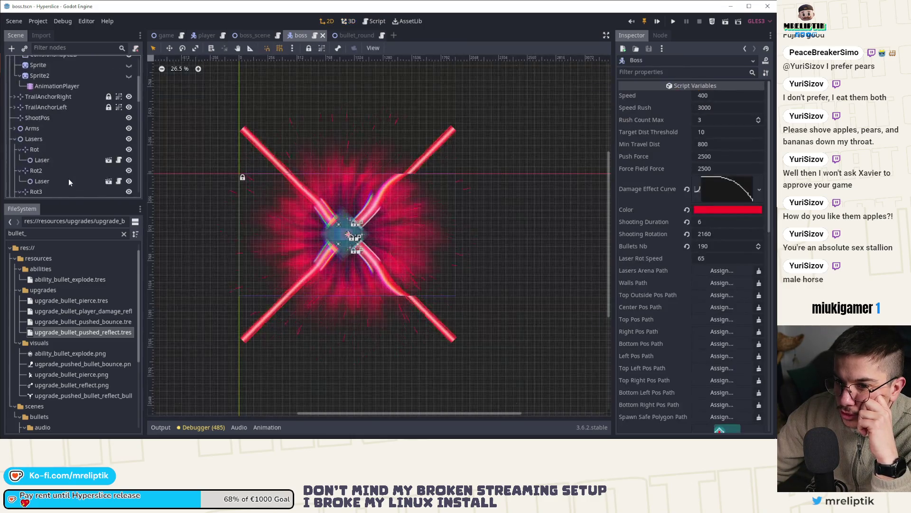
pyautogui.click(60, 188)
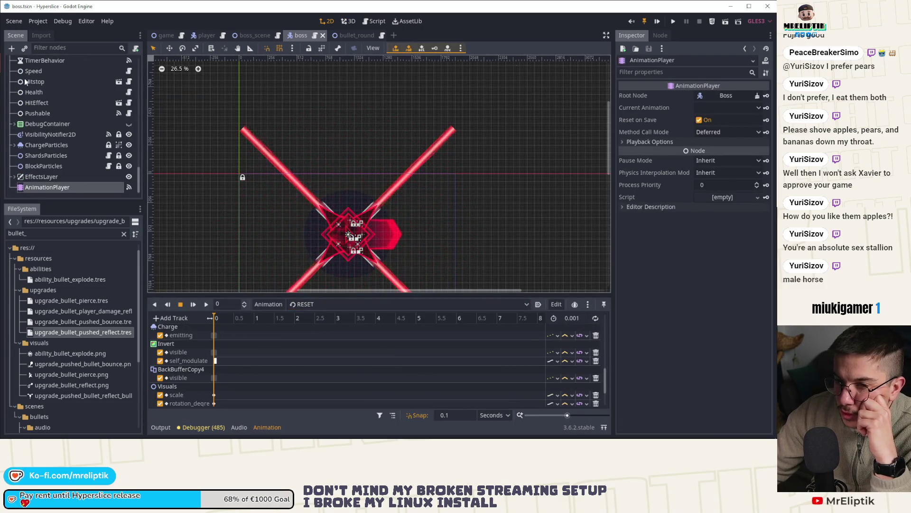
pyautogui.scroll(10, 46, 77)
pyautogui.scroll(5, 47, 70)
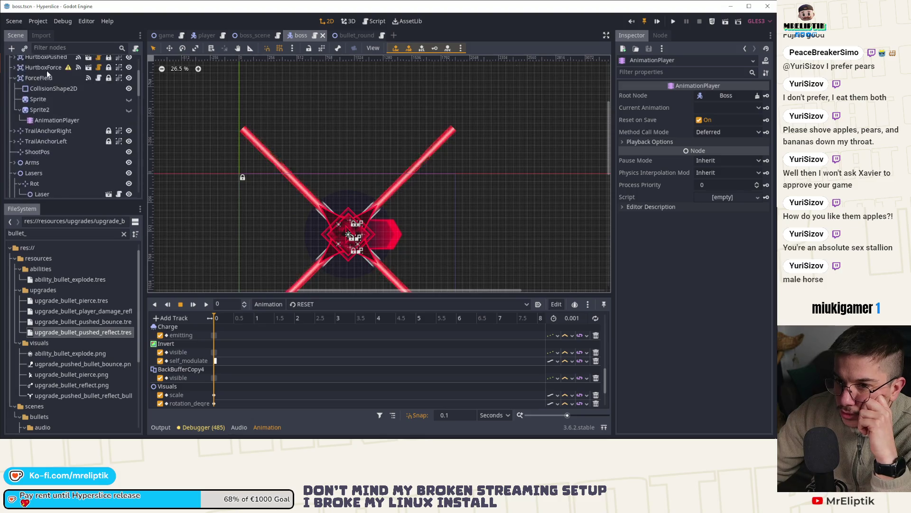
pyautogui.click(47, 72)
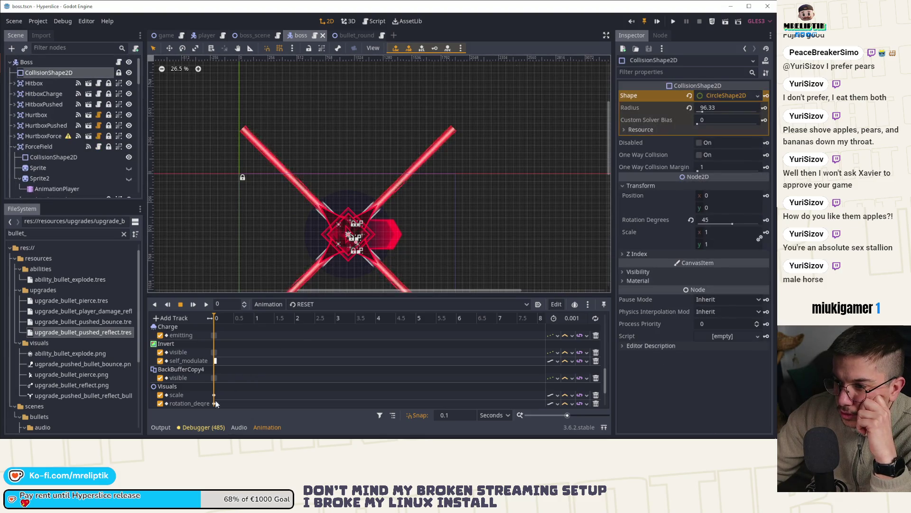
pyautogui.click(161, 429)
pyautogui.scroll(10, 364, 206)
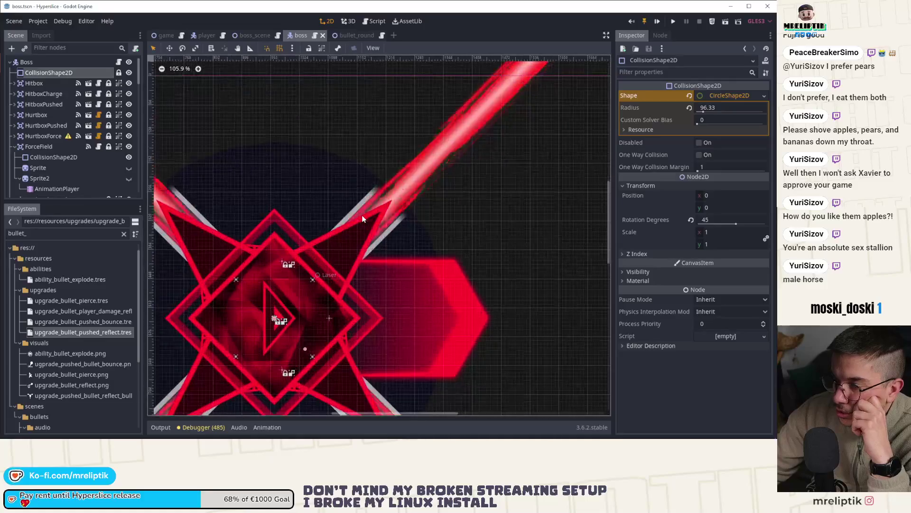
# Step: Drag the boss's collision circle radius from 96.33 to 141.53 and save the scene
pyautogui.moveTo(341, 284); pyautogui.dragTo(359, 219)
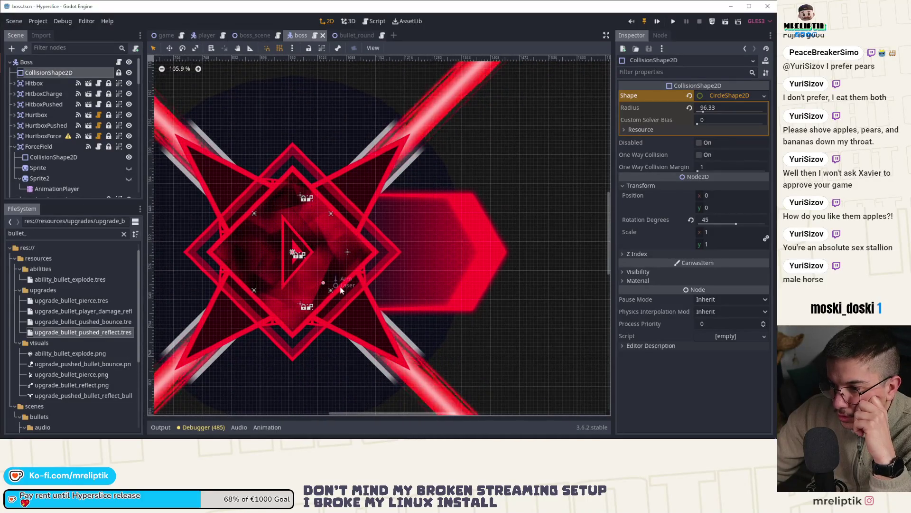
pyautogui.scroll(1, 315, 299)
pyautogui.scroll(4, 315, 298)
pyautogui.moveTo(328, 279)
pyautogui.mouseDown()
pyautogui.moveTo(369, 317)
pyautogui.moveTo(347, 292)
pyautogui.mouseUp()
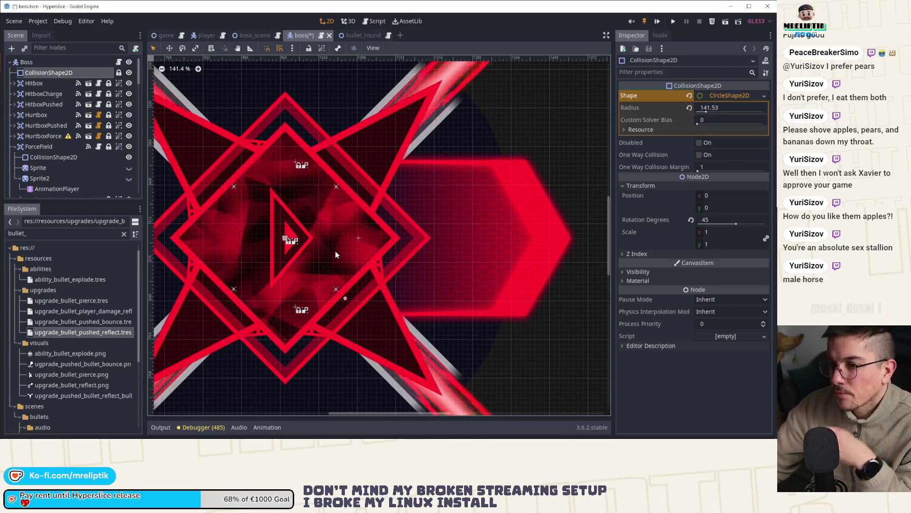
pyautogui.scroll(-1, 335, 251)
pyautogui.hotkey('ctrl', 's')
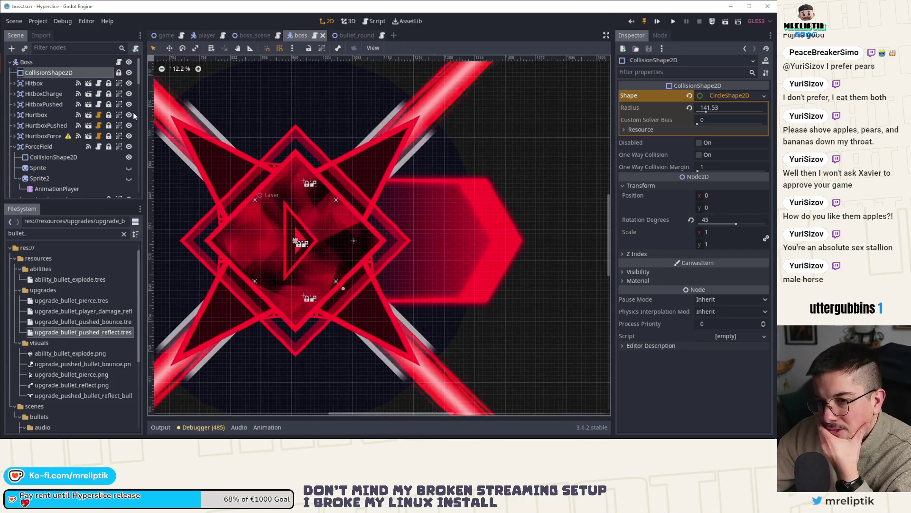
# Step: Expand and collapse the HurtboxForce node, then return to the boss's script
pyautogui.click(43, 136)
pyautogui.click(14, 136)
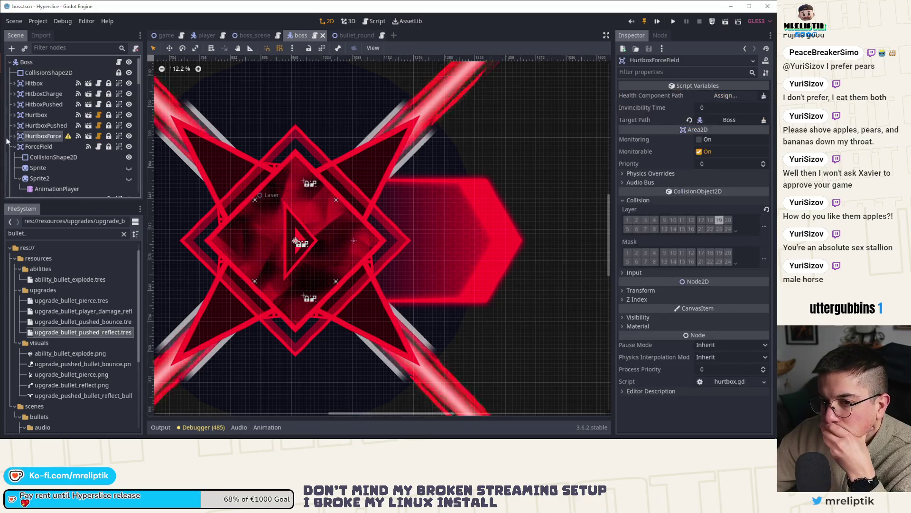
pyautogui.click(15, 136)
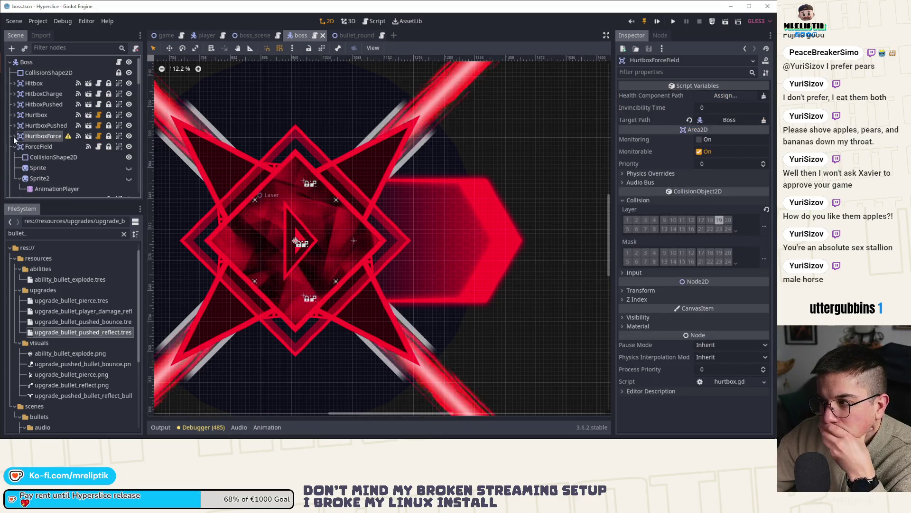
pyautogui.click(119, 62)
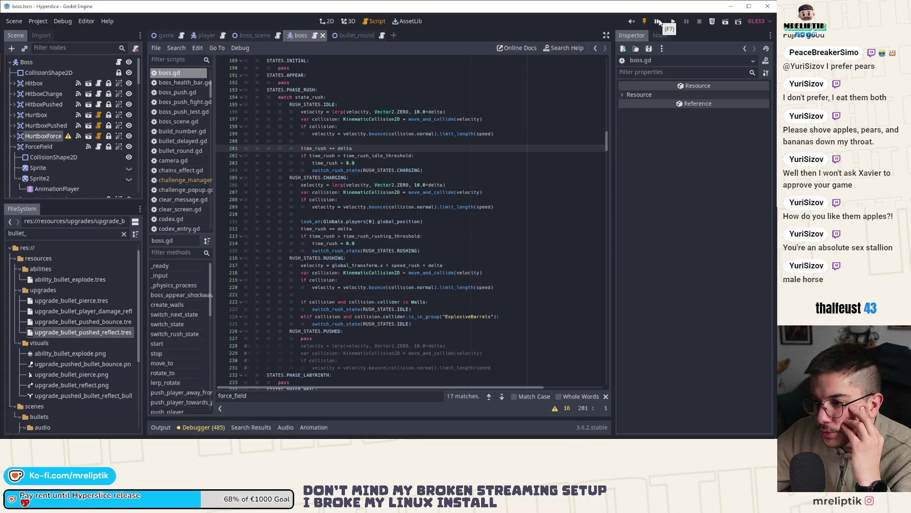
# Step: Run the game and play until it pauses in _on_Pushable_collided at boss.gd line 813
pyautogui.press('F5')
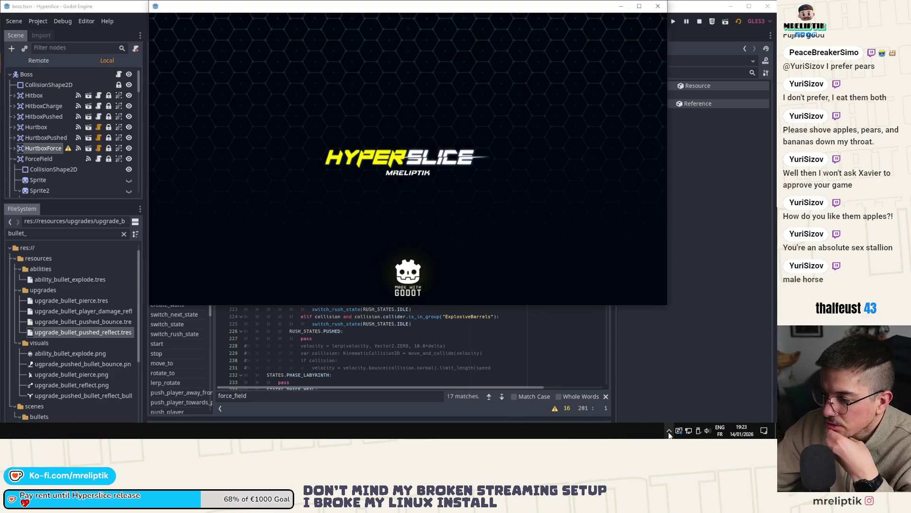
pyautogui.click(669, 431)
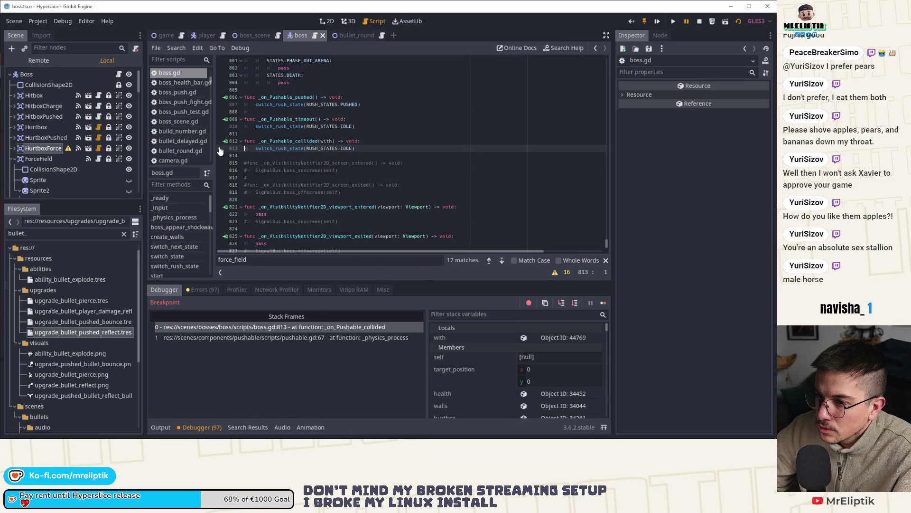
# Step: Resume from the line 813 pause, play briefly, then close the Hyperslice (DEBUG) window
pyautogui.click(603, 303)
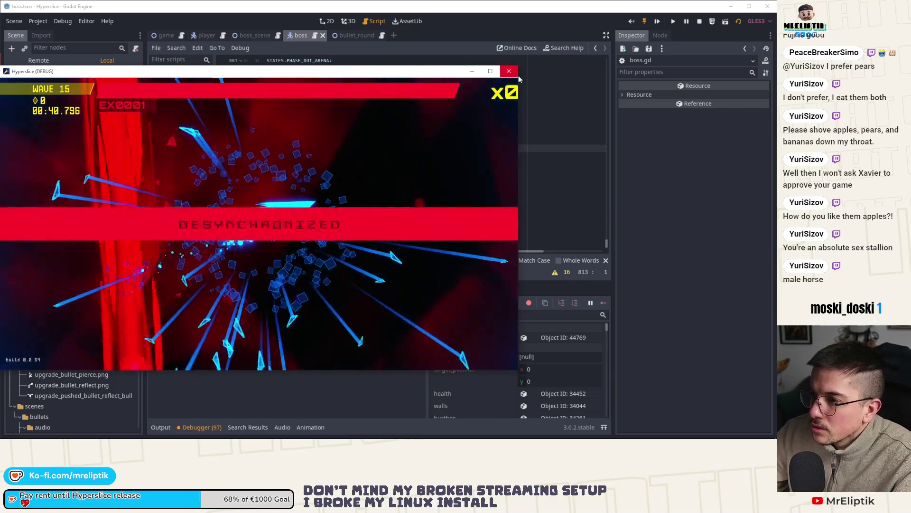
pyautogui.click(509, 71)
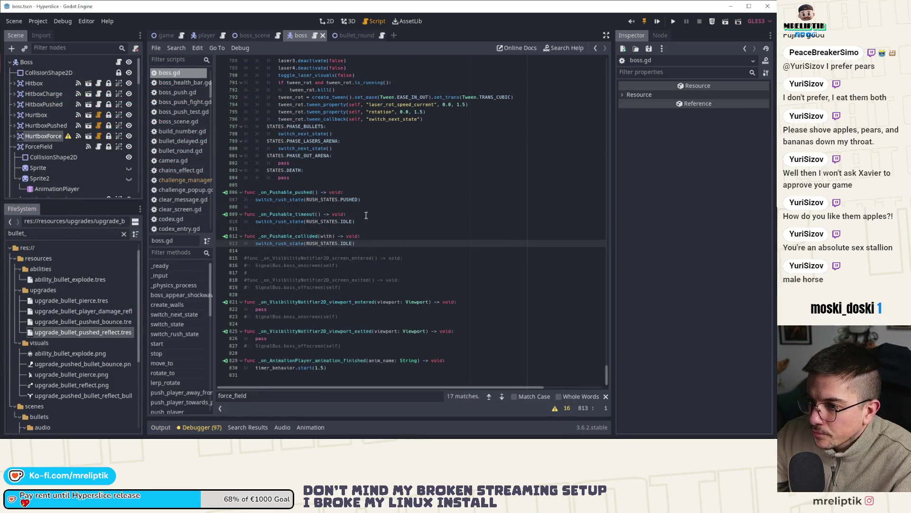
# Step: Jump to switch_rush_state and inspect the force_field line in the pushed state
pyautogui.scroll(5, 361, 285)
pyautogui.scroll(-10, 166, 365)
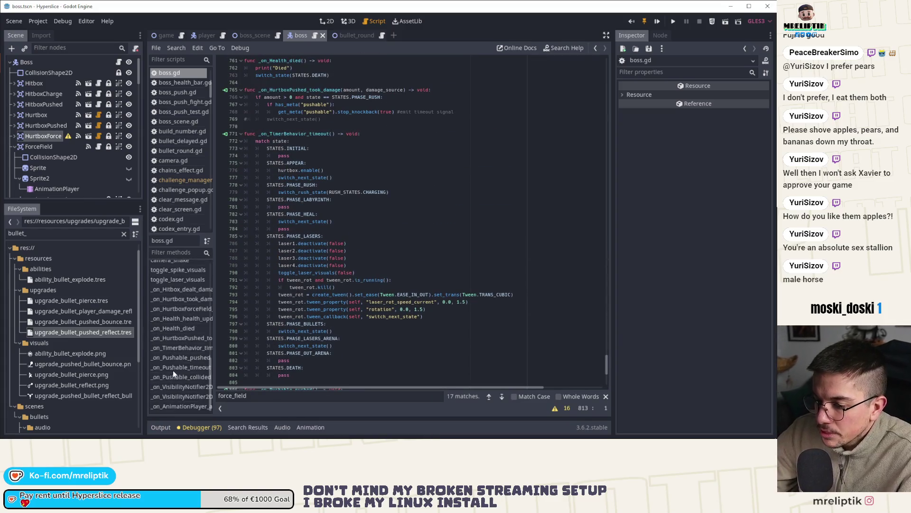
pyautogui.scroll(8, 175, 374)
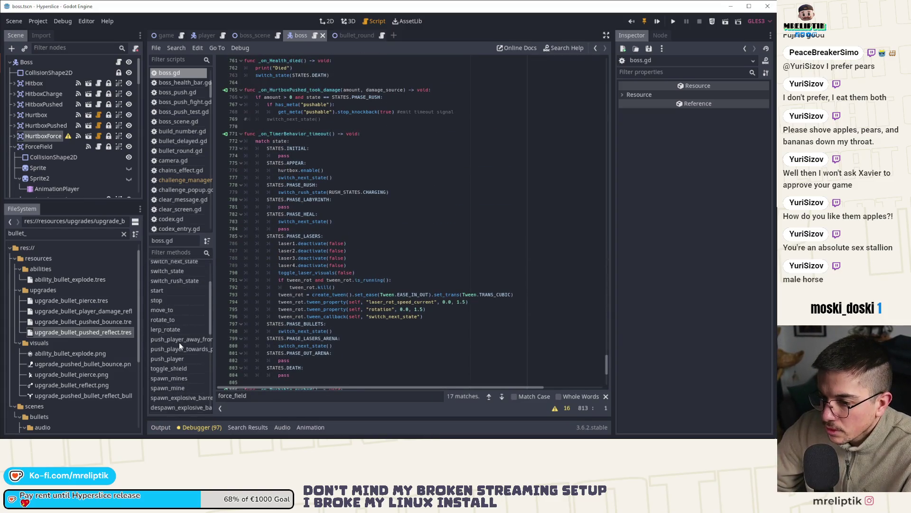
pyautogui.click(175, 318)
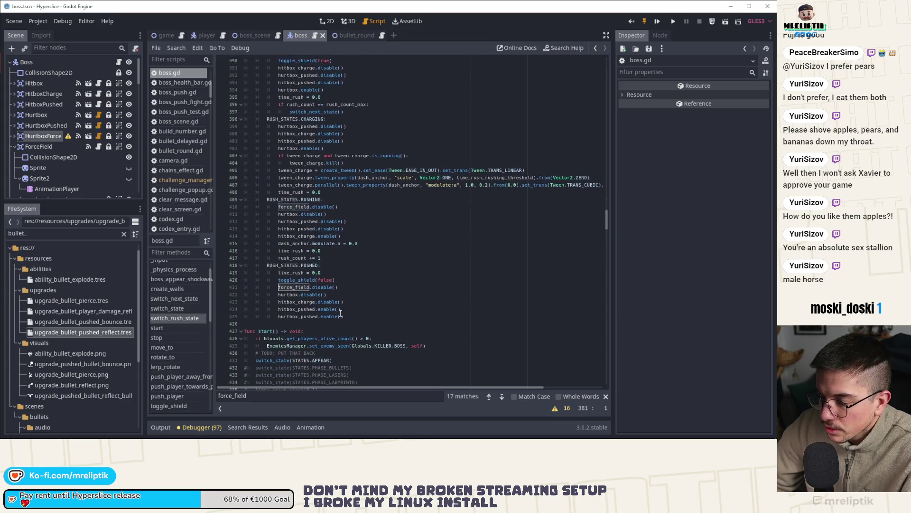
pyautogui.click(348, 315)
pyautogui.click(309, 287)
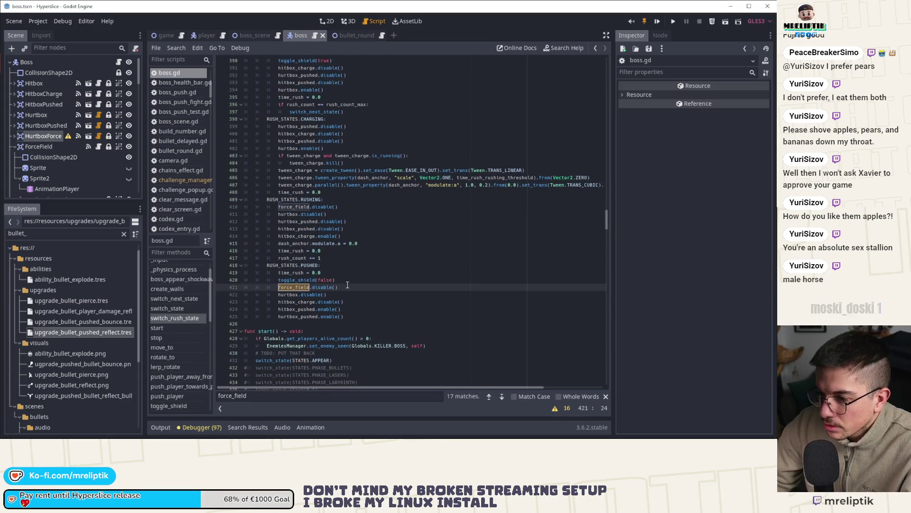
# Step: Jump to _physics_process and look at the pushed rush state's pass line
pyautogui.click(175, 309)
pyautogui.click(173, 320)
pyautogui.scroll(1, 175, 304)
pyautogui.click(181, 286)
pyautogui.scroll(-6, 322, 237)
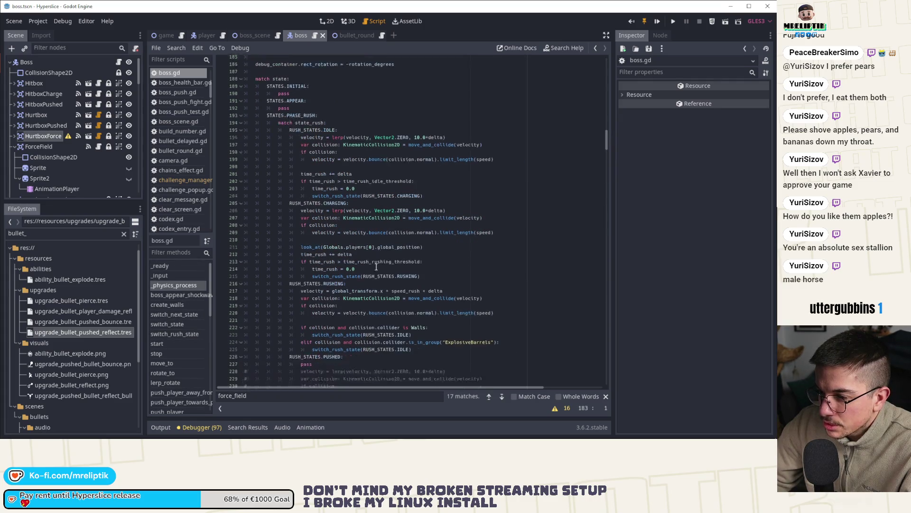
pyautogui.click(323, 251)
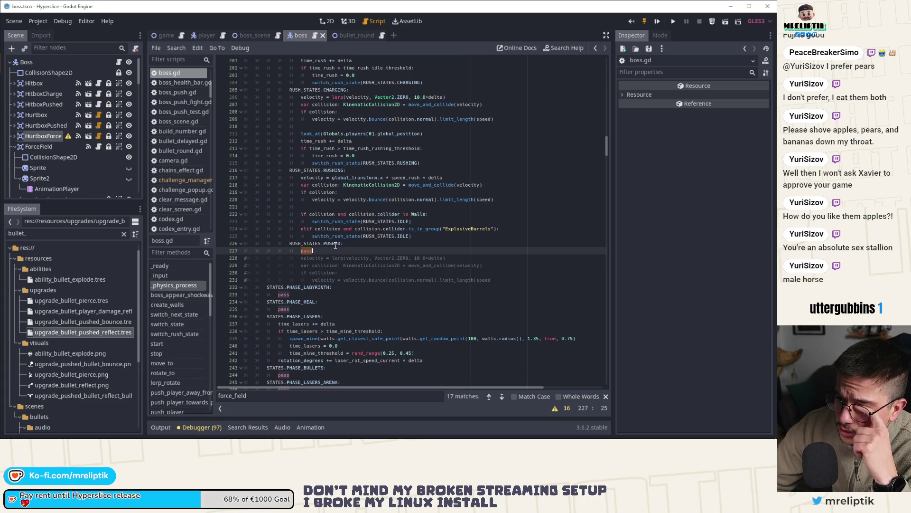
pyautogui.scroll(-10, 200, 337)
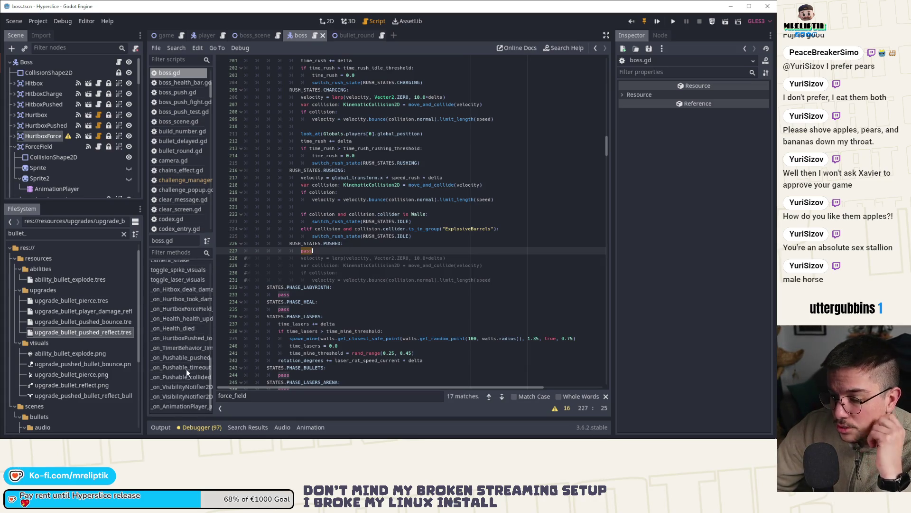
# Step: From _on_Pushable_pushed, go to switch_rush_state's definition at line 381
pyautogui.click(180, 358)
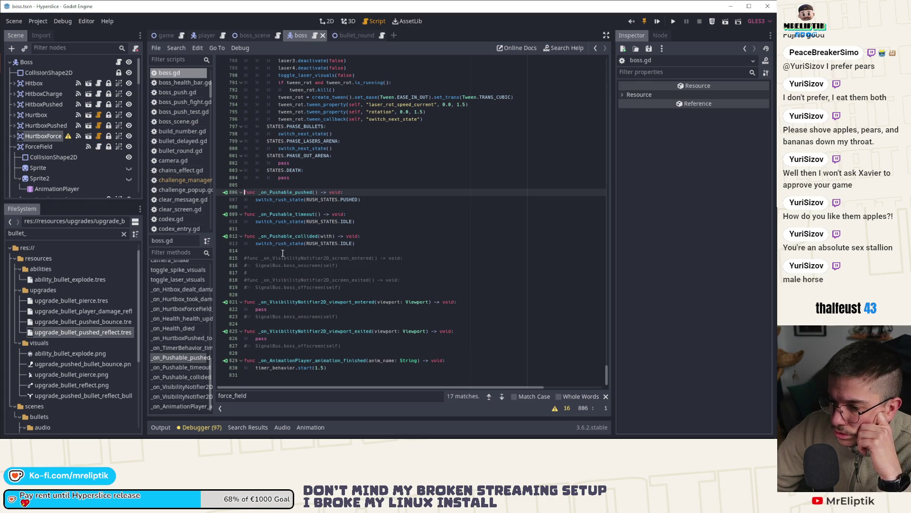
pyautogui.keyDown('ctrl'); pyautogui.click(287, 201); pyautogui.keyUp('ctrl')
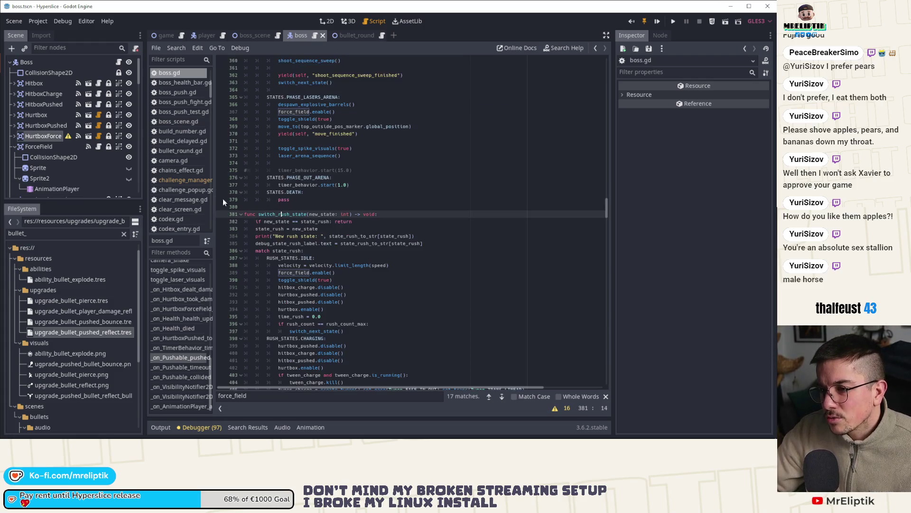
pyautogui.scroll(-5, 52, 155)
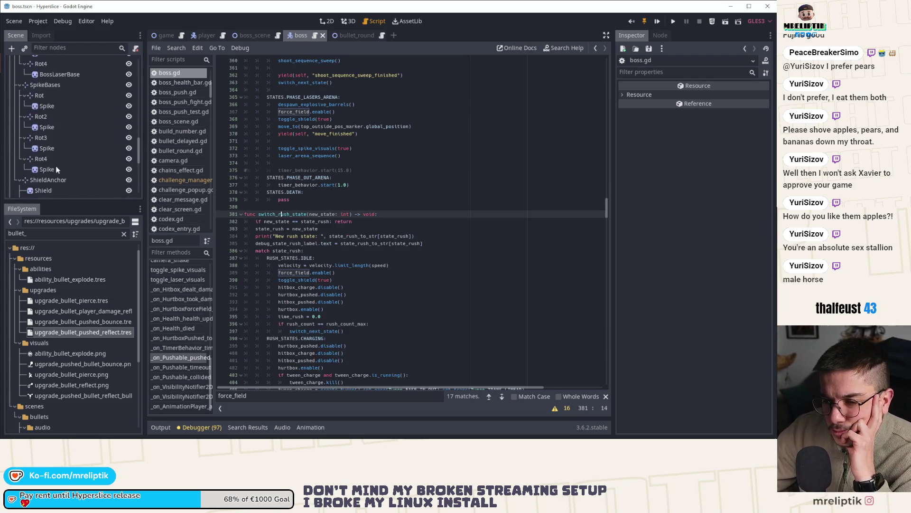
pyautogui.scroll(-2, 56, 172)
# Step: Check the Pushable node's settings and follow _on_Pushable_collided to the RUSH_STATES.PUSHED case
pyautogui.click(41, 115)
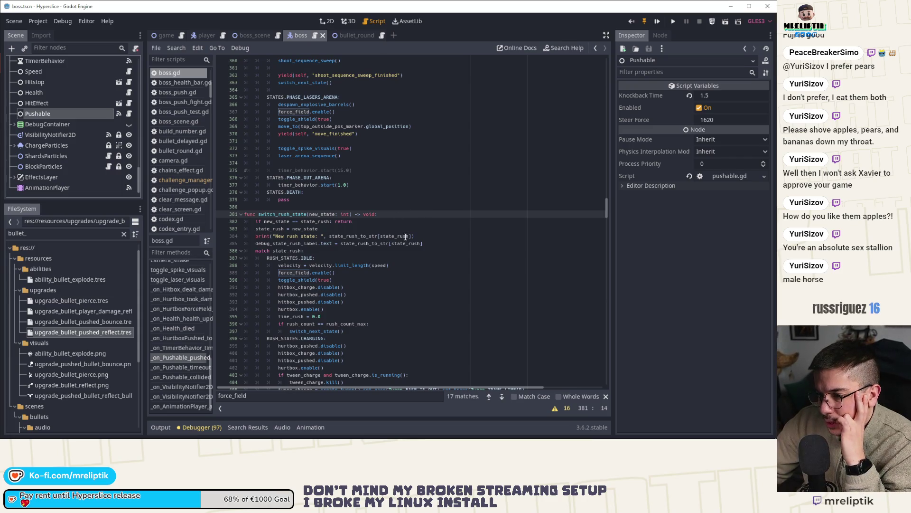
pyautogui.scroll(-2, 406, 236)
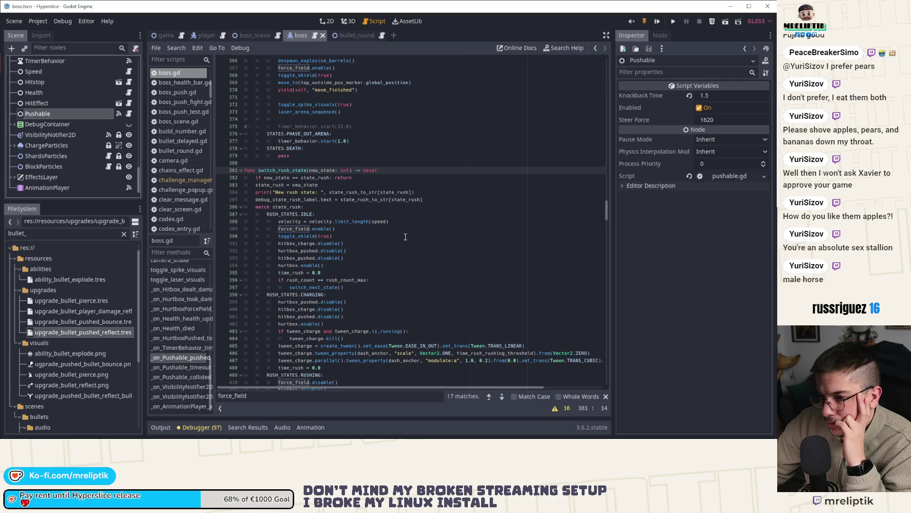
pyautogui.scroll(-9, 405, 237)
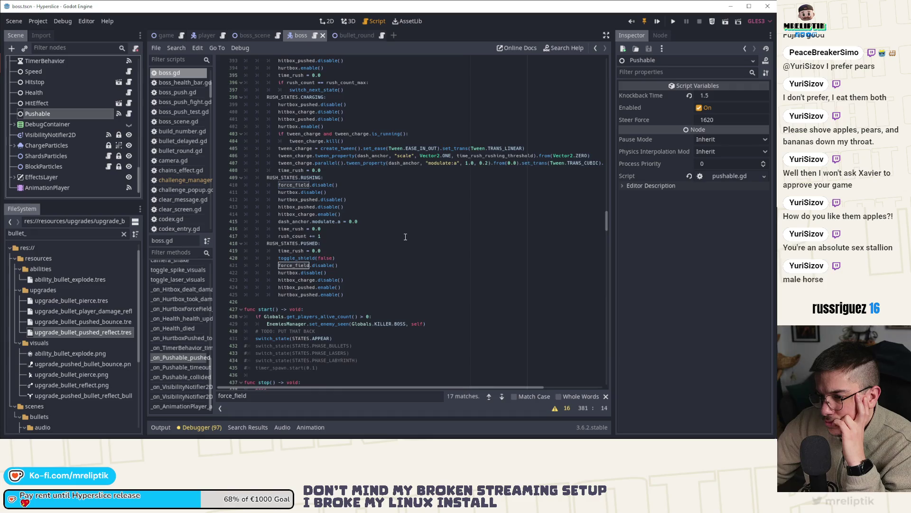
pyautogui.scroll(5, 406, 237)
pyautogui.click(172, 371)
pyautogui.click(172, 376)
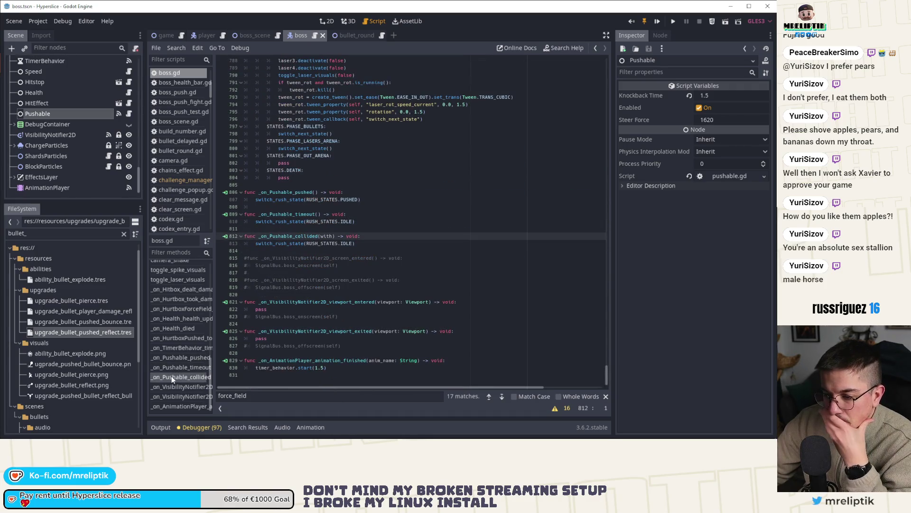
pyautogui.doubleClick(290, 199)
pyautogui.keyDown('ctrl'); pyautogui.click(293, 199); pyautogui.keyUp('ctrl')
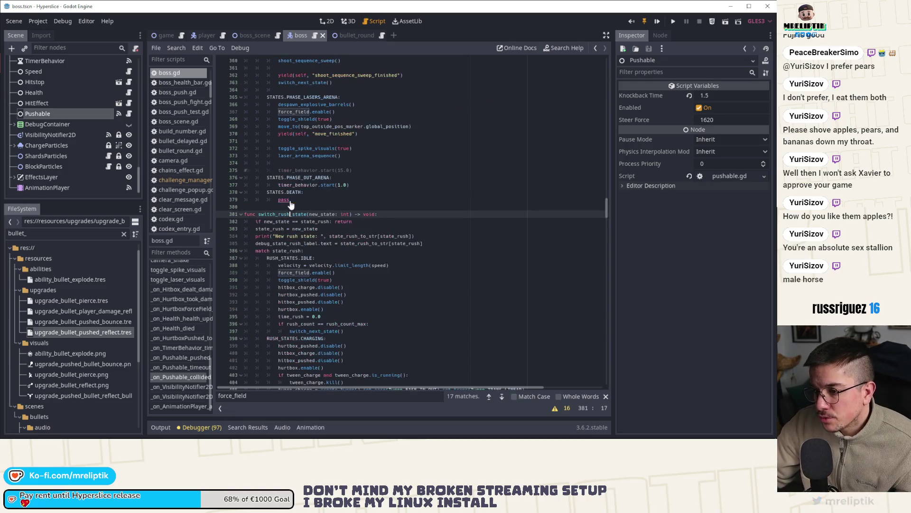
pyautogui.scroll(-8, 325, 233)
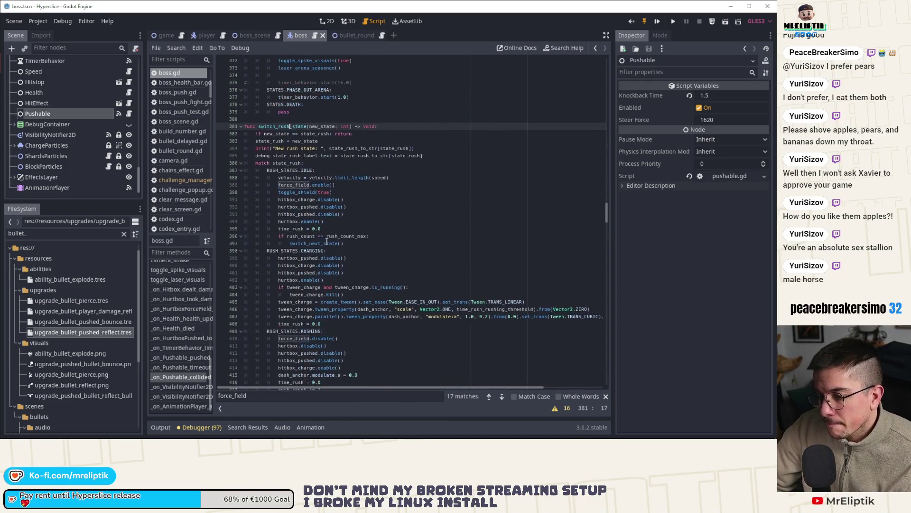
pyautogui.click(297, 288)
pyautogui.scroll(3, 365, 294)
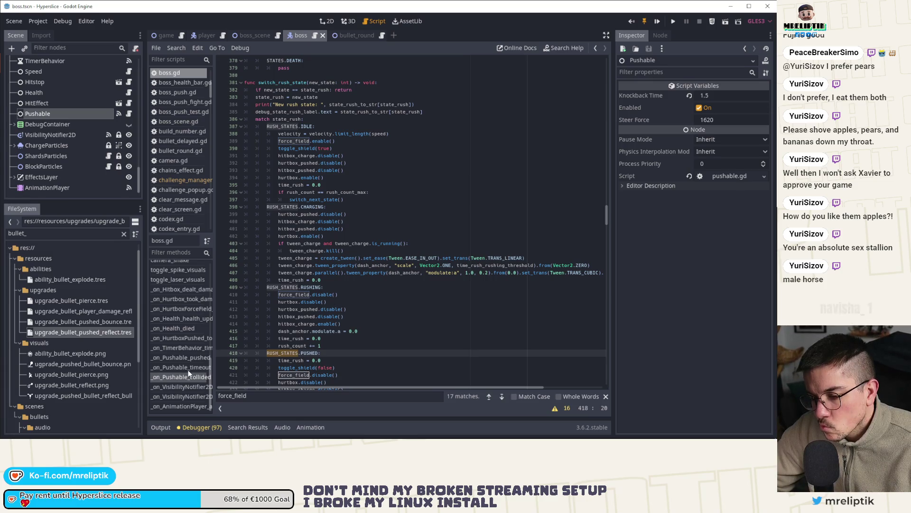
# Step: Delete line 388's velocity = velocity.limit_length(speed) from switch_rush_state's idle case
pyautogui.click(184, 367)
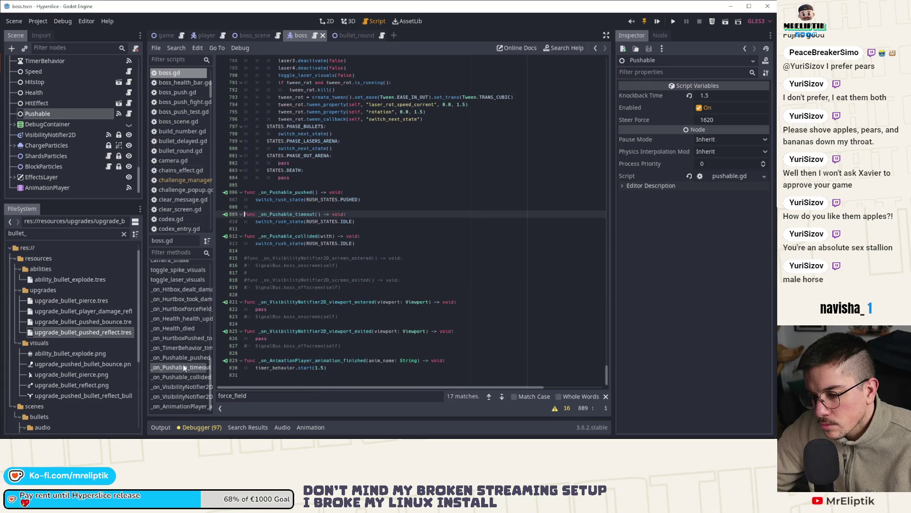
pyautogui.click(186, 359)
pyautogui.keyDown('ctrl'); pyautogui.click(285, 243); pyautogui.keyUp('ctrl')
pyautogui.scroll(-1, 348, 286)
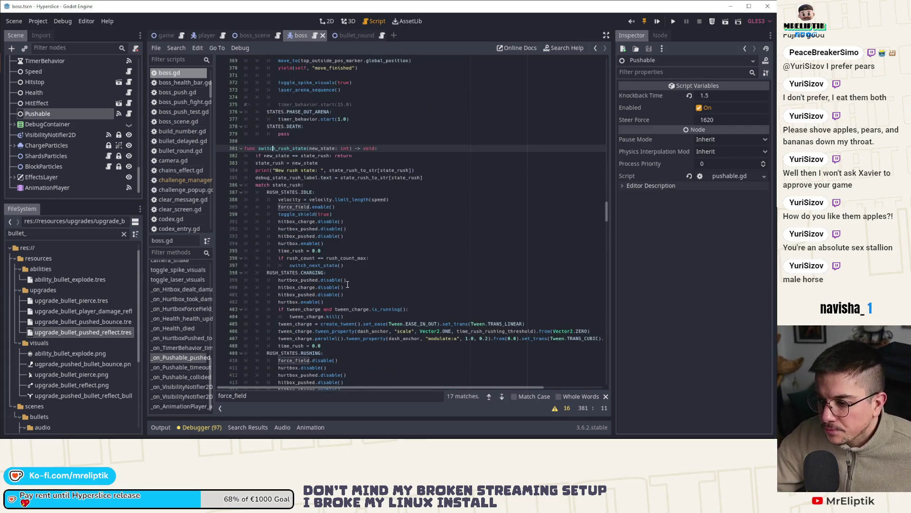
pyautogui.doubleClick(302, 200)
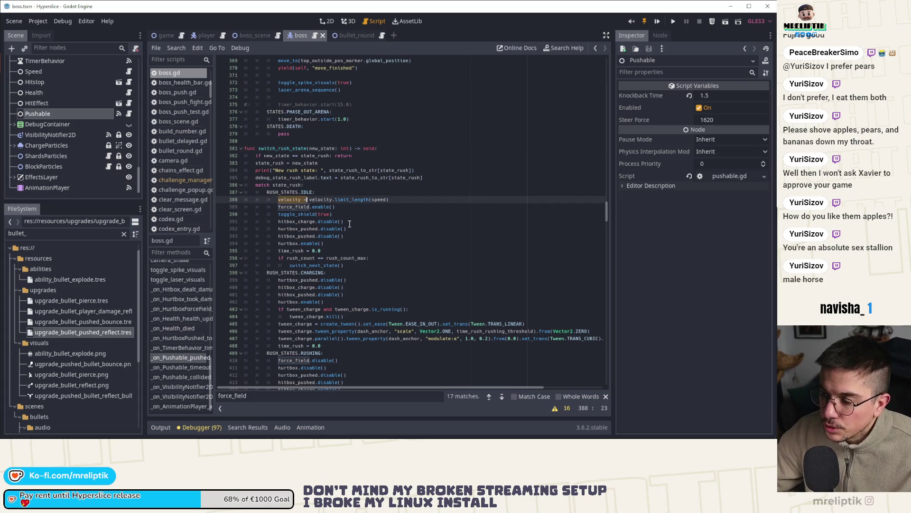
pyautogui.moveTo(388, 199); pyautogui.dragTo(279, 200)
pyautogui.press('BackSpace')
pyautogui.press('BackSpace')
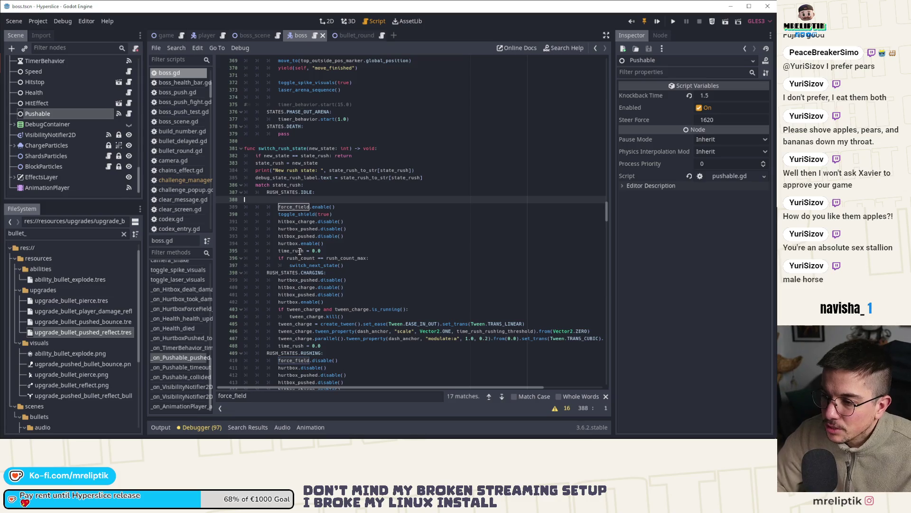
pyautogui.press('BackSpace')
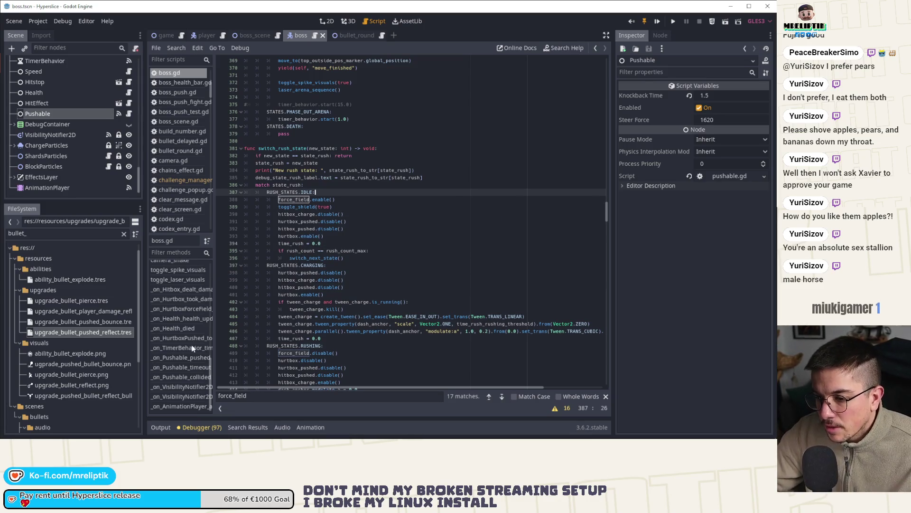
# Step: In _physics_process, open the Vector2 documentation for limit_length
pyautogui.scroll(3, 192, 349)
pyautogui.scroll(5, 181, 334)
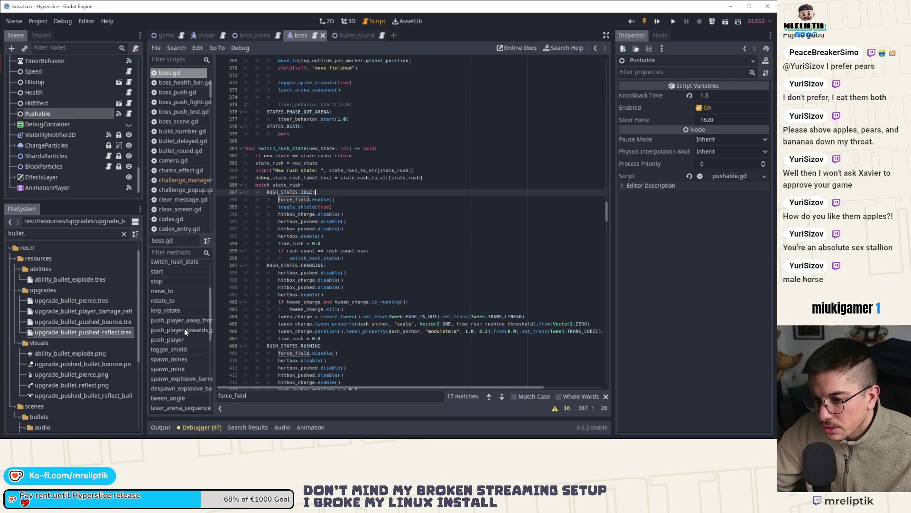
pyautogui.scroll(3, 187, 315)
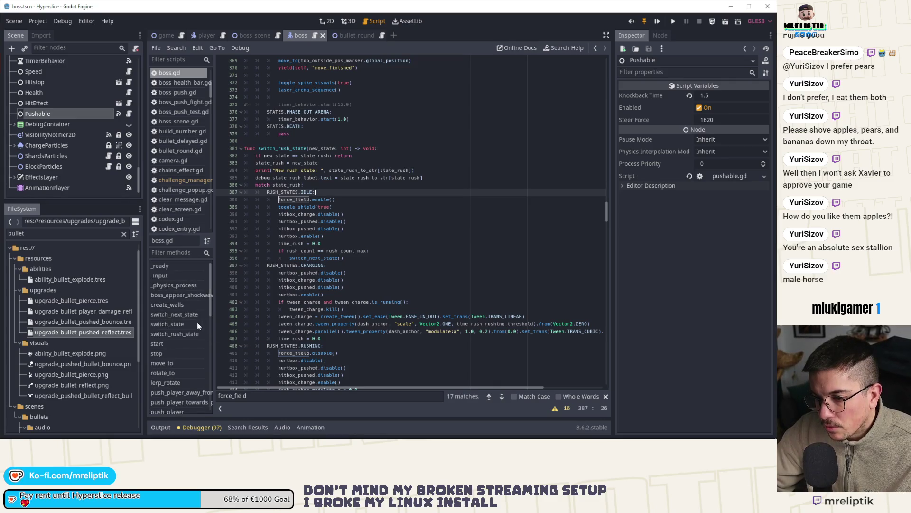
pyautogui.click(174, 285)
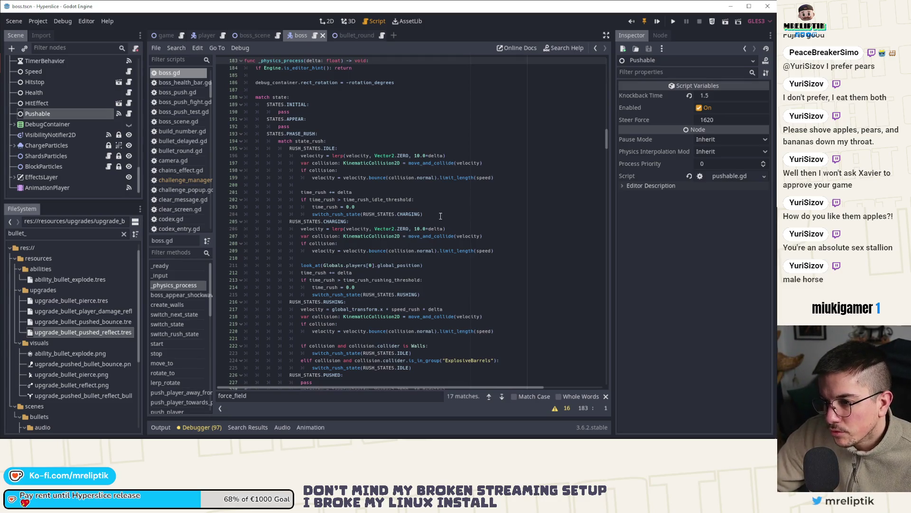
pyautogui.keyDown('ctrl'); pyautogui.click(449, 178); pyautogui.keyUp('ctrl')
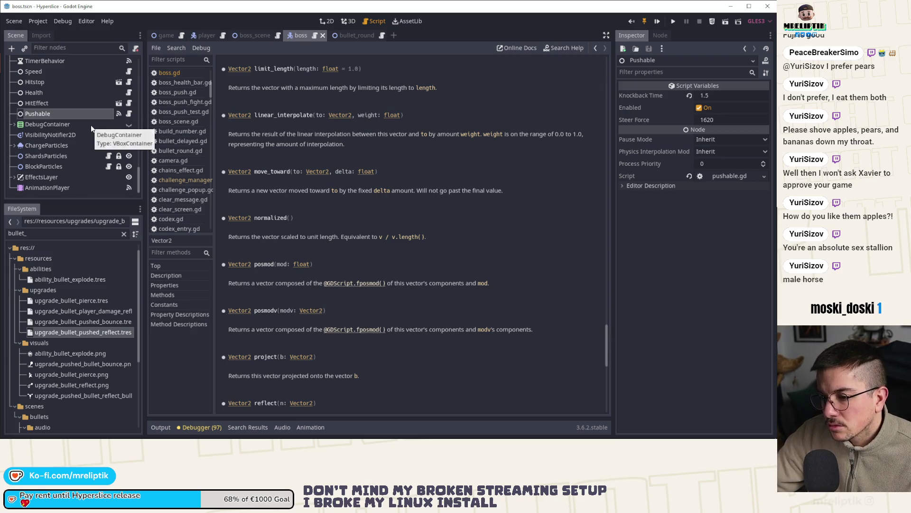
# Step: Scroll the Vector2 reference up to the bounce, ceil and clamped entries, then return to boss.gd
pyautogui.scroll(10, 104, 112)
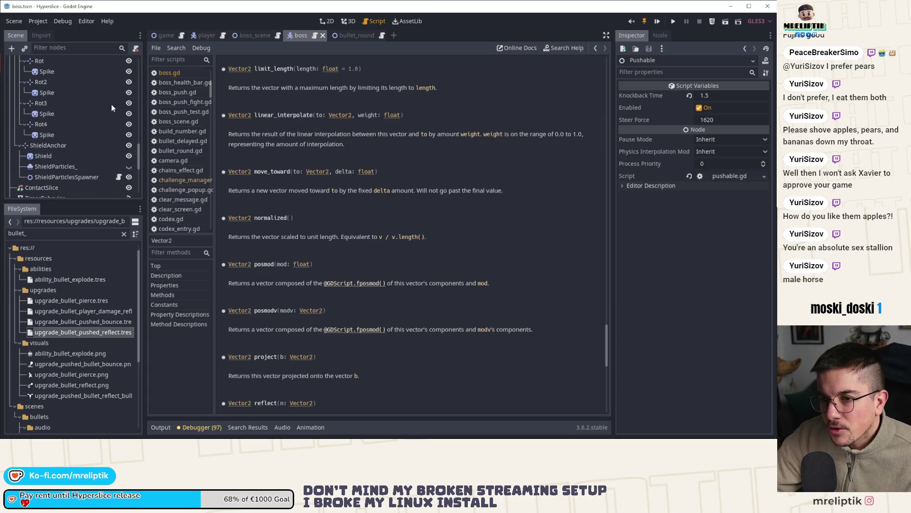
pyautogui.scroll(5, 111, 104)
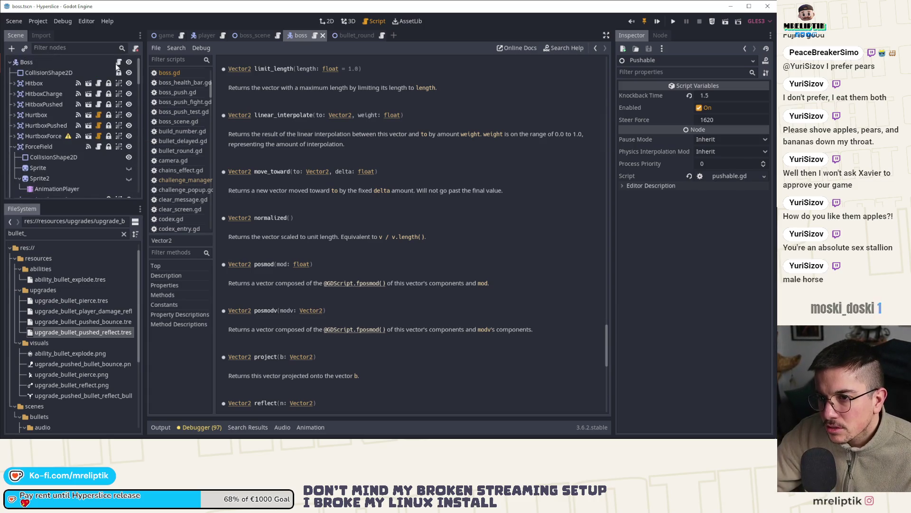
pyautogui.scroll(3, 280, 135)
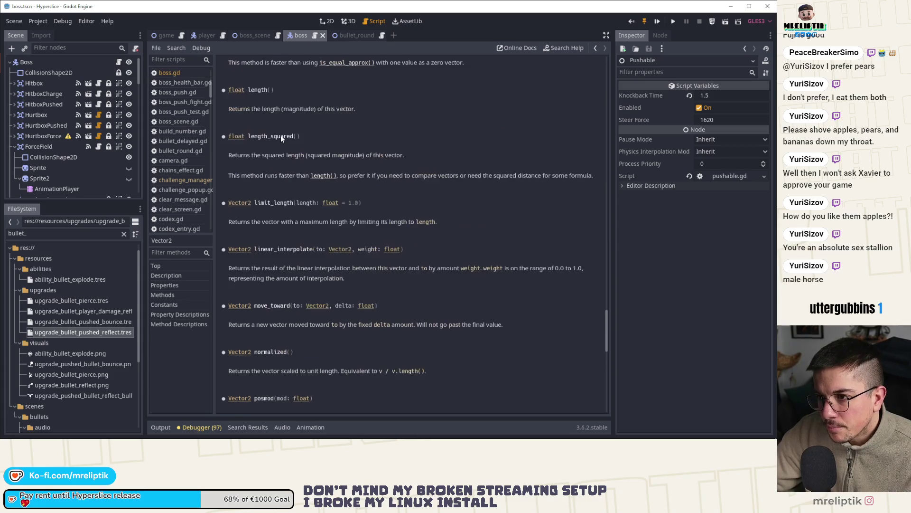
pyautogui.scroll(5, 359, 136)
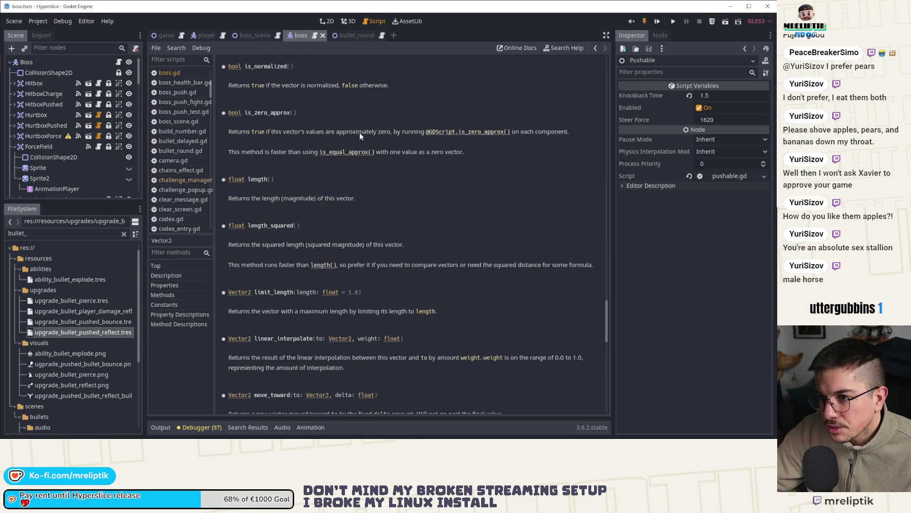
pyautogui.scroll(1, 359, 136)
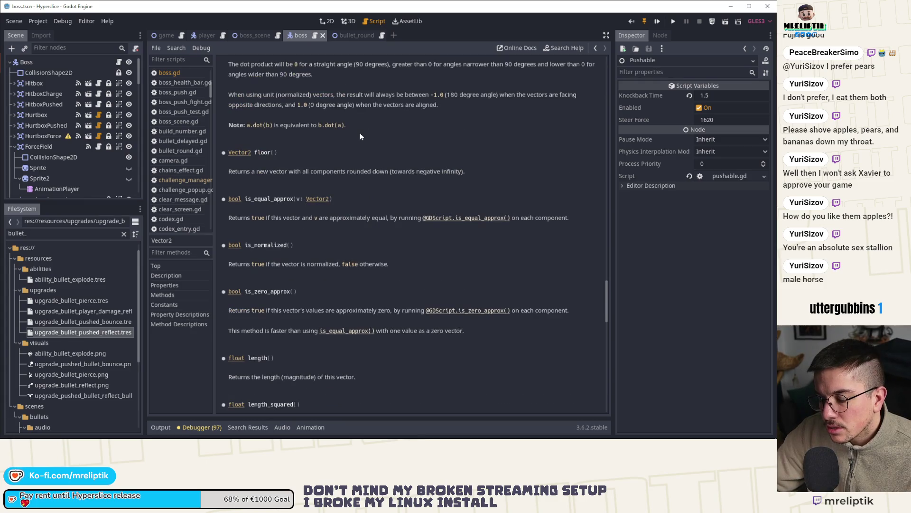
pyautogui.scroll(3, 360, 136)
pyautogui.scroll(4, 360, 136)
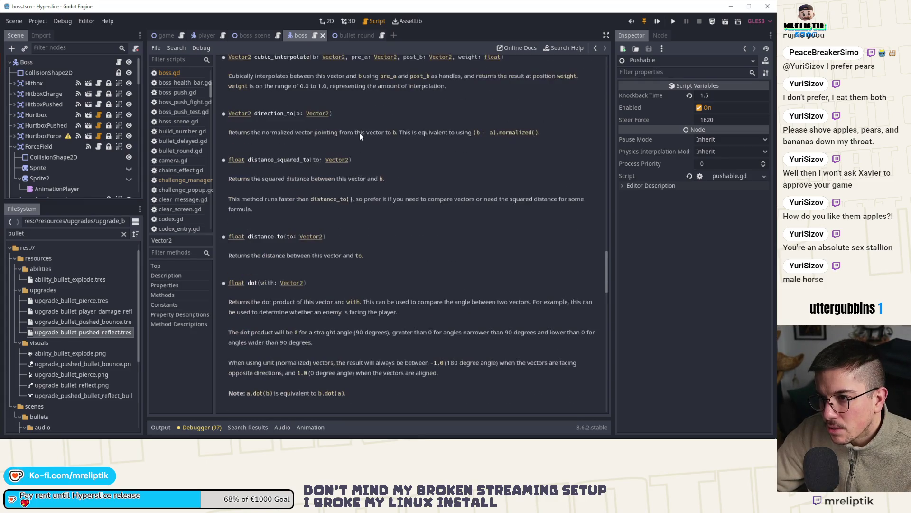
pyautogui.scroll(2, 360, 133)
pyautogui.scroll(4, 360, 133)
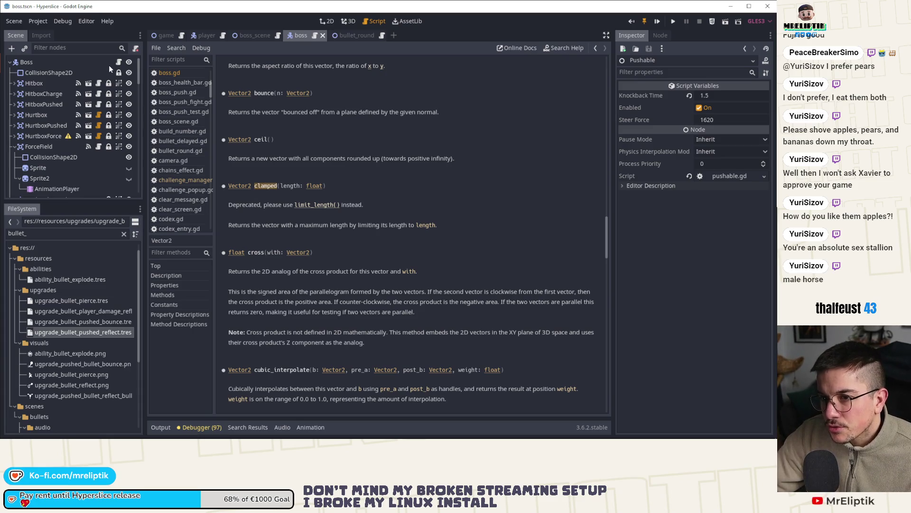
pyautogui.click(169, 72)
# Step: Replace limit_length with clamped on bounce lines 199, 209 and 220
pyautogui.doubleClick(448, 178)
pyautogui.write('clamp')
pyautogui.press('BackSpace')
pyautogui.press('BackSpace')
pyautogui.press('BackSpace')
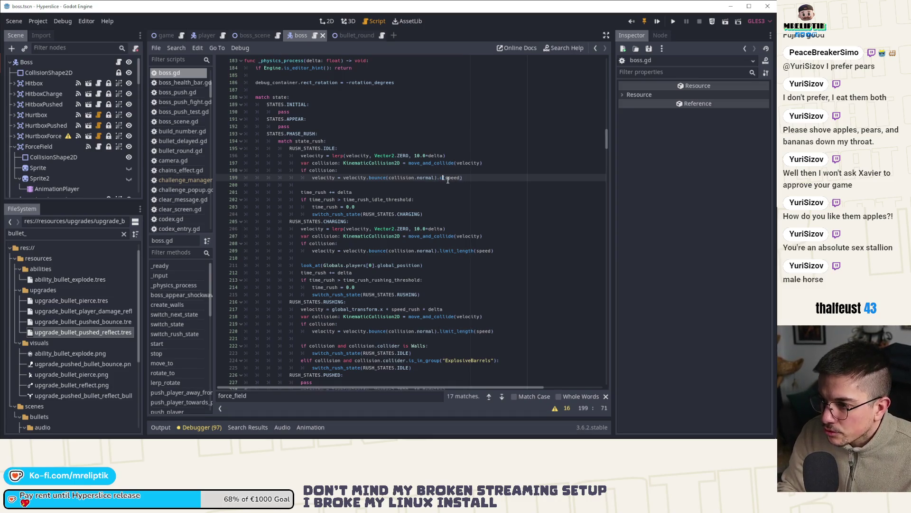
pyautogui.write('lamped')
pyautogui.press('Return')
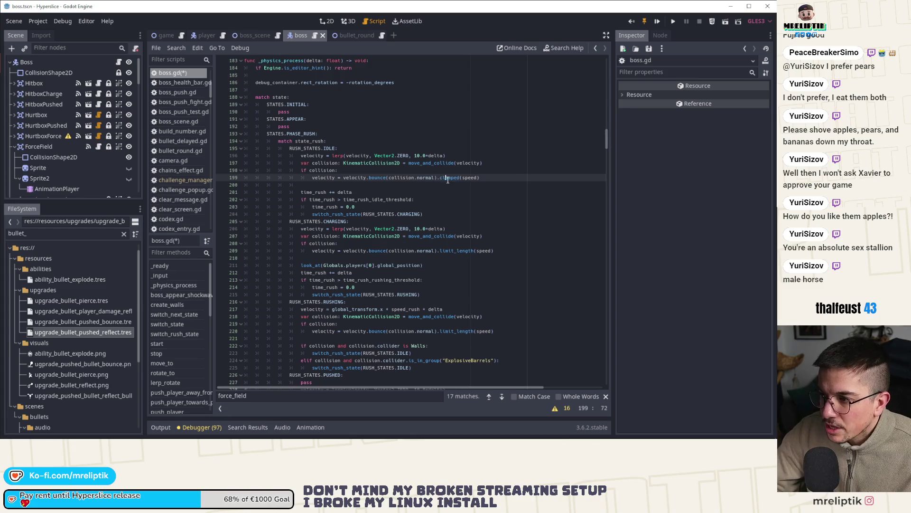
pyautogui.doubleClick(456, 250)
pyautogui.write('clamped')
pyautogui.doubleClick(456, 331)
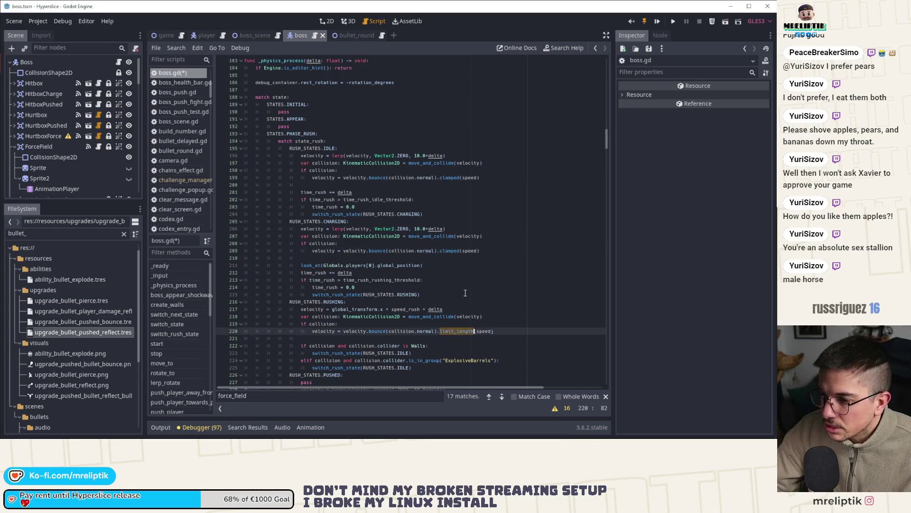
pyautogui.write('clamped')
# Step: Search boss.gd for leftover limit_length uses, then save and run the game
pyautogui.scroll(-4, 465, 293)
pyautogui.scroll(4, 466, 293)
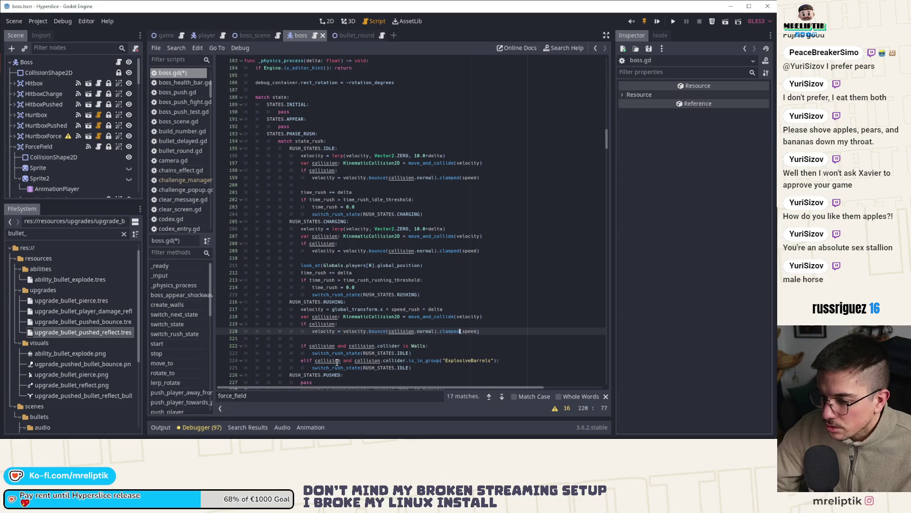
pyautogui.hotkey('ctrl', 'f')
pyautogui.write('limi')
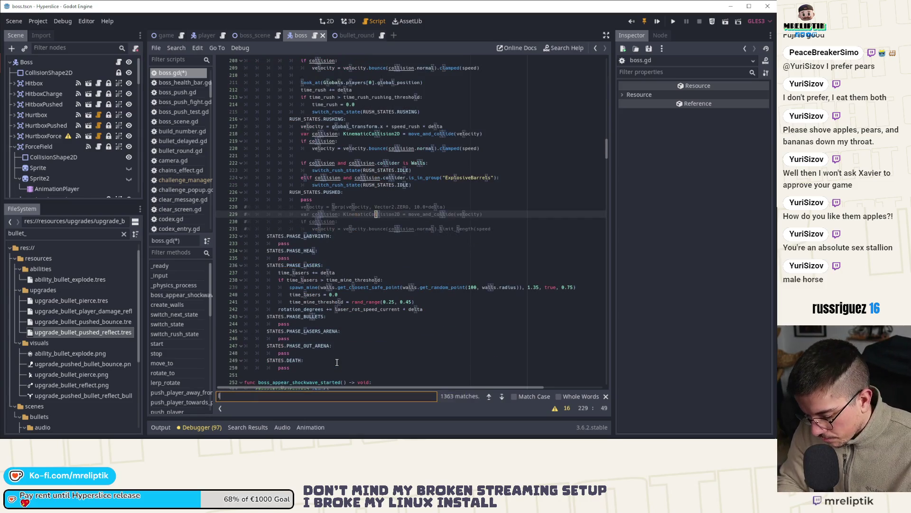
pyautogui.write('t_length')
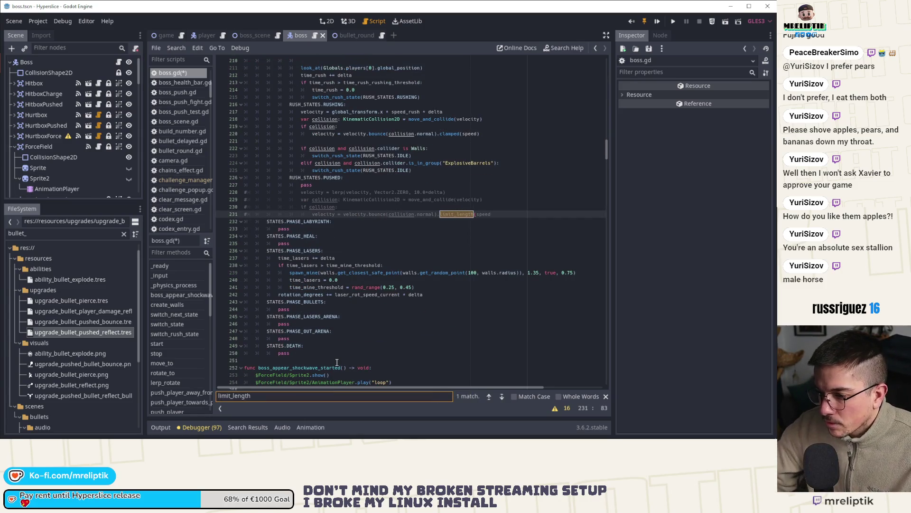
pyautogui.click(606, 397)
pyautogui.press('F5')
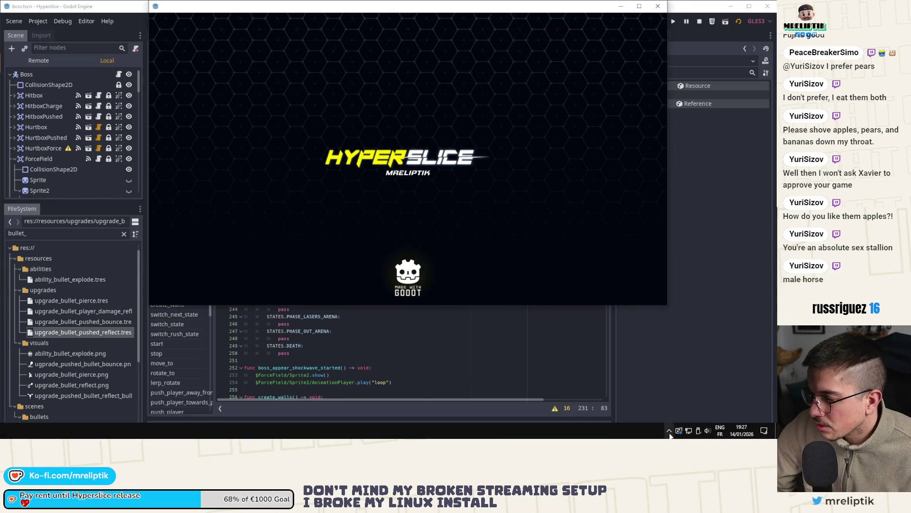
# Step: Pick a ship, play-test the wave 15 boss fight, then close the game window
pyautogui.click(669, 430)
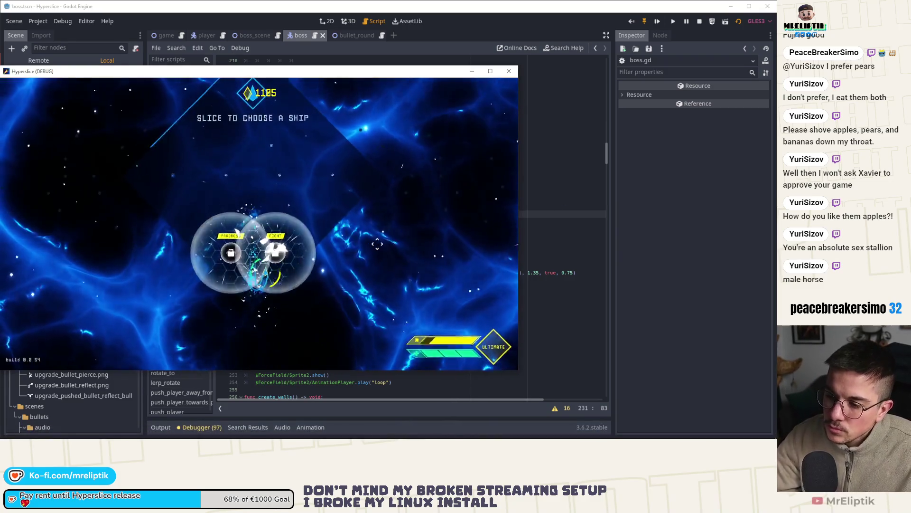
pyautogui.click(276, 284)
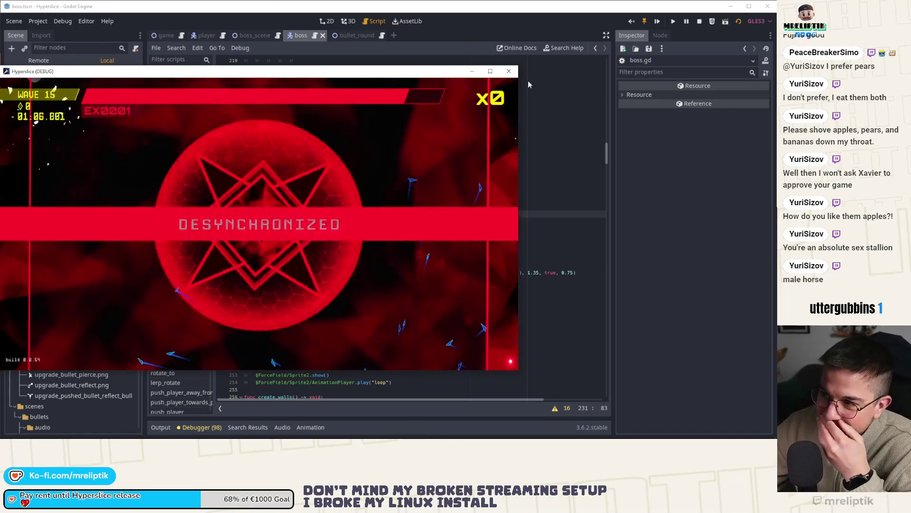
pyautogui.click(515, 70)
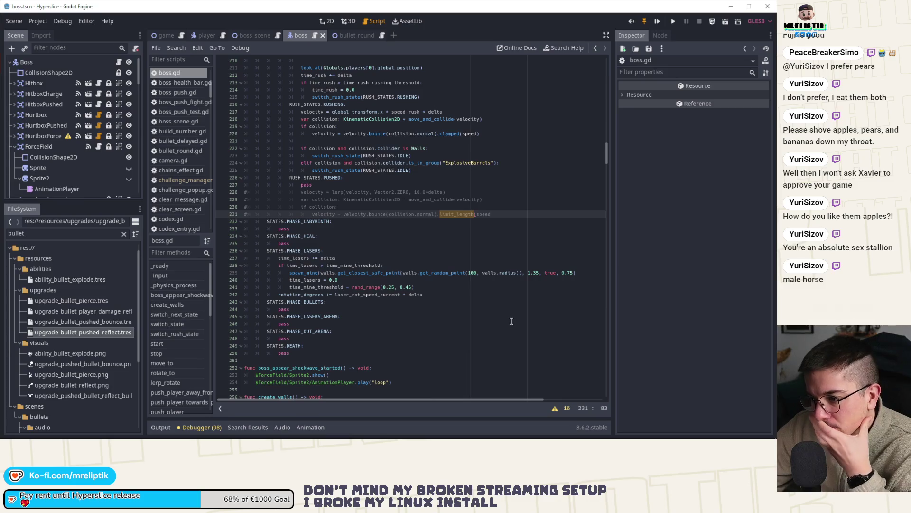
# Step: Open the KinematicBody2D documentation for move_and_collide from line 197 of boss.gd
pyautogui.click(670, 432)
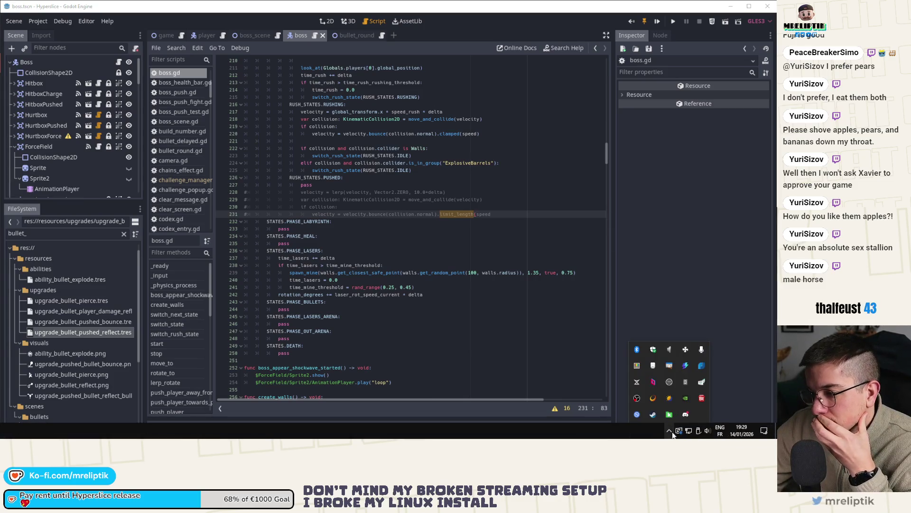
pyautogui.click(670, 432)
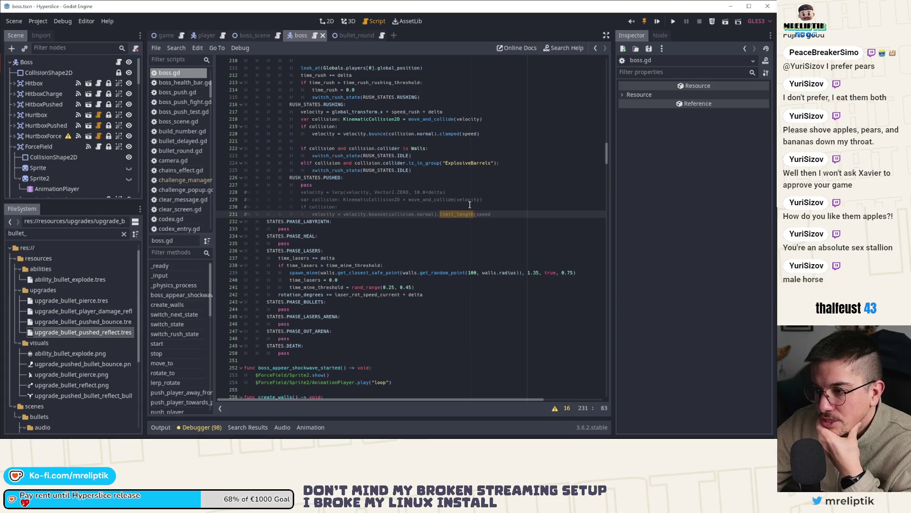
pyautogui.scroll(9, 405, 215)
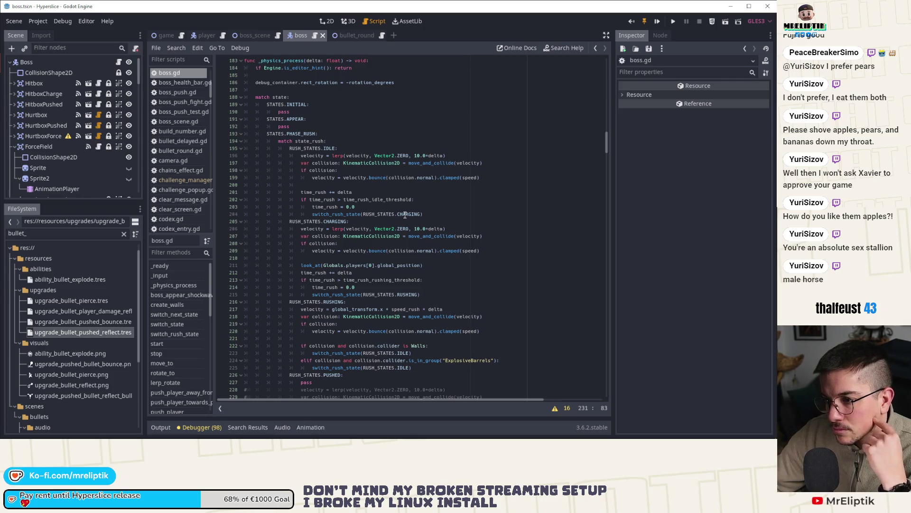
pyautogui.scroll(-2, 405, 215)
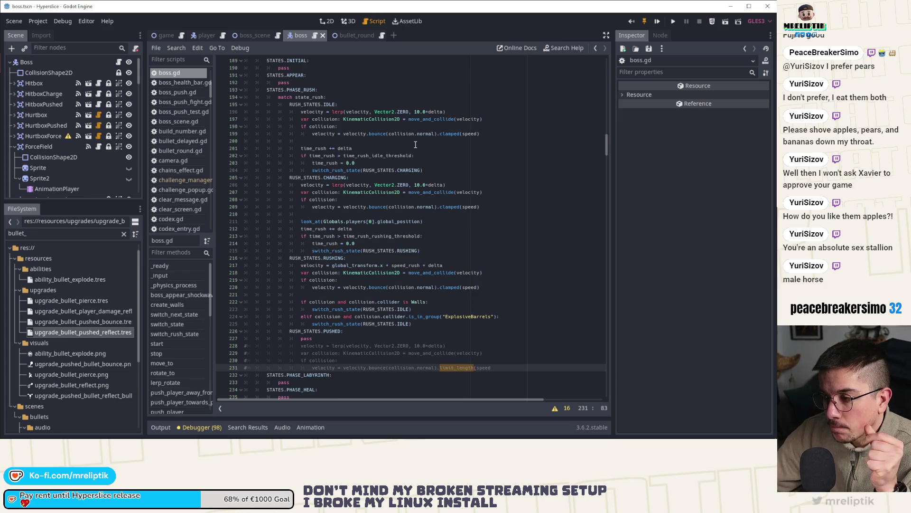
pyautogui.doubleClick(432, 119)
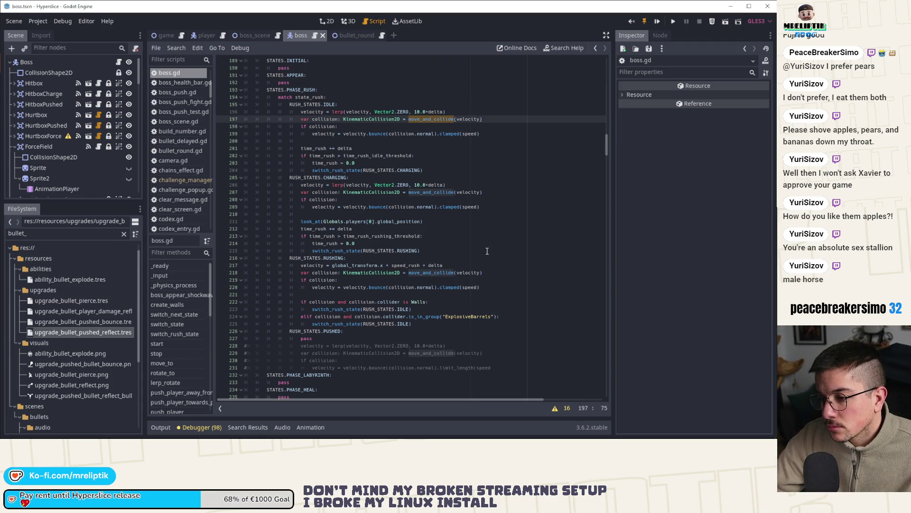
pyautogui.keyDown('ctrl'); pyautogui.click(429, 273); pyautogui.keyUp('ctrl')
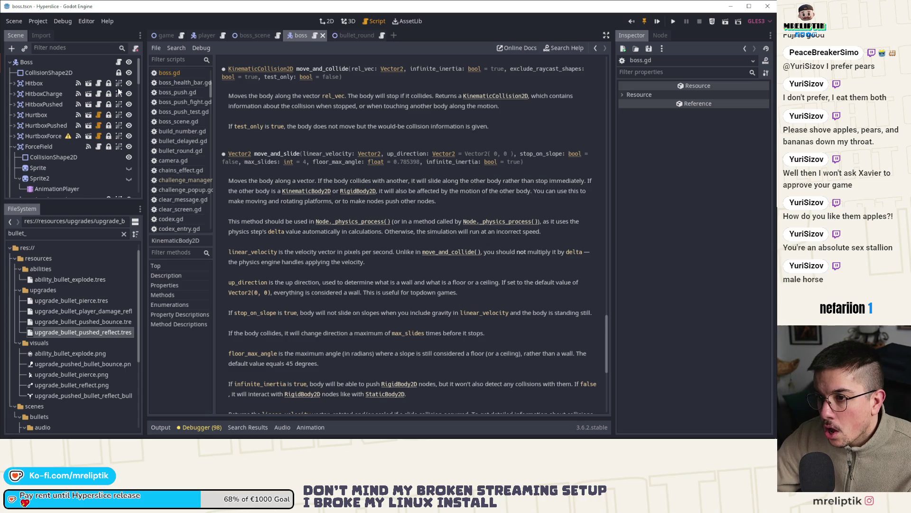
# Step: Append ' * delta' to velocity in the move_and_collide call on line 207
pyautogui.click(118, 62)
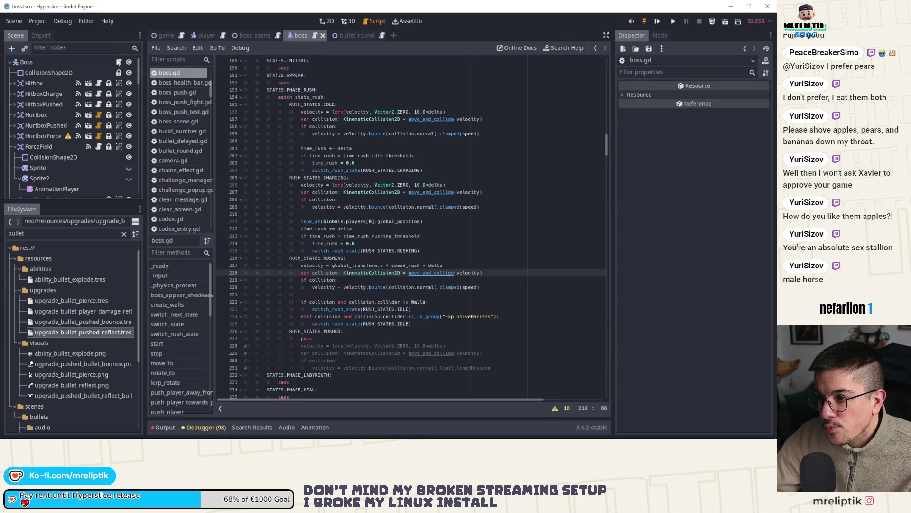
pyautogui.click(482, 193)
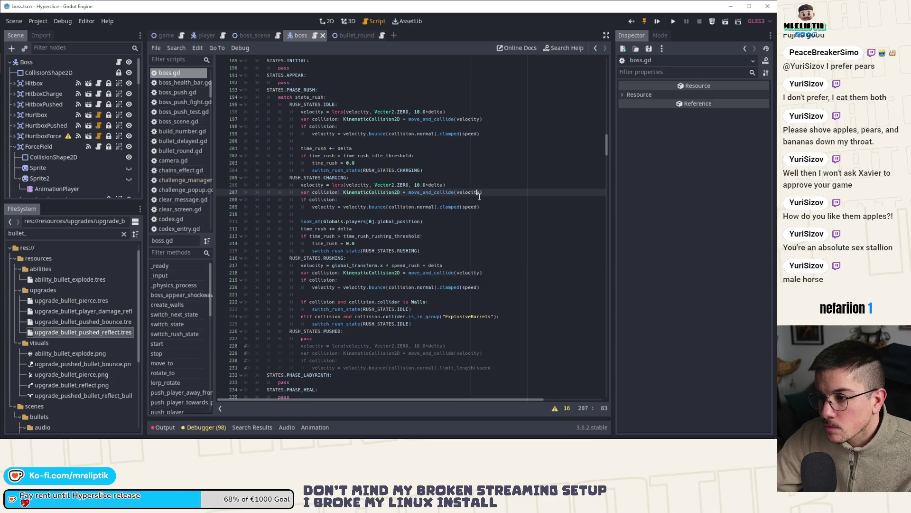
pyautogui.write('* delta')
pyautogui.hotkey('ctrl', 'shift', 'Left')
pyautogui.hotkey('ctrl', 'shift', 'Left')
pyautogui.hotkey('ctrl', 'shift', 'Left')
pyautogui.hotkey('ctrl', 'shift', 'Right')
# Step: Add ' * delta' after velocity on lines 197 and 218, then save boss.gd
pyautogui.hotkey('ctrl', 'c')
pyautogui.click(481, 119)
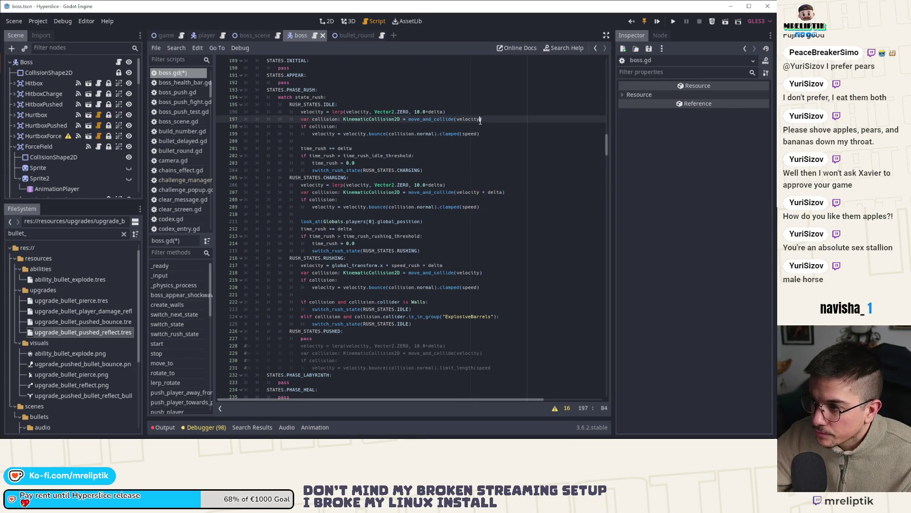
pyautogui.hotkey('ctrl', 'v')
pyautogui.click(481, 272)
pyautogui.hotkey('ctrl', 'v')
pyautogui.hotkey('ctrl', 's')
# Step: Open the project-wide Find in Files search
pyautogui.click(480, 272)
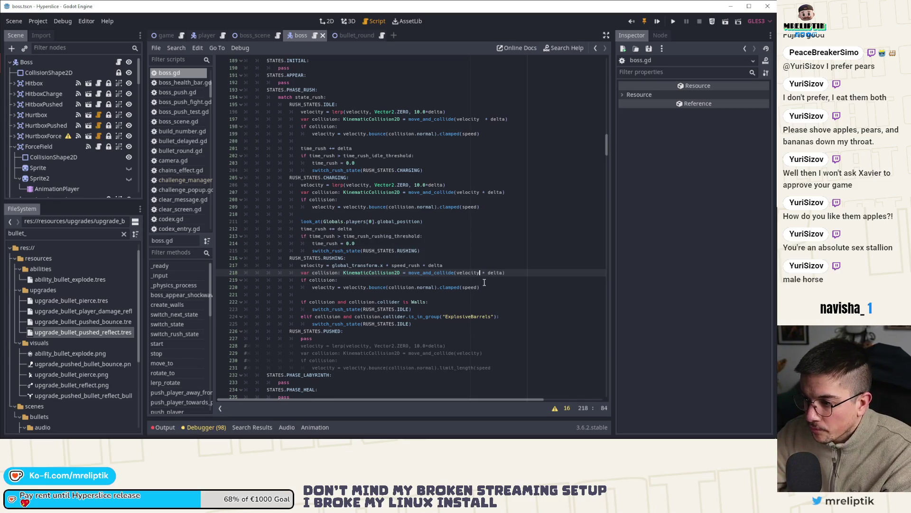
pyautogui.moveTo(203, 35)
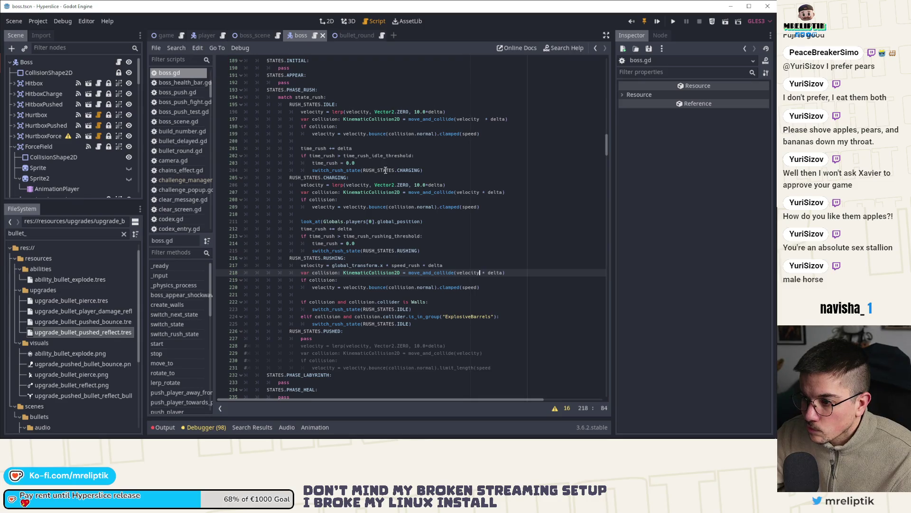
pyautogui.hotkey('ctrl', 'shift', 'f')
# Step: Find all move_and_collide calls, step through boss.gd's matches to line 229, and run the game
pyautogui.write('move_and_c')
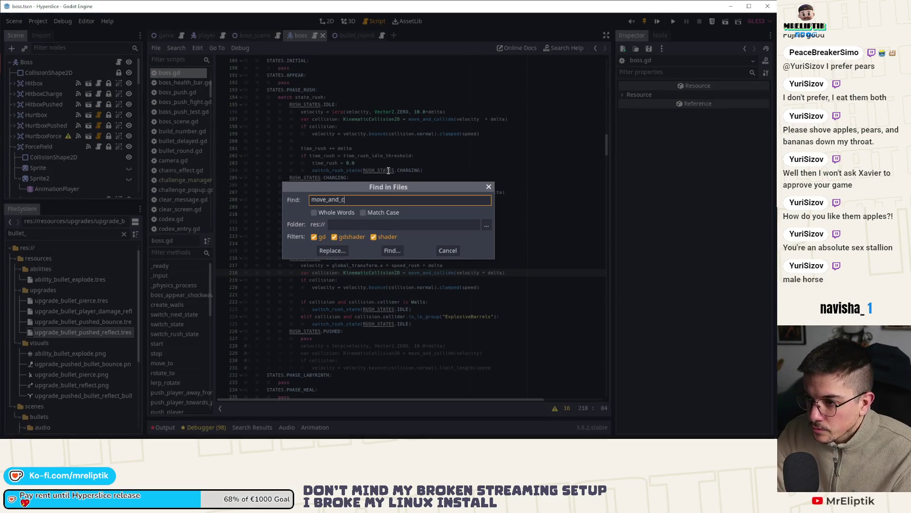
pyautogui.write('ollide')
pyautogui.press('Return')
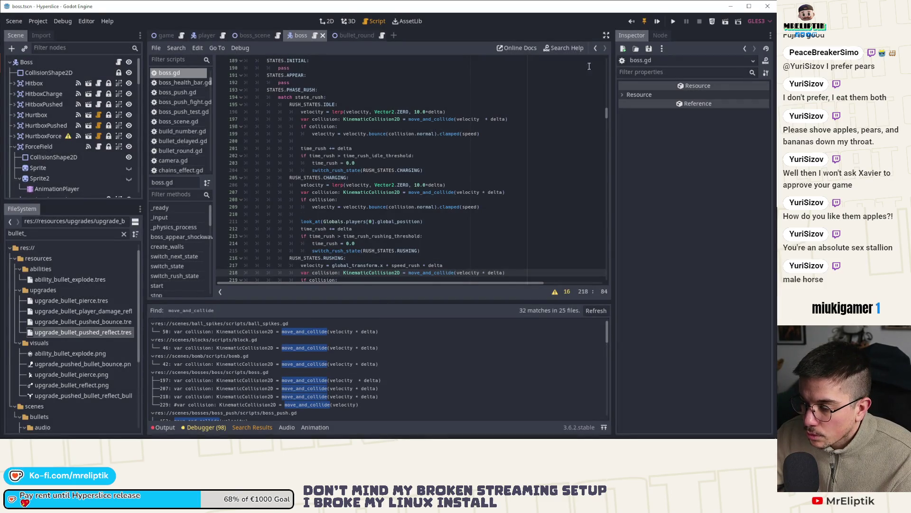
pyautogui.hotkey('ctrl', 'f')
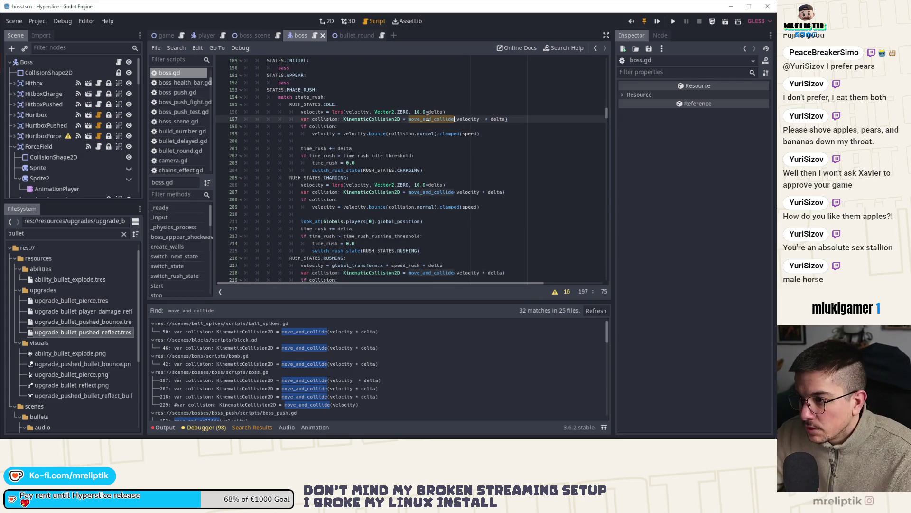
pyautogui.click(504, 279)
pyautogui.click(504, 279)
pyautogui.click(504, 280)
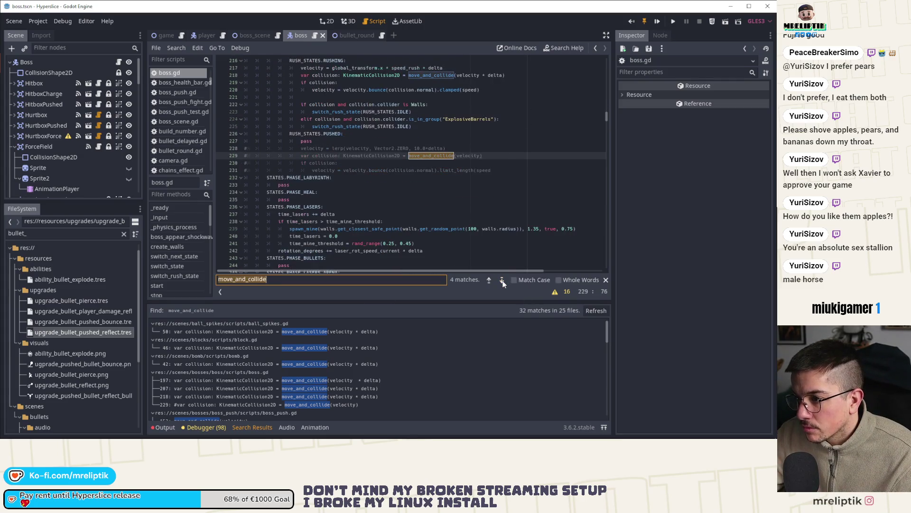
pyautogui.click(672, 21)
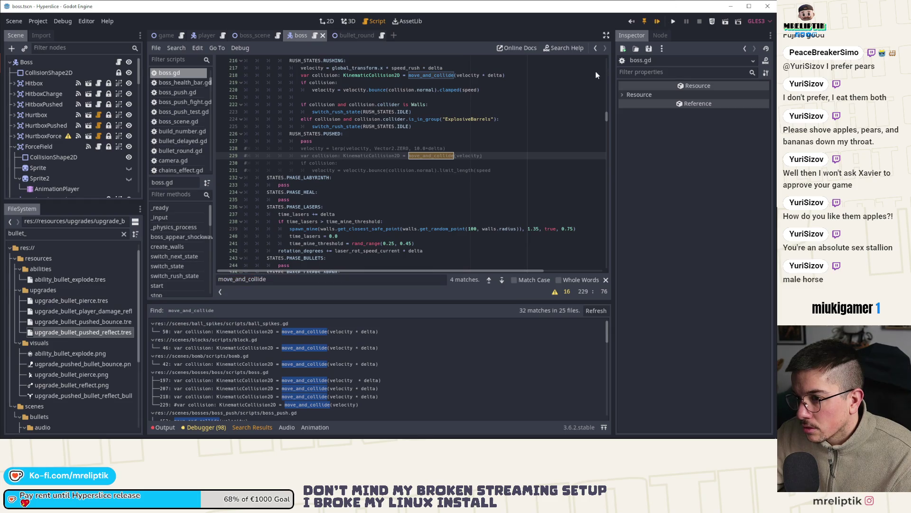